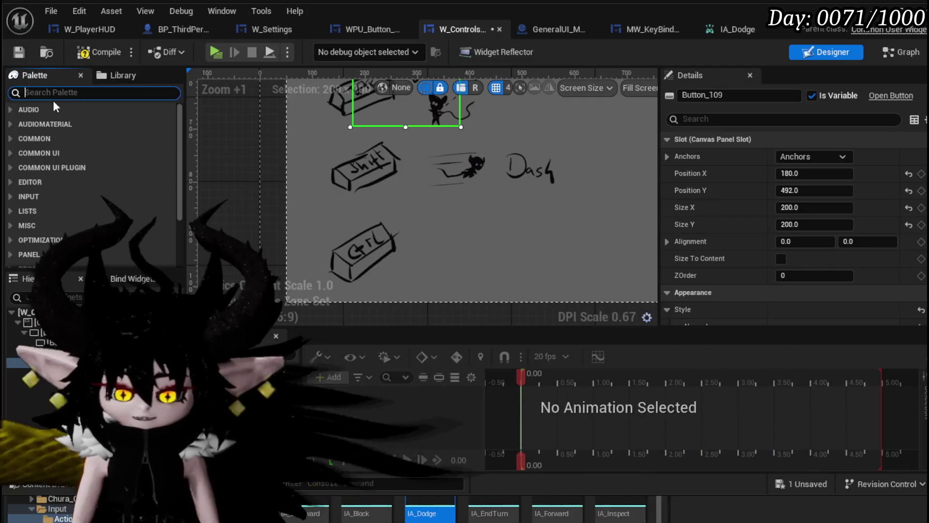
Search the Palette for 'Text', drop a Text widget onto the layout, then delete it
type("Text")
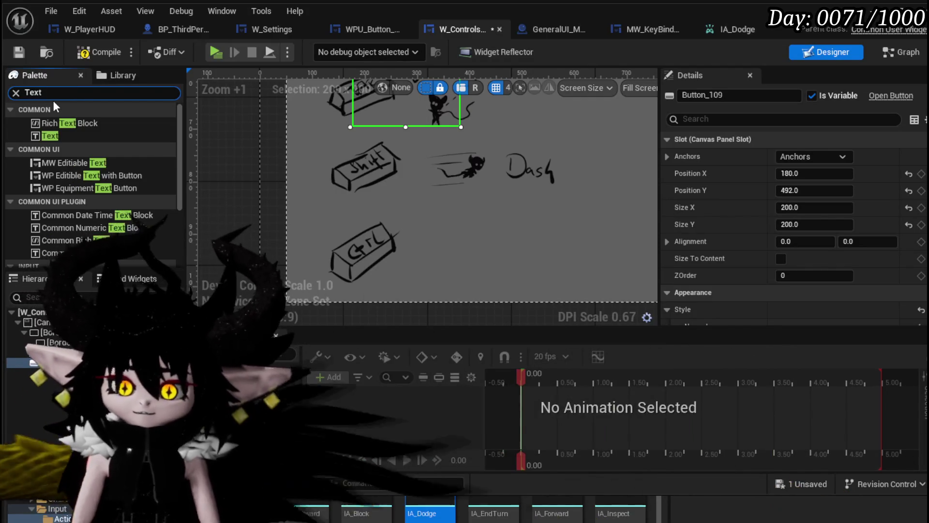
mouse_move(59, 138)
left_mouse_down()
mouse_move(376, 166)
mouse_move(353, 159)
left_mouse_up()
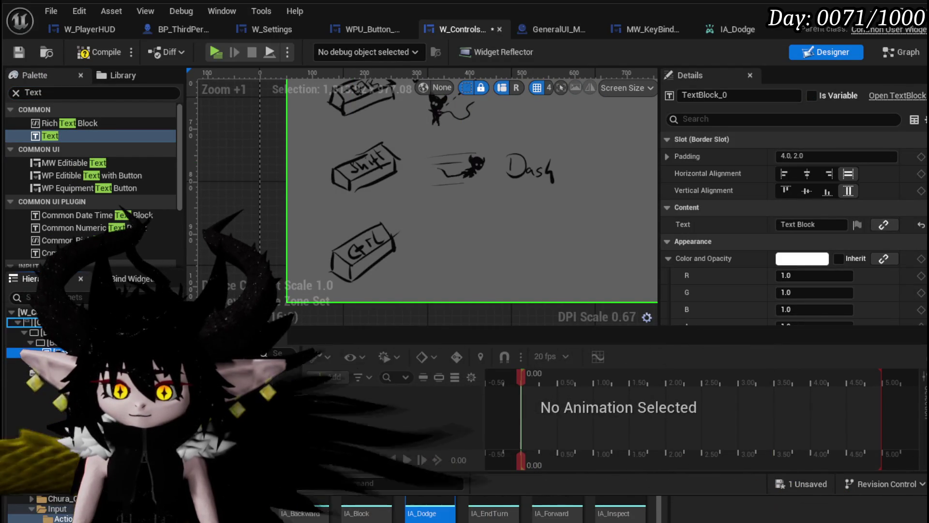
scroll(416, 184, "down", 4)
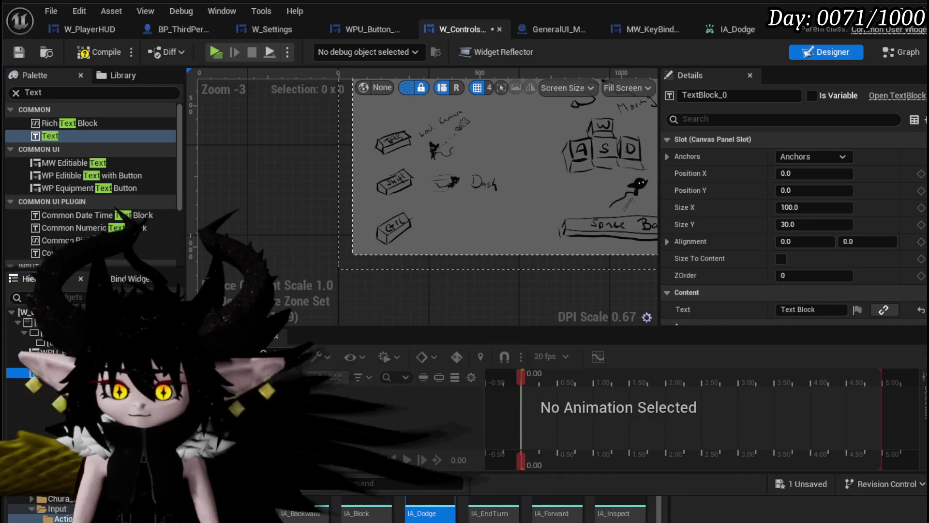
key("Delete")
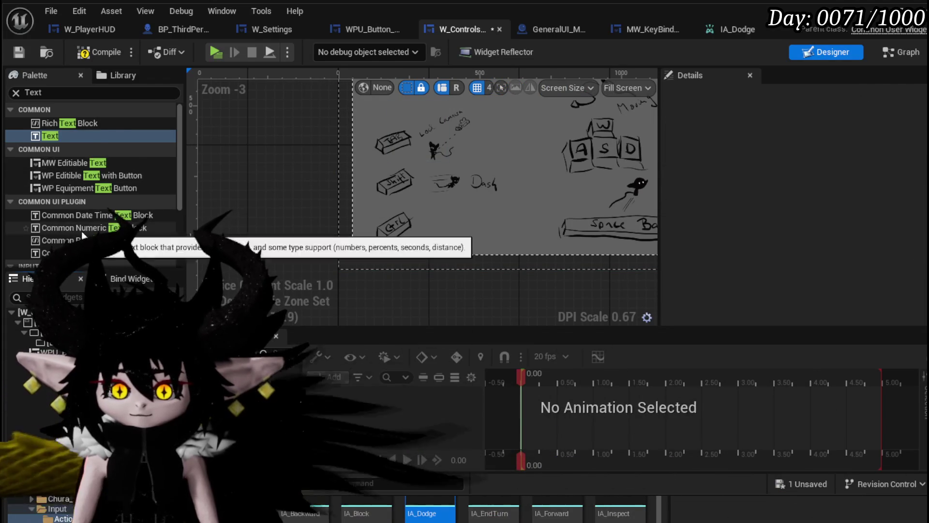
Pick the user-created widget entry and select the MW_Text block on the canvas
scroll(97, 213, "down", 4)
left_click(72, 257)
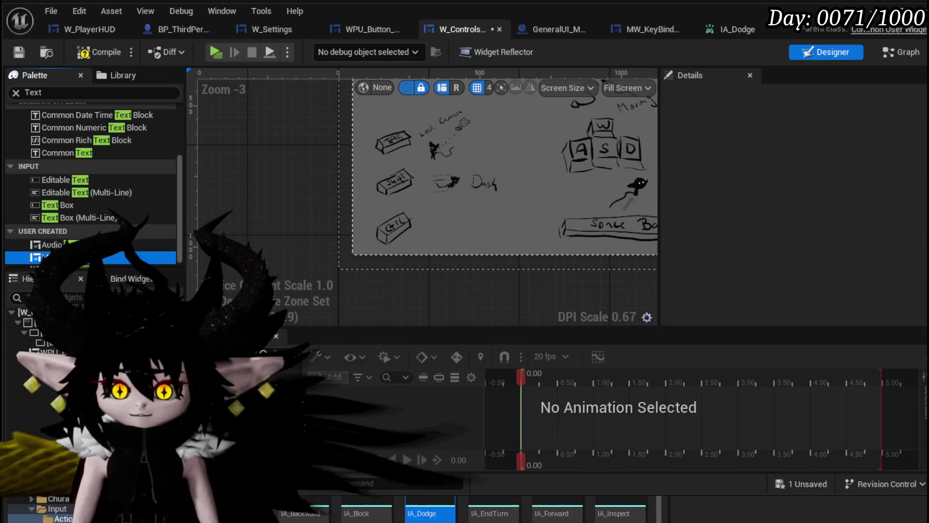
scroll(85, 155, "up", 4)
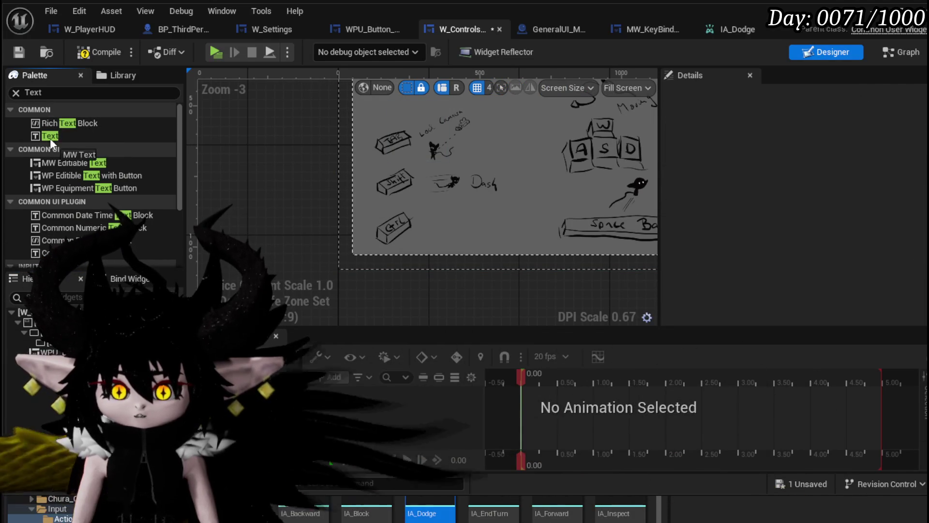
left_click(22, 322)
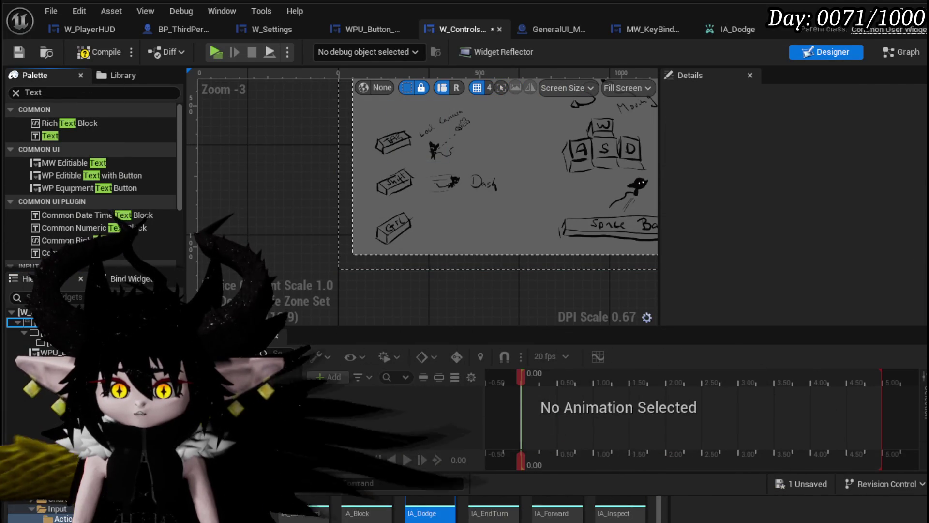
scroll(306, 136, "down", 2)
scroll(306, 135, "up", 3)
left_click(306, 131)
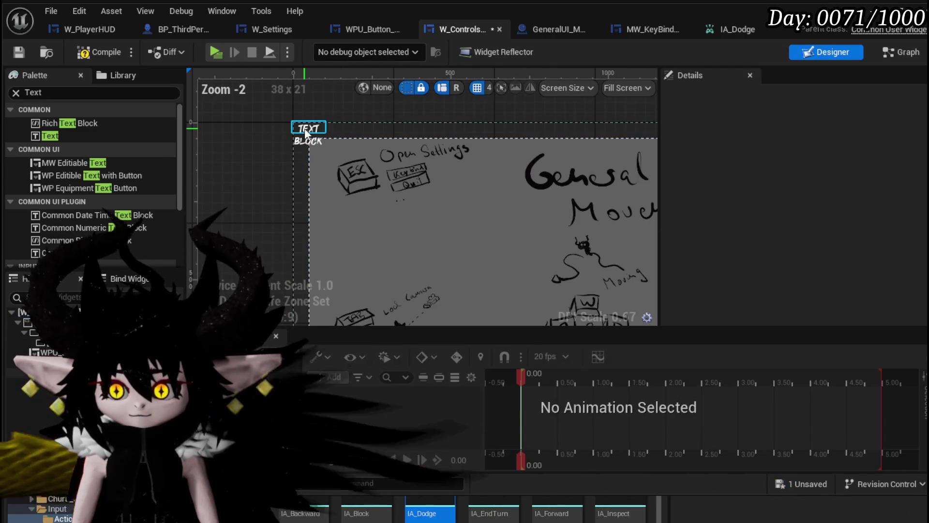
Move MW_Text into the layout and anchor it to the centre
mouse_move(317, 127)
left_mouse_down()
mouse_move(338, 167)
mouse_move(341, 351)
mouse_move(358, 271)
mouse_move(266, 99)
mouse_move(269, 80)
left_mouse_up()
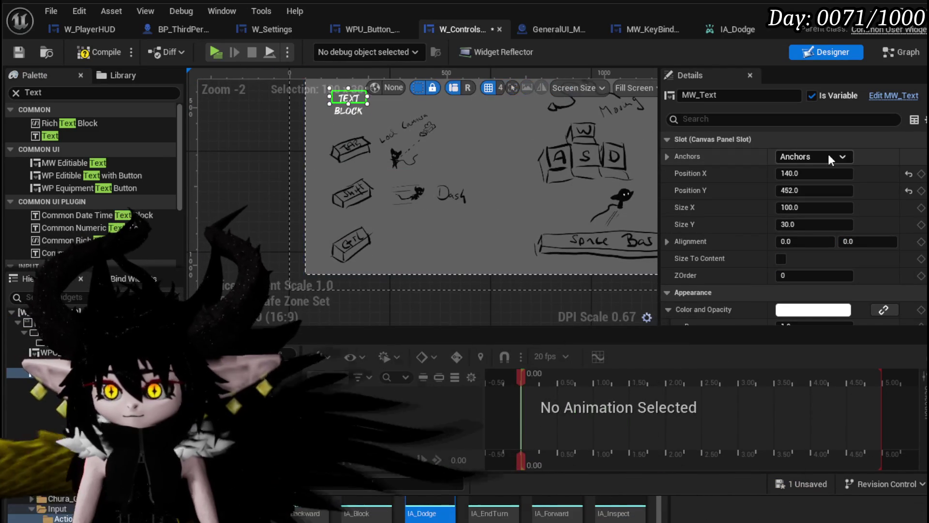
left_click(829, 154)
left_click(851, 232)
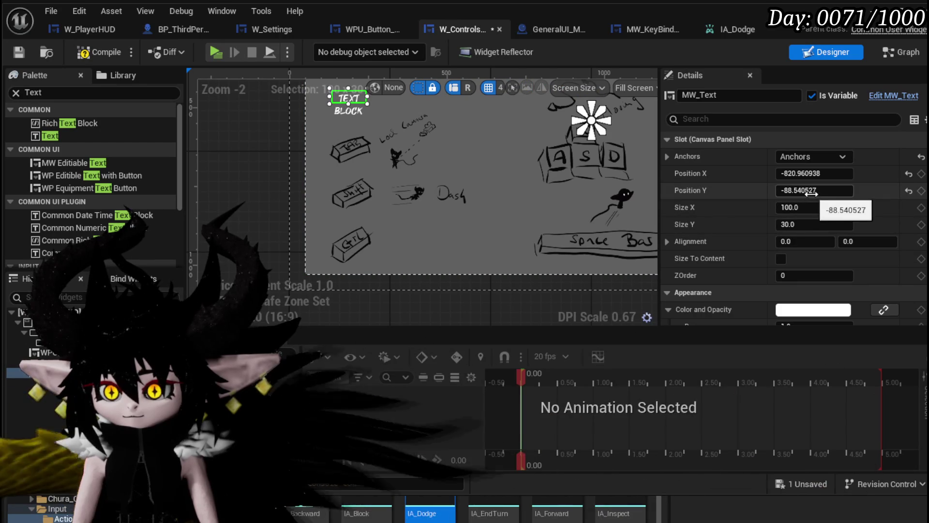
left_click_drag(814, 190, 858, 190)
Resize MW_Text to about 193 × 67 over the Shift key sketch and save
scroll(367, 203, "up", 4)
scroll(368, 202, "up", 3)
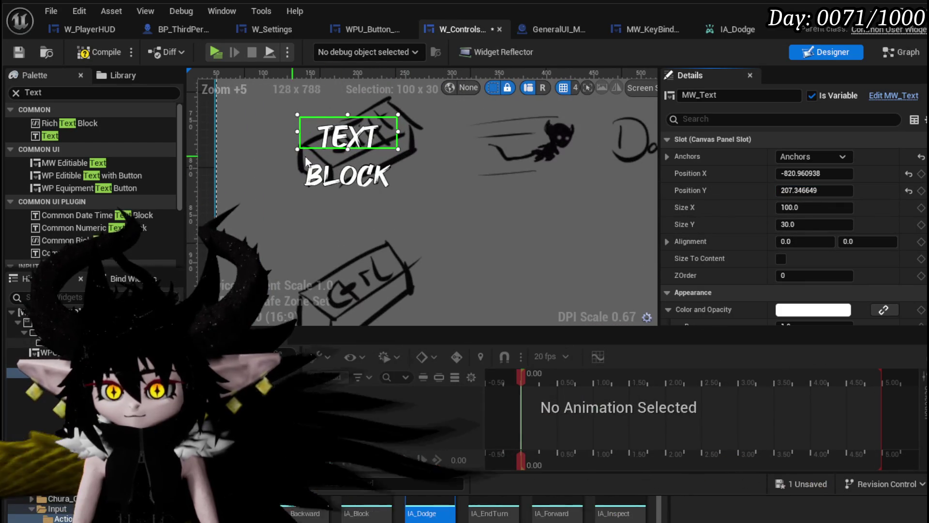
left_click_drag(297, 132, 258, 132)
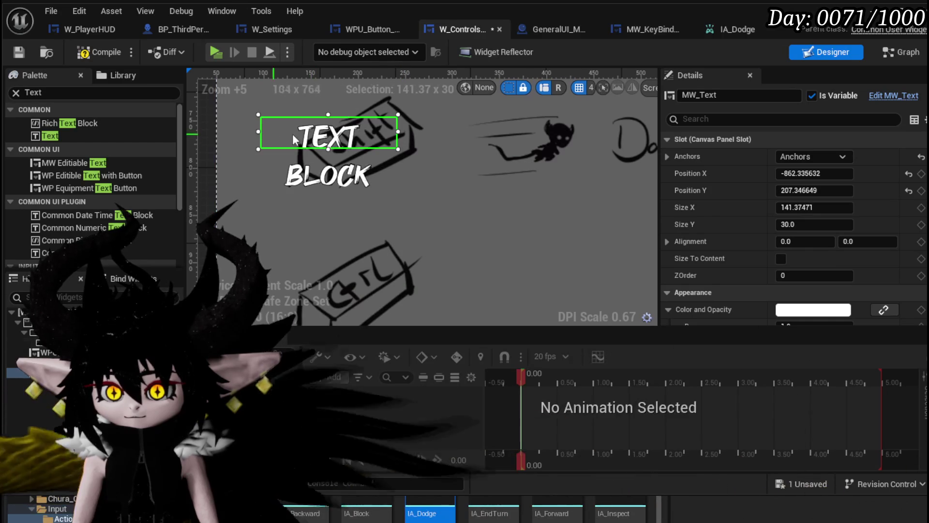
left_click_drag(353, 148, 354, 163)
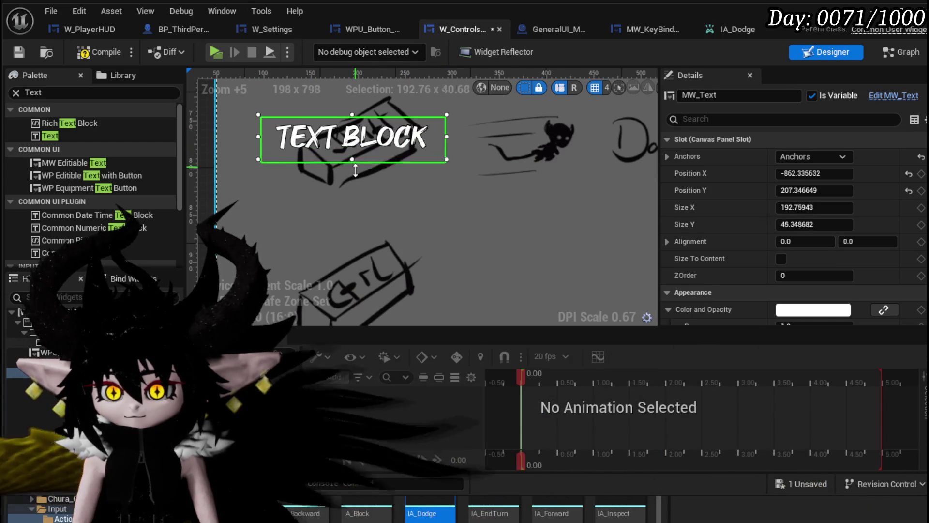
left_click_drag(354, 118, 353, 103)
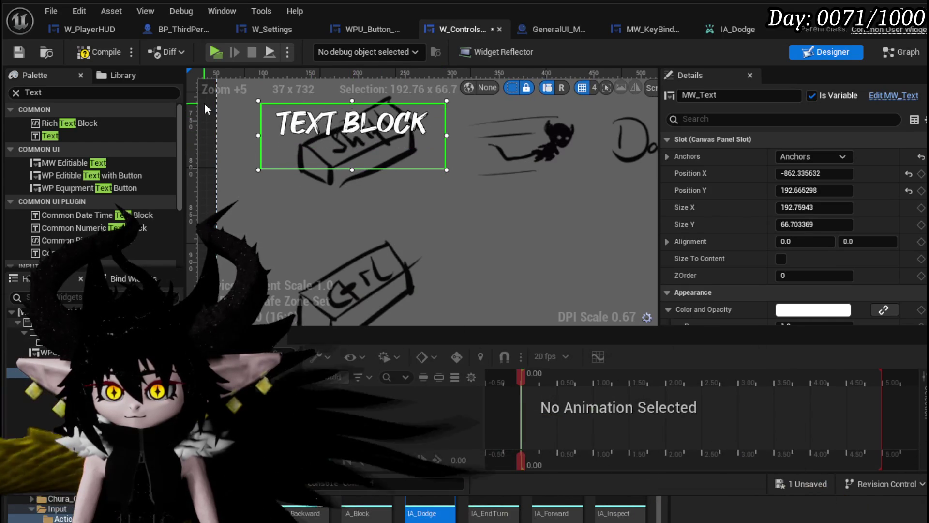
left_click(19, 55)
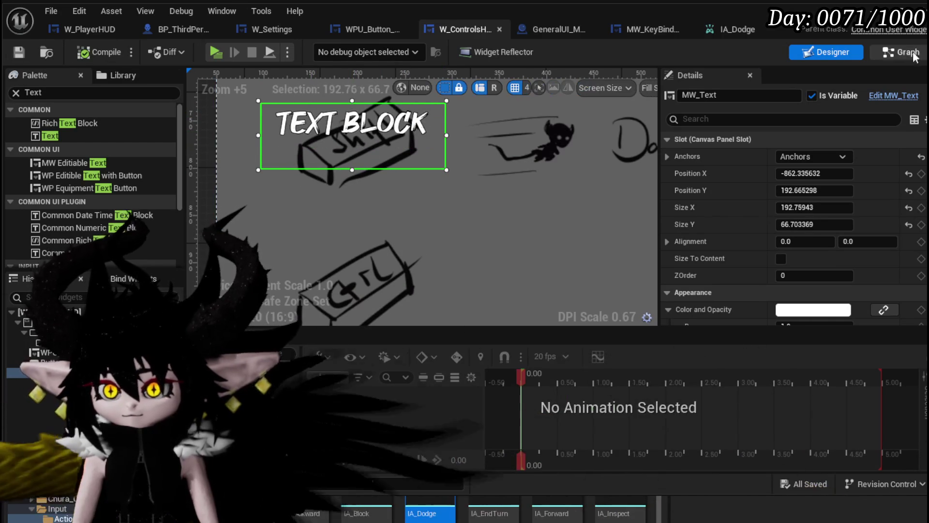
left_click(900, 52)
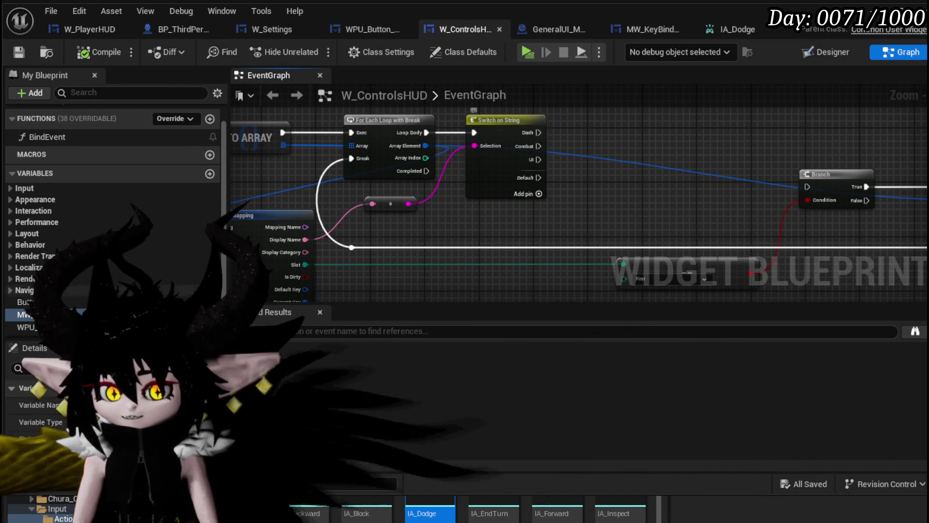
Add a Get MW_Text node and a Set Text node targeting it
left_click_drag(595, 129, 595, 129)
left_click(627, 141)
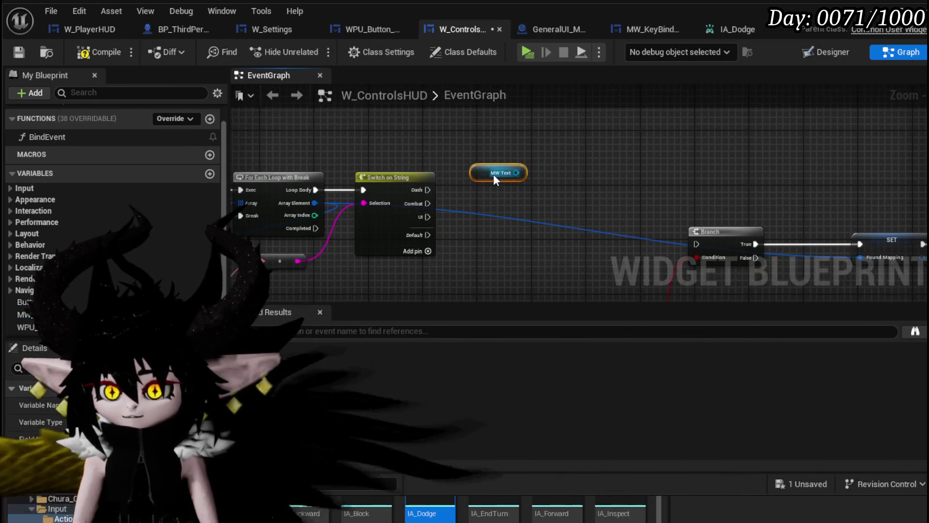
left_click_drag(393, 118, 501, 174)
type("Set Text")
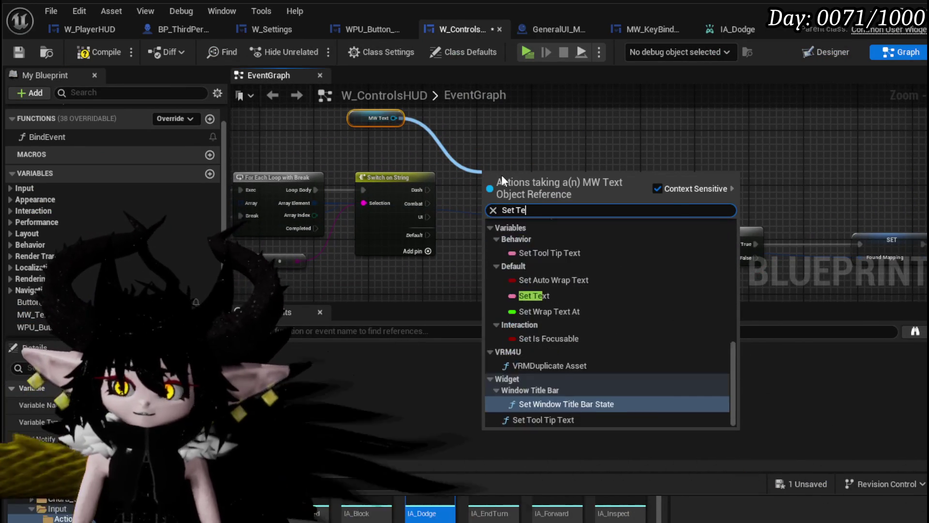
left_click(585, 238)
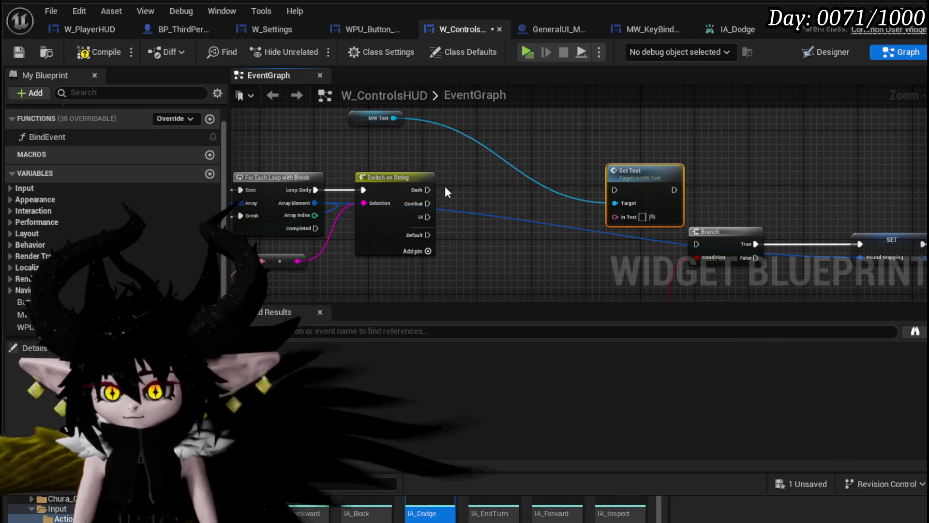
Wire the key mapping's Mapping Name pin toward the Branch, then compile and save
mouse_move(615, 193)
left_mouse_down()
mouse_move(548, 179)
mouse_move(568, 164)
left_mouse_up()
scroll(389, 218, "up", 3)
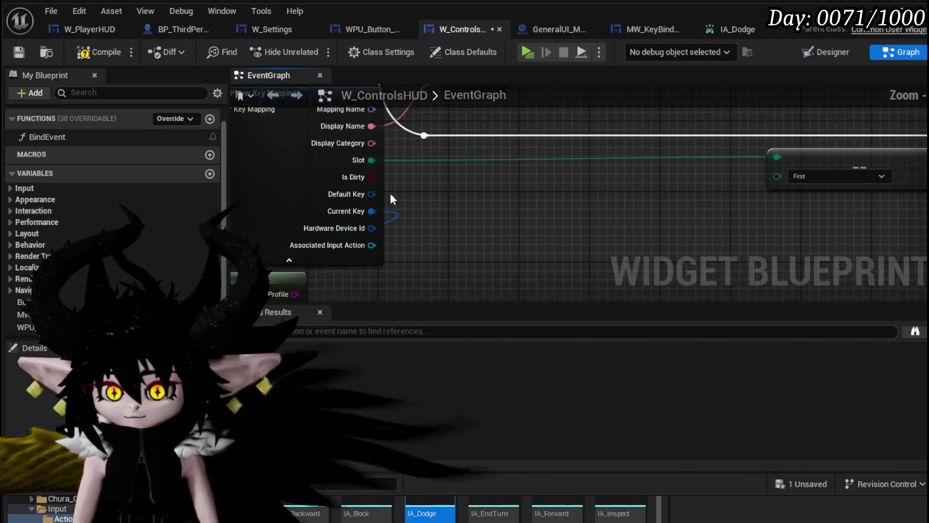
left_click_drag(390, 193, 438, 150)
left_click_drag(427, 217, 461, 176)
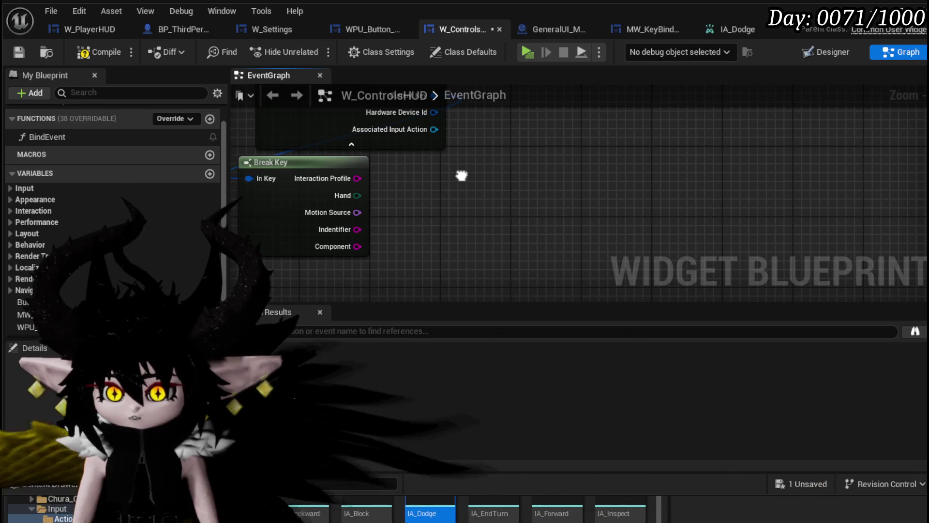
left_click_drag(461, 176, 423, 240)
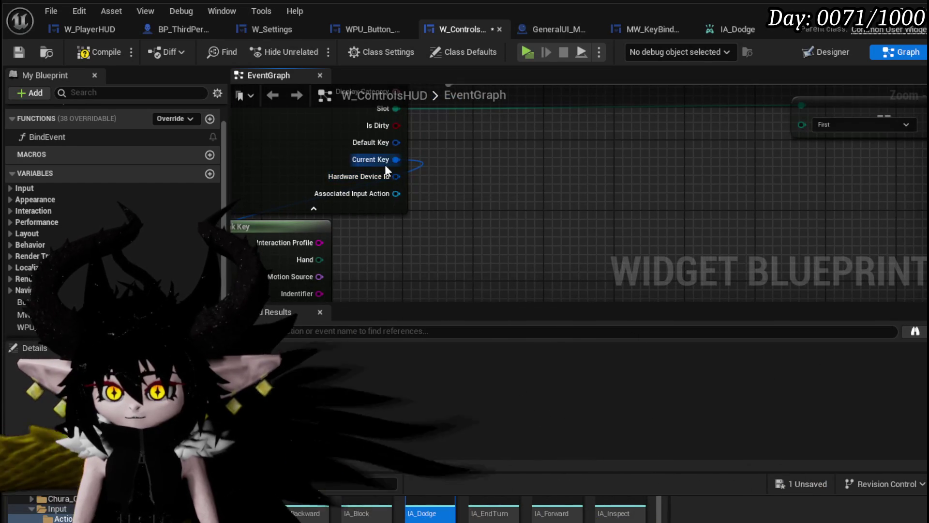
mouse_move(492, 190)
left_mouse_down()
mouse_move(529, 178)
mouse_move(447, 251)
left_mouse_up()
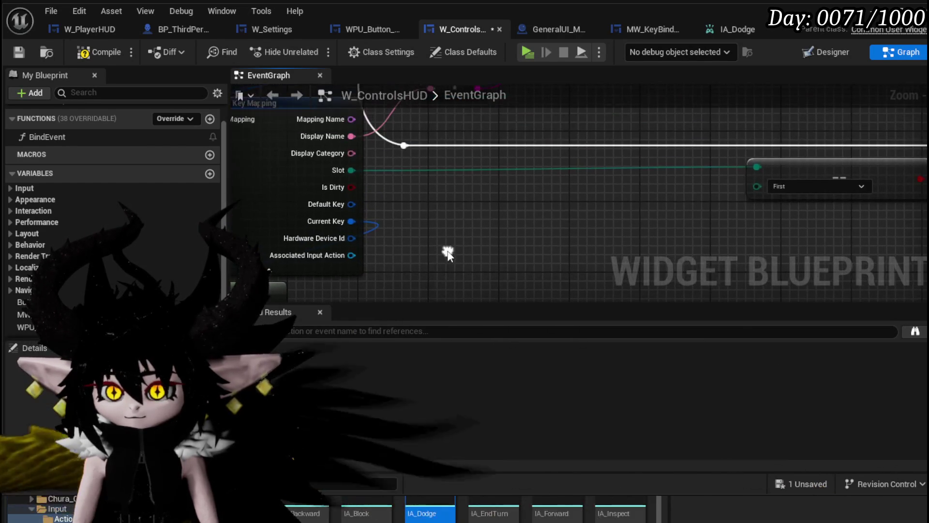
scroll(430, 200, "down", 1)
left_click_drag(430, 199, 375, 232)
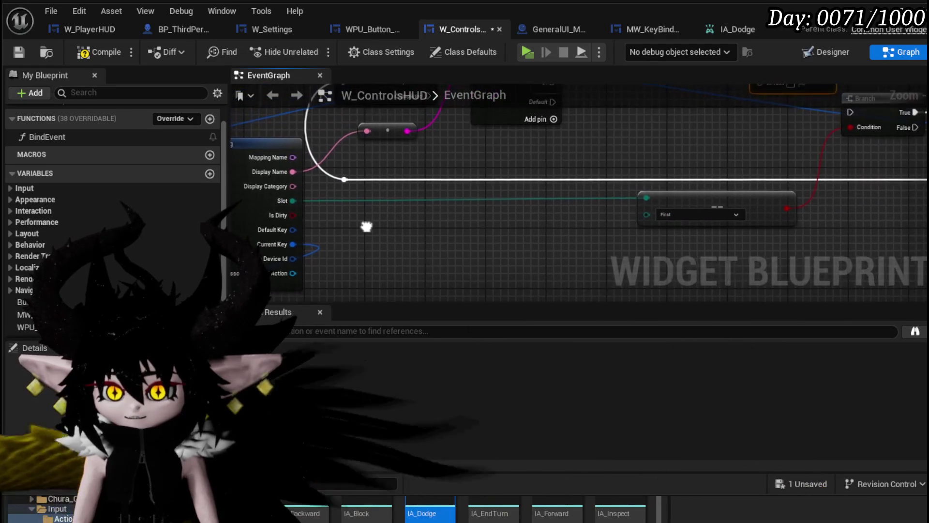
mouse_move(285, 158)
left_mouse_down()
mouse_move(427, 228)
mouse_move(484, 207)
mouse_move(388, 239)
mouse_move(481, 181)
left_mouse_up()
mouse_move(364, 155)
left_mouse_down()
mouse_move(850, 135)
mouse_move(645, 138)
mouse_move(673, 154)
mouse_move(696, 135)
mouse_move(431, 153)
mouse_move(506, 152)
left_mouse_up()
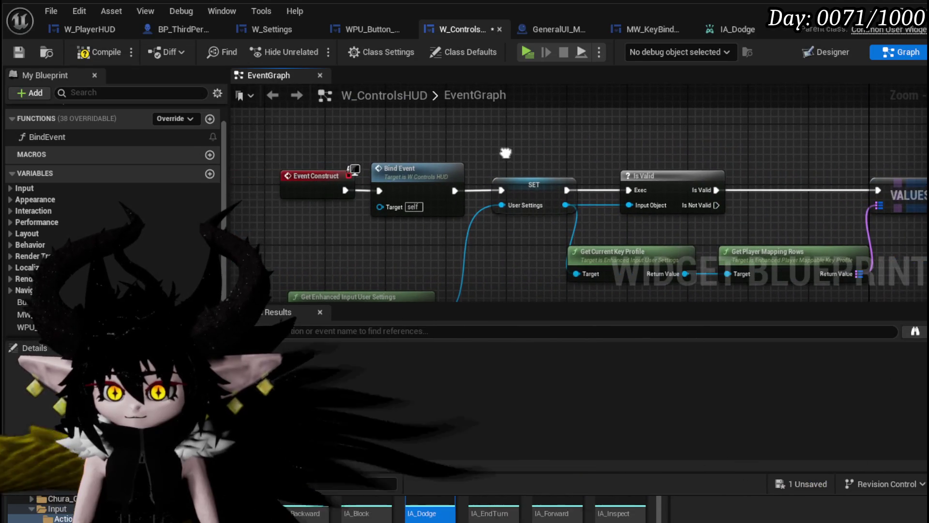
left_click(99, 52)
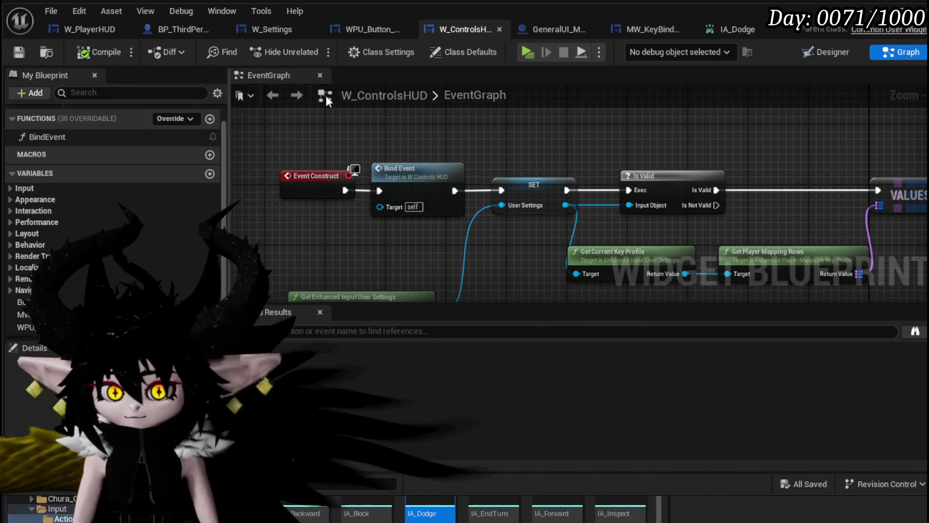
Play in editor to view the in-game Controls page, then stop and save the packages
key("alt+Tab")
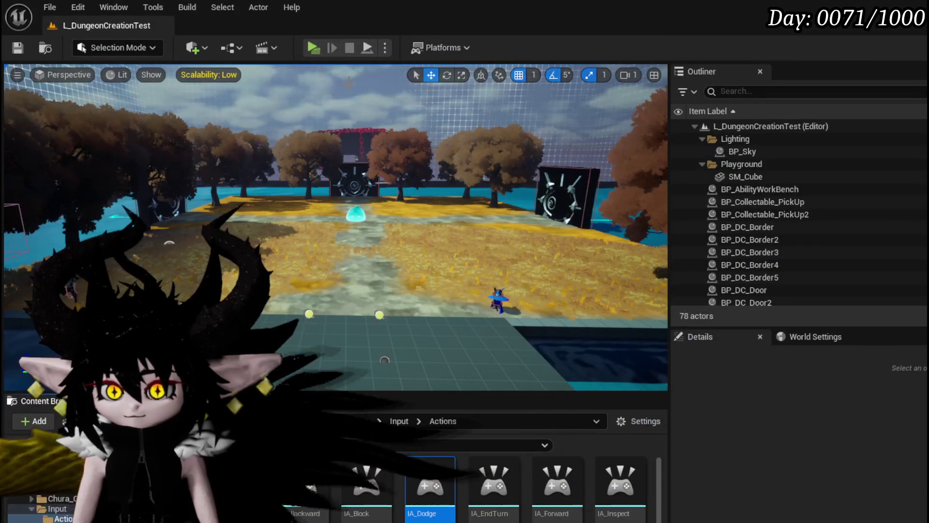
key("alt+p")
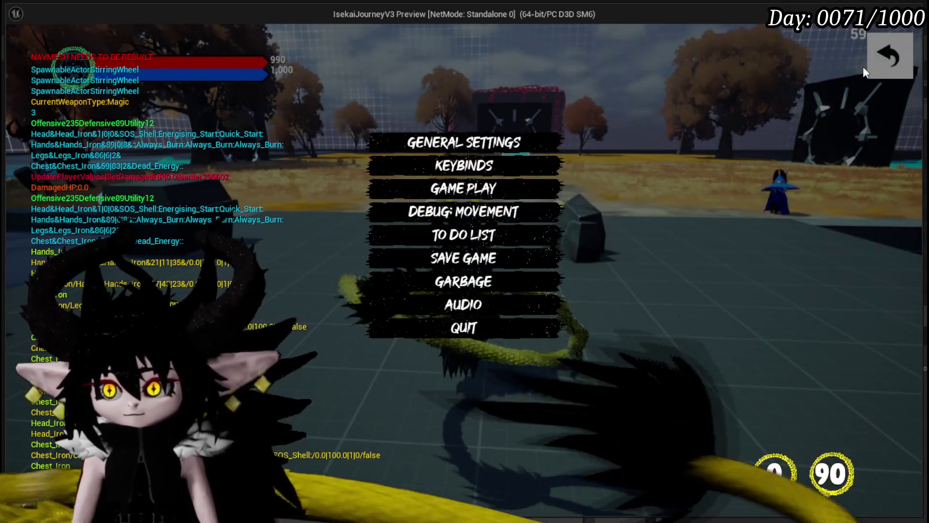
left_click(866, 66)
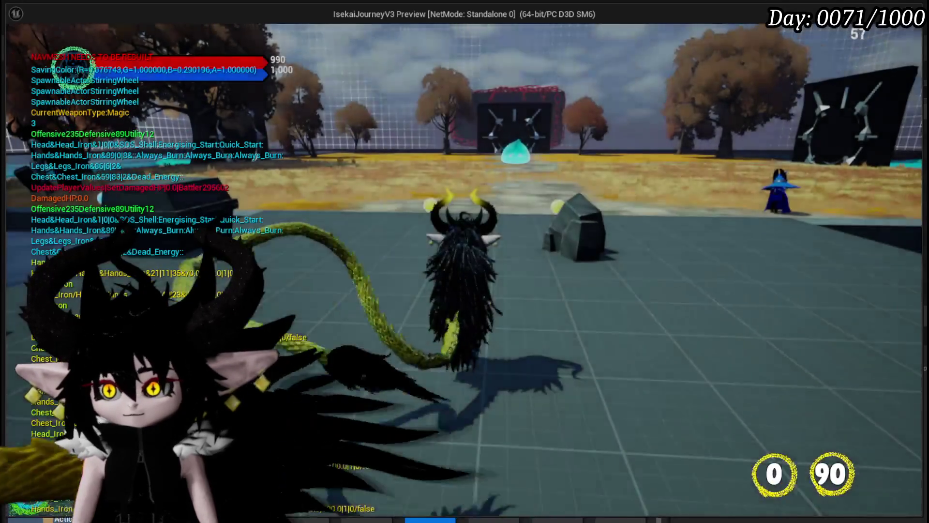
key("Tab")
left_click(298, 37)
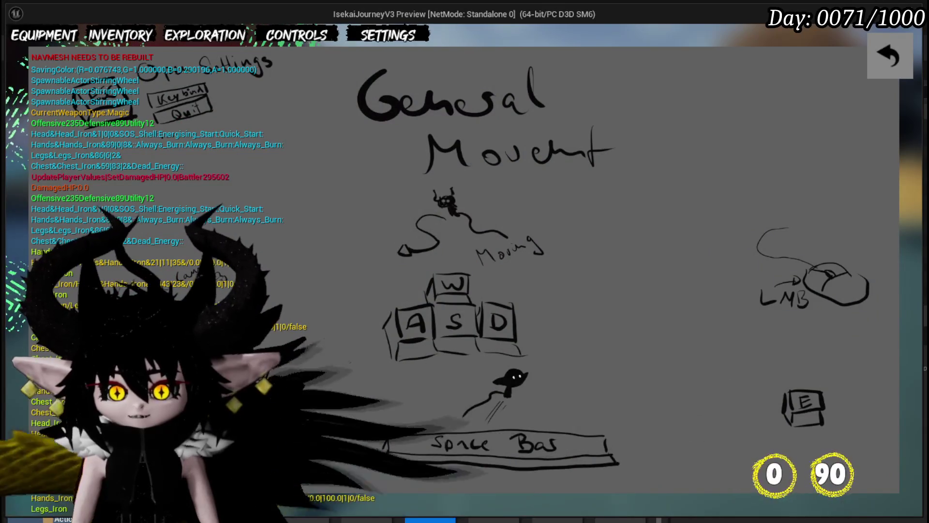
key("Escape")
key("ctrl+s")
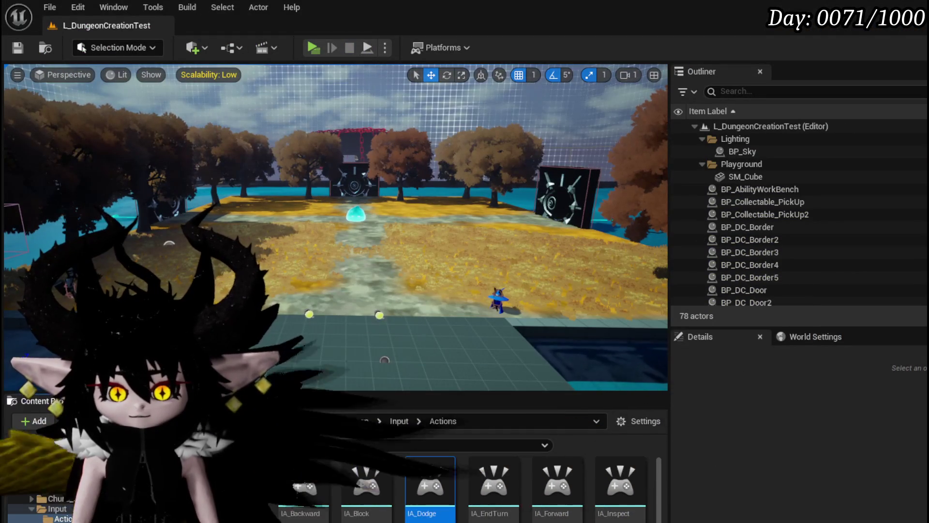
Add Event Pre Construct above Event Construct, wire it into SET, then compile and save
key("alt+Tab")
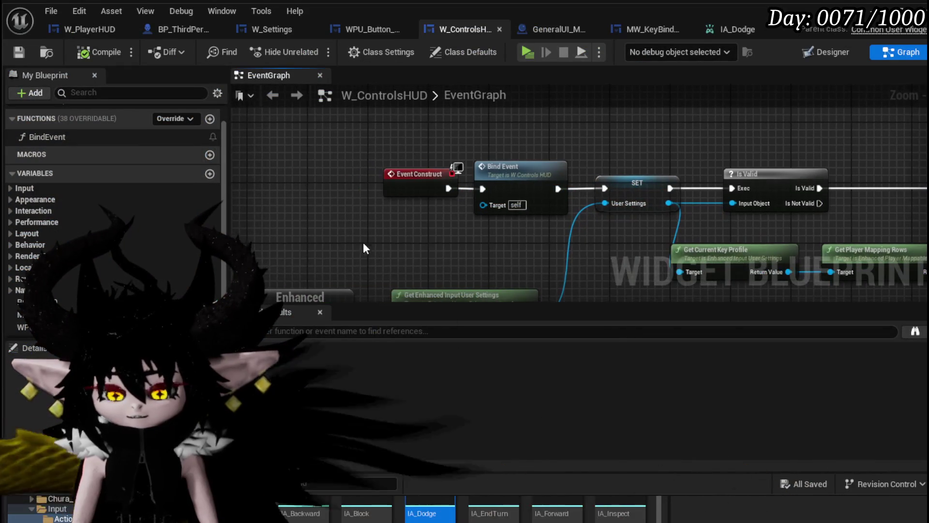
right_click(362, 245)
type("pre")
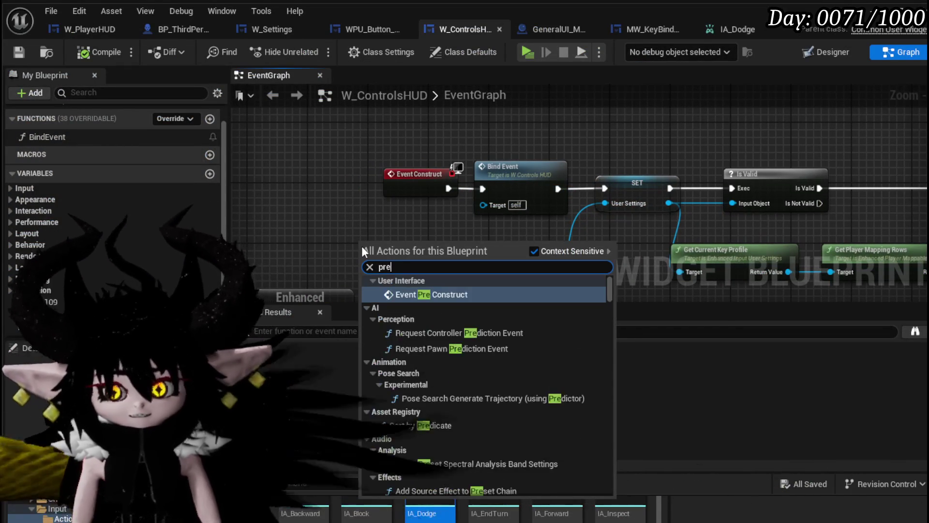
key("Return")
mouse_move(361, 246)
left_mouse_down()
mouse_move(652, 94)
mouse_move(483, 148)
left_mouse_up()
left_click_drag(411, 138, 465, 214)
left_click(116, 53)
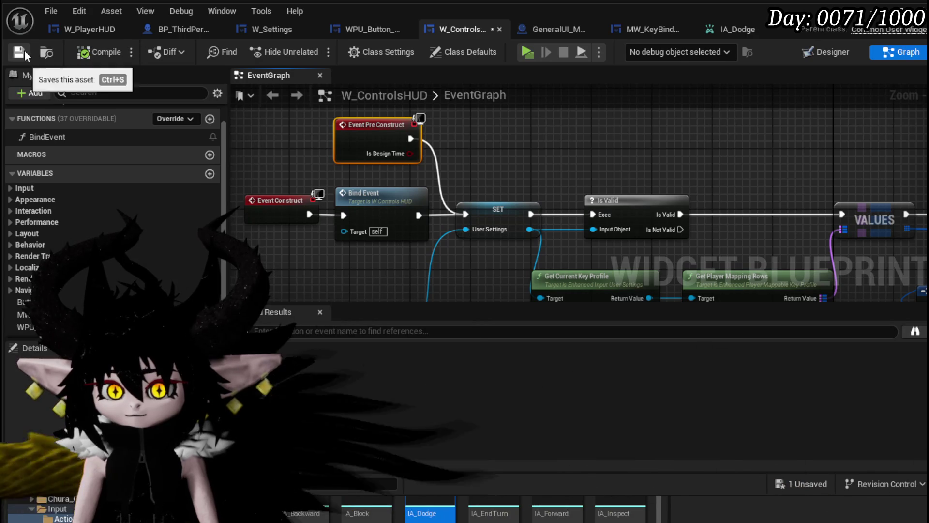
left_click(24, 50)
Check the Designer layout and return to the event graph
left_click(817, 52)
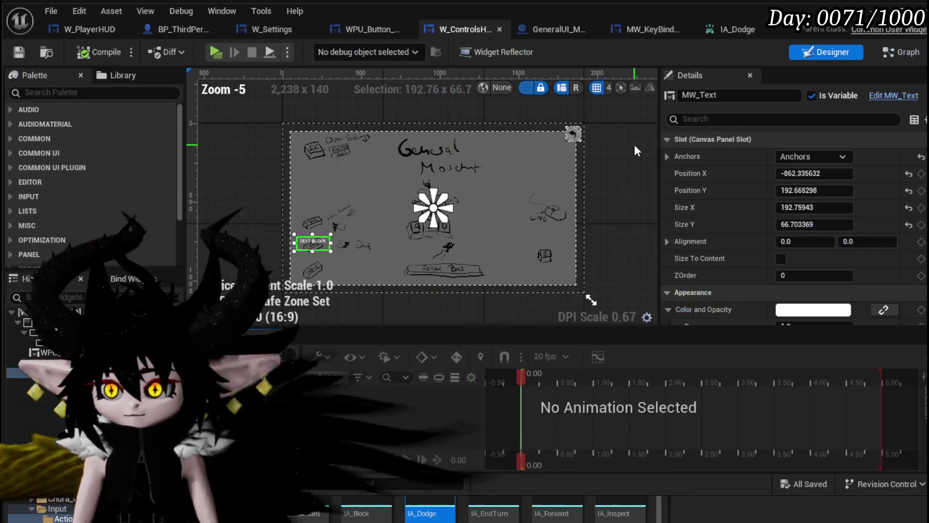
scroll(289, 232, "up", 4)
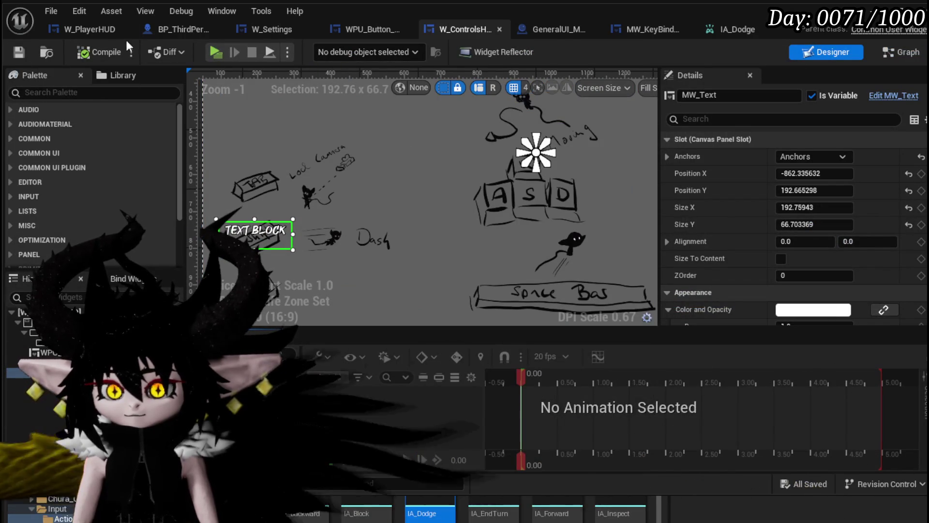
left_click(900, 52)
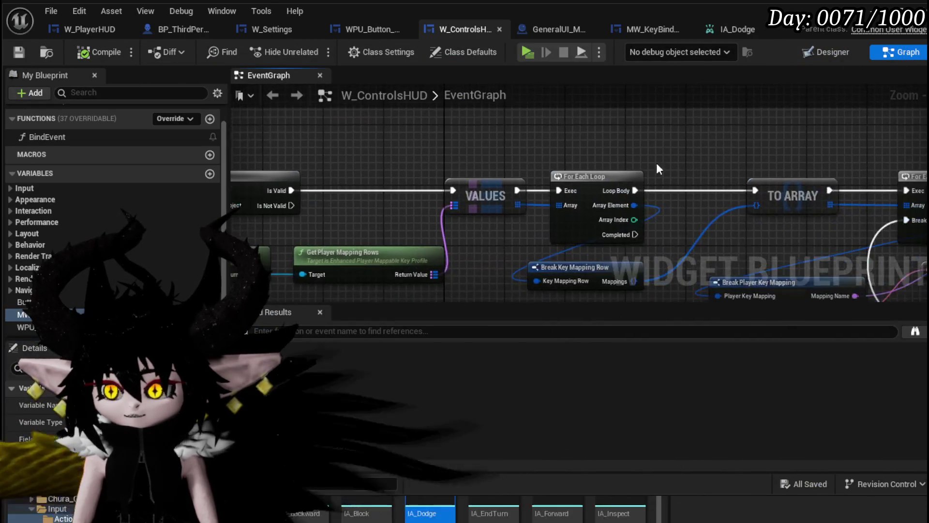
Wire Break Key's Interaction Profile into Set Text's In Text and delete the old To Text (Name) node
left_click_drag(406, 209, 424, 277)
scroll(460, 156, "down", 5)
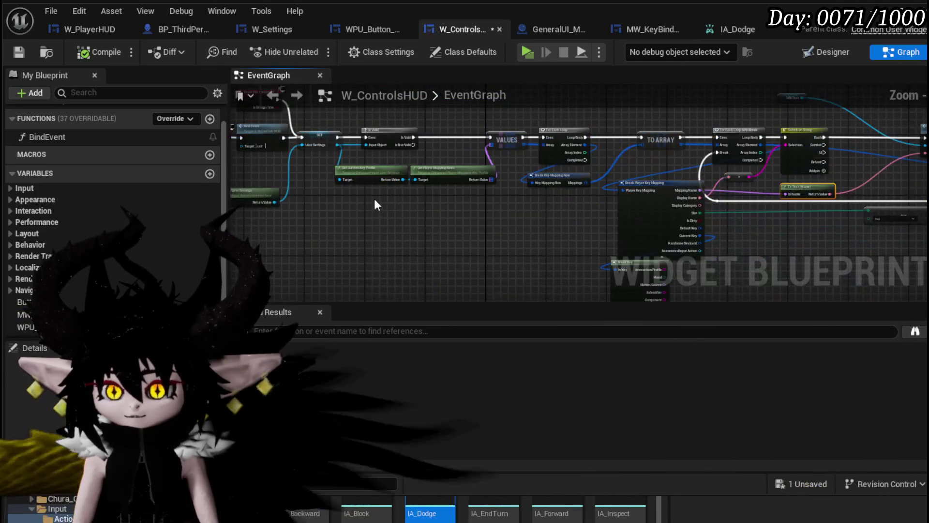
scroll(296, 156, "up", 5)
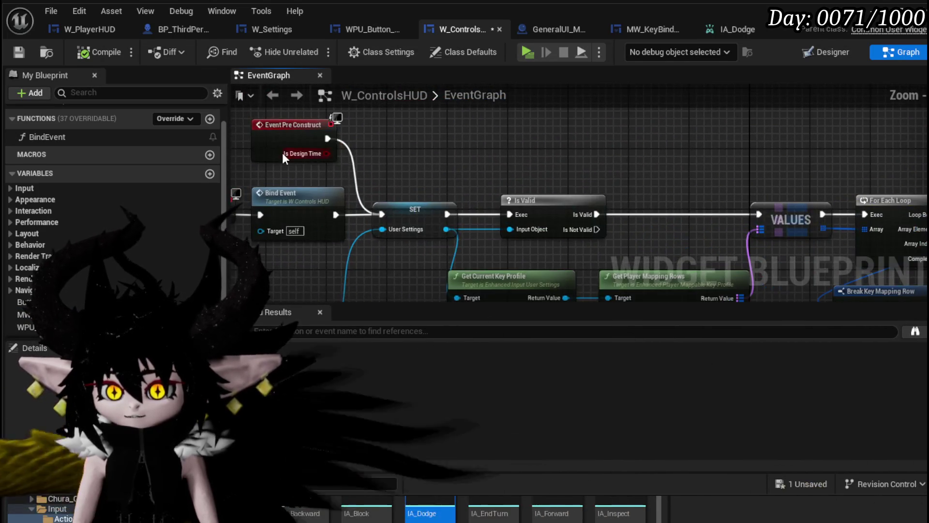
mouse_move(432, 170)
left_mouse_down()
mouse_move(396, 145)
mouse_move(269, 129)
left_mouse_up()
mouse_move(461, 279)
left_mouse_down()
mouse_move(522, 188)
mouse_move(588, 200)
left_mouse_up()
mouse_move(512, 217)
left_mouse_down()
mouse_move(535, 202)
mouse_move(558, 135)
left_mouse_up()
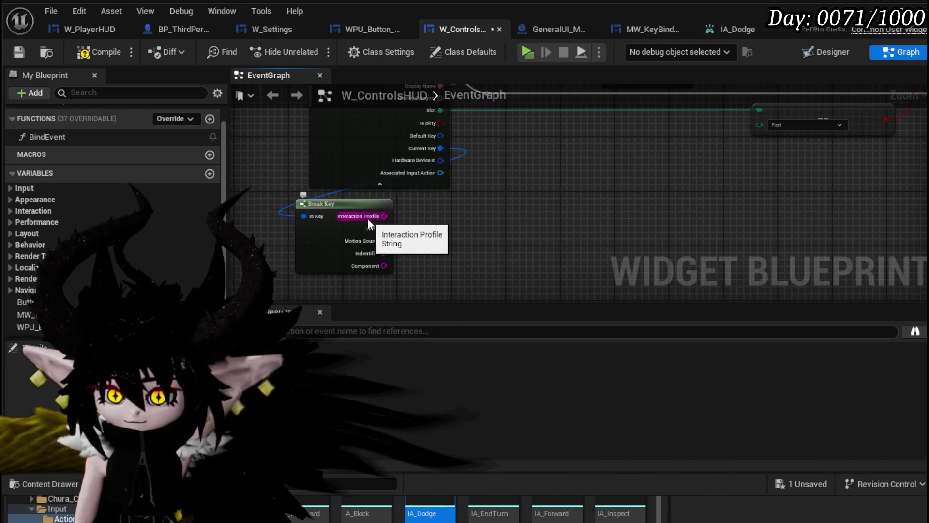
mouse_move(376, 219)
left_mouse_down()
mouse_move(910, 168)
mouse_move(705, 152)
mouse_move(664, 138)
left_mouse_up()
left_click_drag(441, 193, 513, 167)
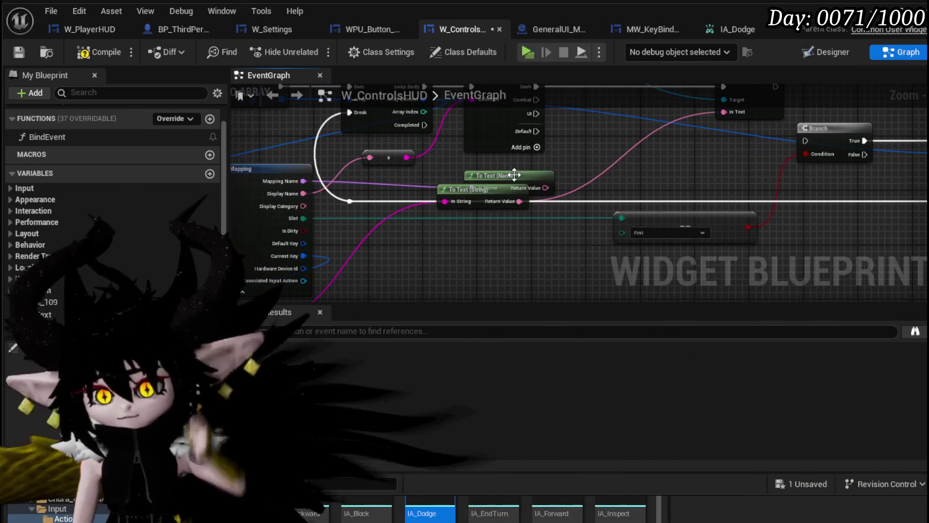
key("Delete")
Try wiring Current Key into the text input, abandon the incompatible wire, and save
scroll(317, 175, "up", 2)
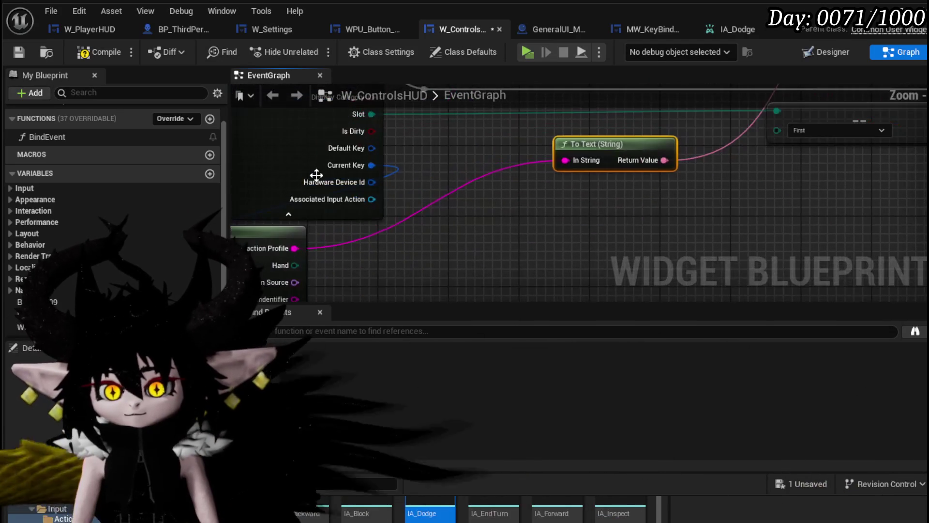
scroll(349, 193, "down", 2)
mouse_move(336, 167)
left_mouse_down()
mouse_move(363, 218)
mouse_move(785, 164)
left_mouse_up()
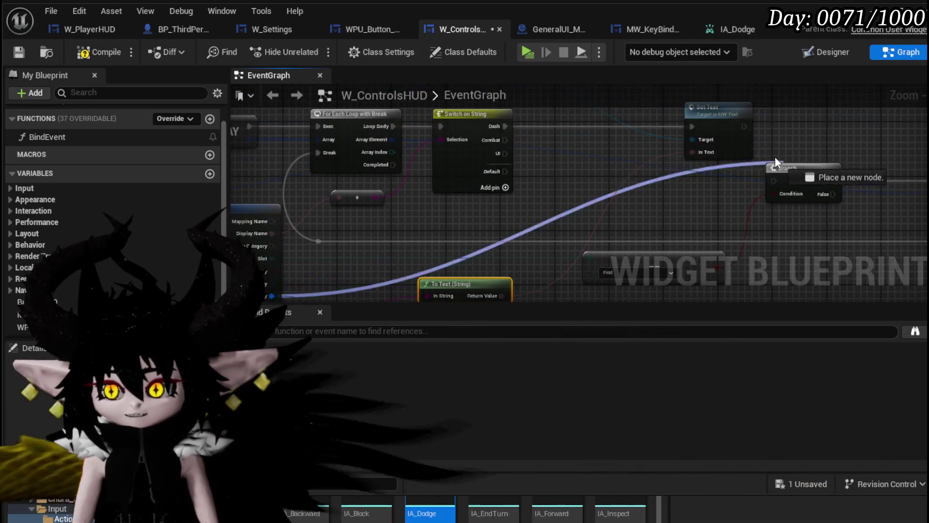
left_click_drag(695, 148, 697, 151)
scroll(696, 151, "down", 2)
scroll(554, 185, "up", 2)
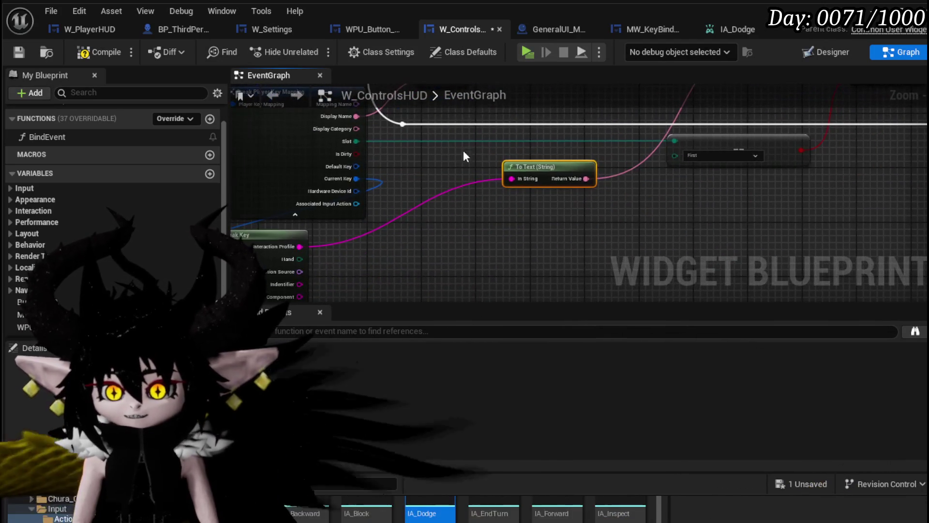
left_click(20, 54)
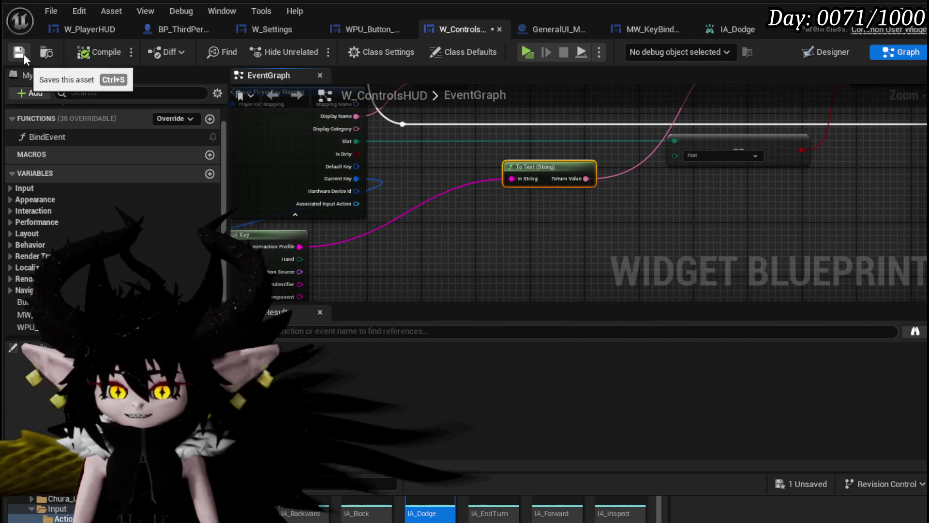
Play-test the in-game Controls page, then close the menu and stop the preview
left_click(850, 5)
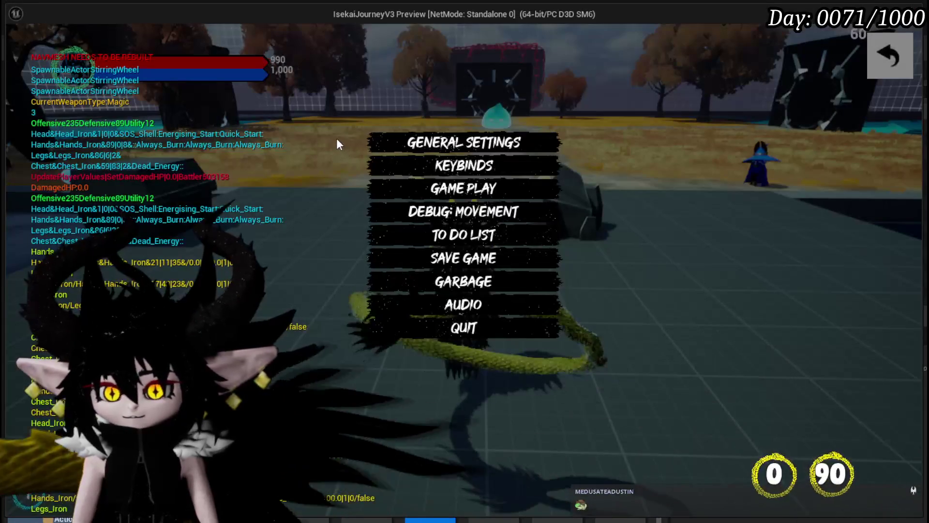
key("Escape")
left_click(312, 38)
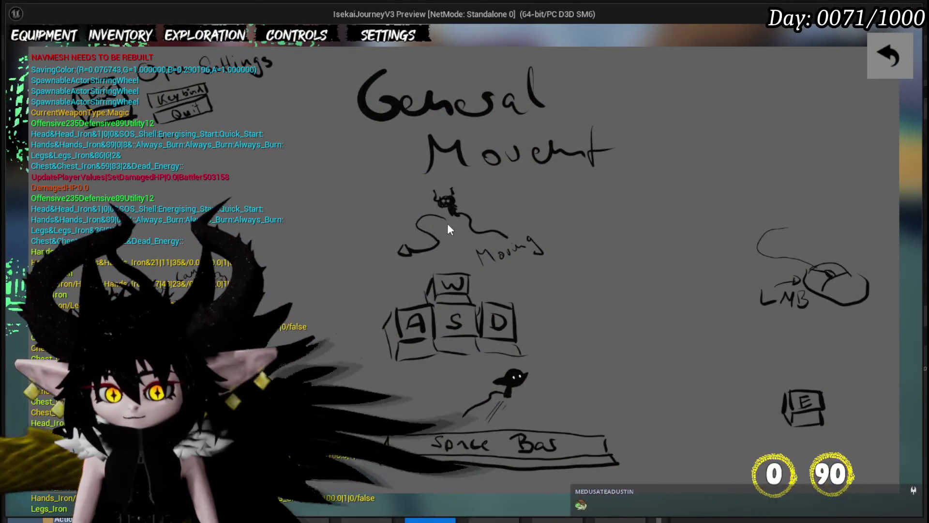
left_click(883, 56)
key("Escape")
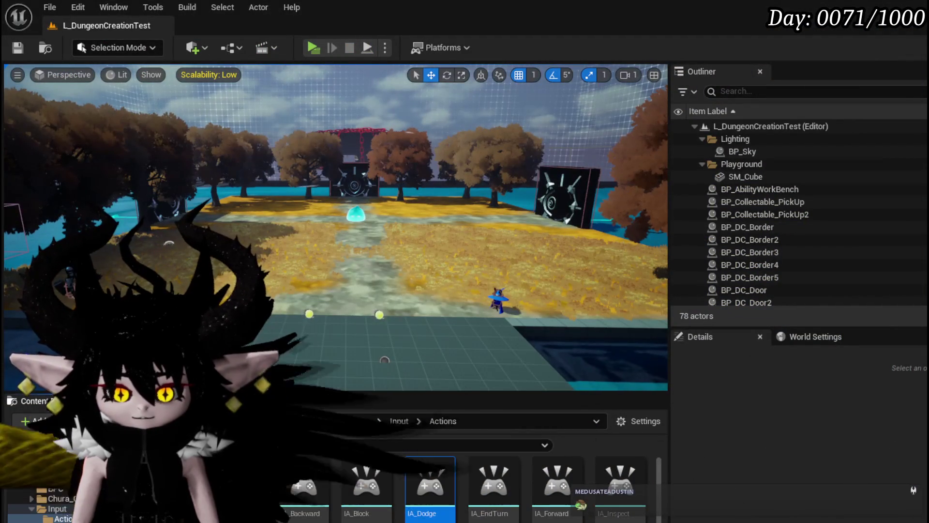
Reposition the Break Key node and move To Text (String) beside it
key("alt+Tab")
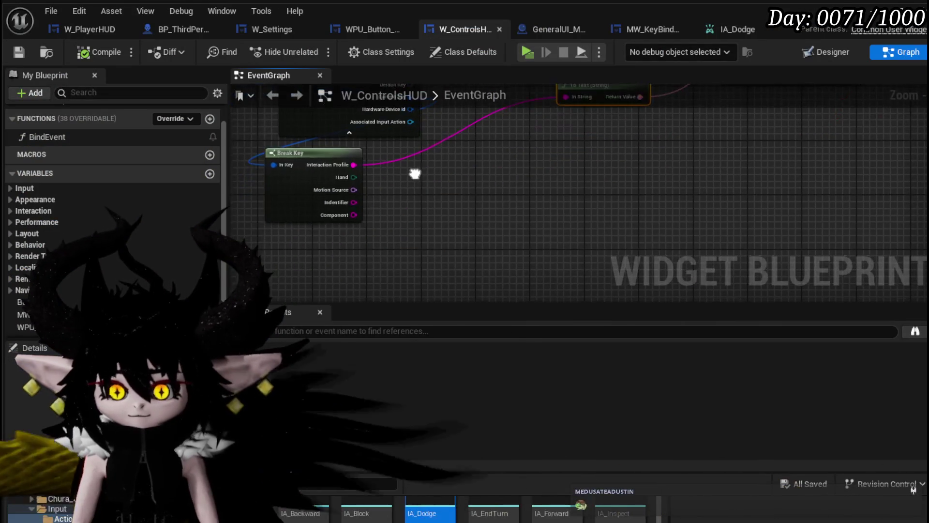
mouse_move(771, 147)
left_mouse_down()
mouse_move(783, 156)
mouse_move(493, 216)
mouse_move(373, 256)
left_mouse_up()
left_click_drag(290, 248, 495, 153)
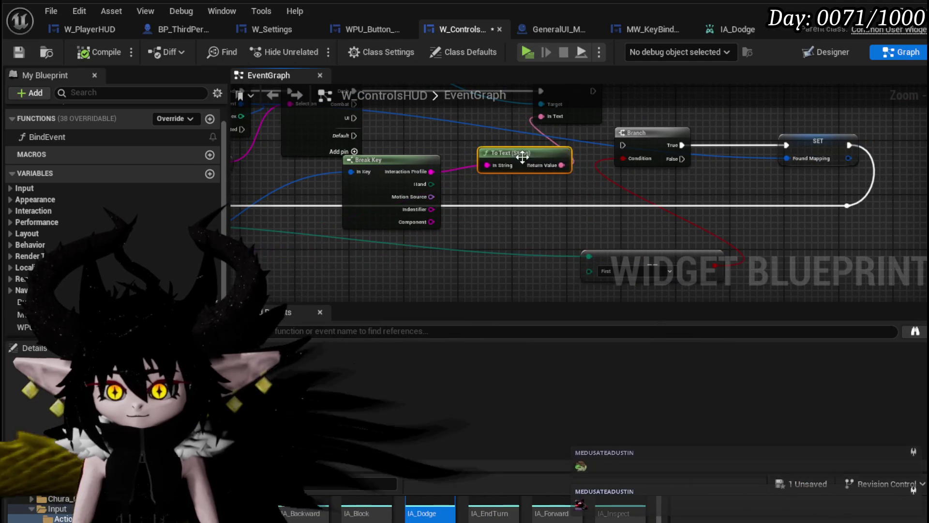
scroll(484, 153, "up", 2)
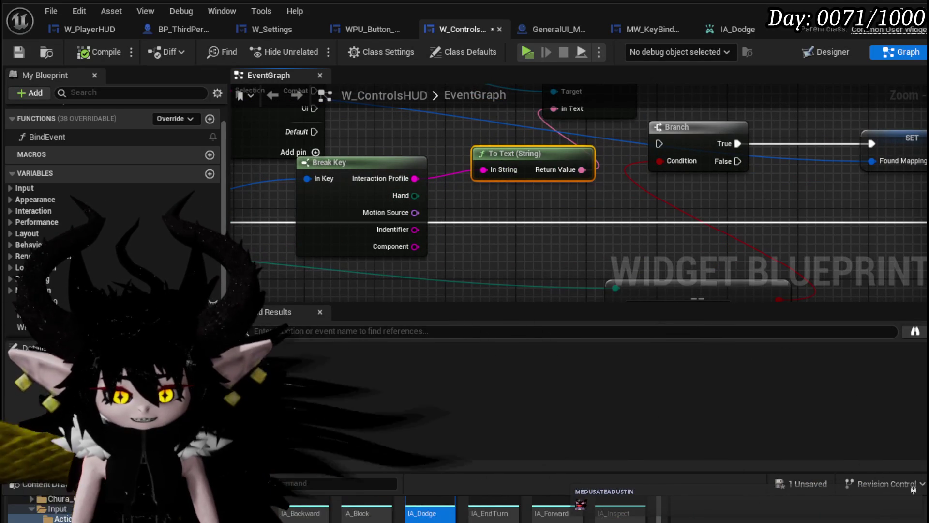
left_click_drag(470, 199, 435, 235)
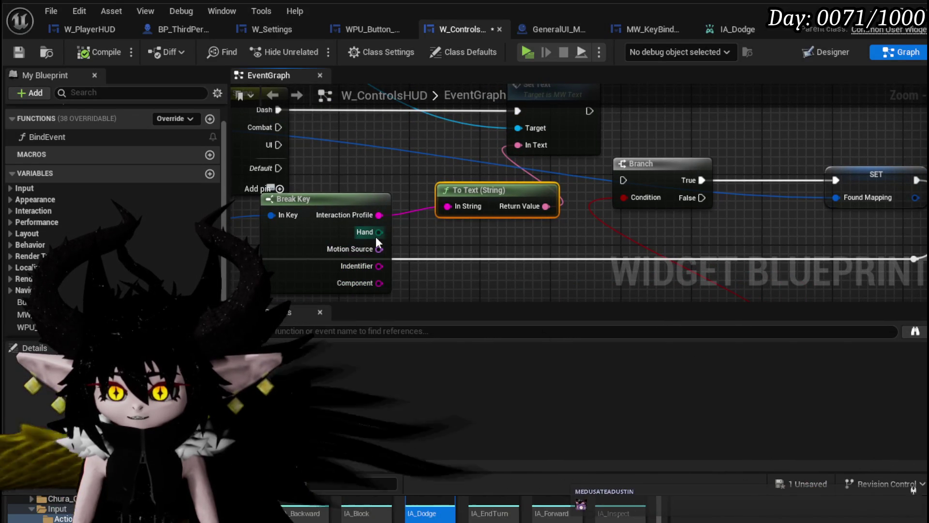
Connect Motion Source to Set Text's In Text, discarding a test Switch on EControllerHand node, and compile
left_click_drag(377, 234, 424, 236)
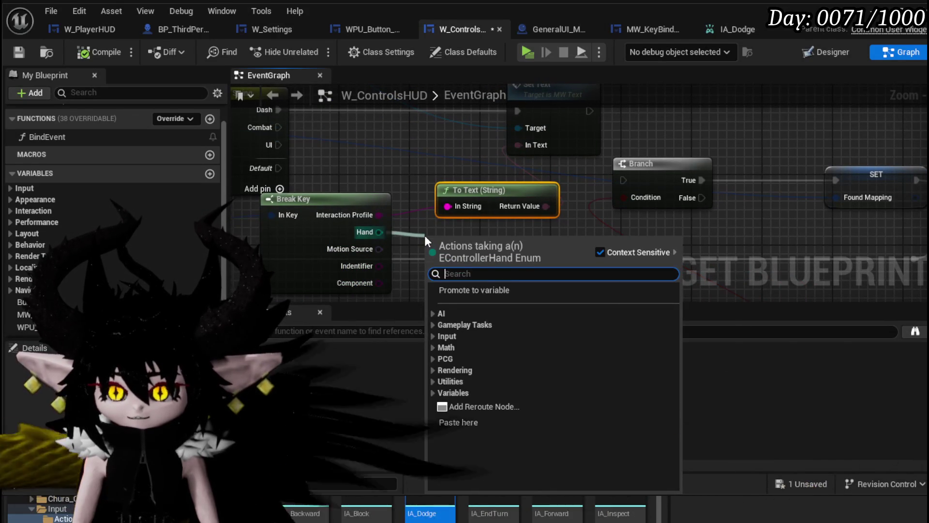
type("sw")
left_click(460, 321)
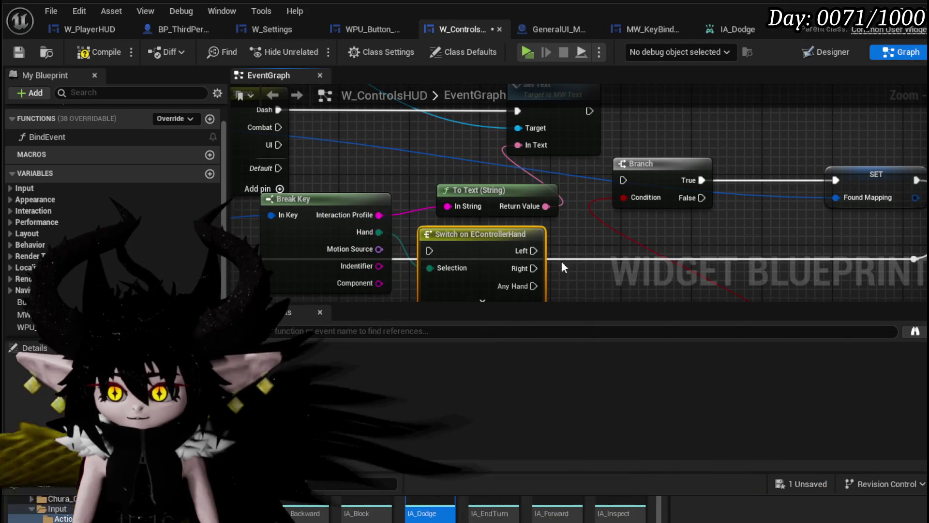
key("Delete")
mouse_move(300, 177)
left_mouse_down()
mouse_move(349, 184)
mouse_move(363, 229)
mouse_move(317, 198)
left_mouse_up()
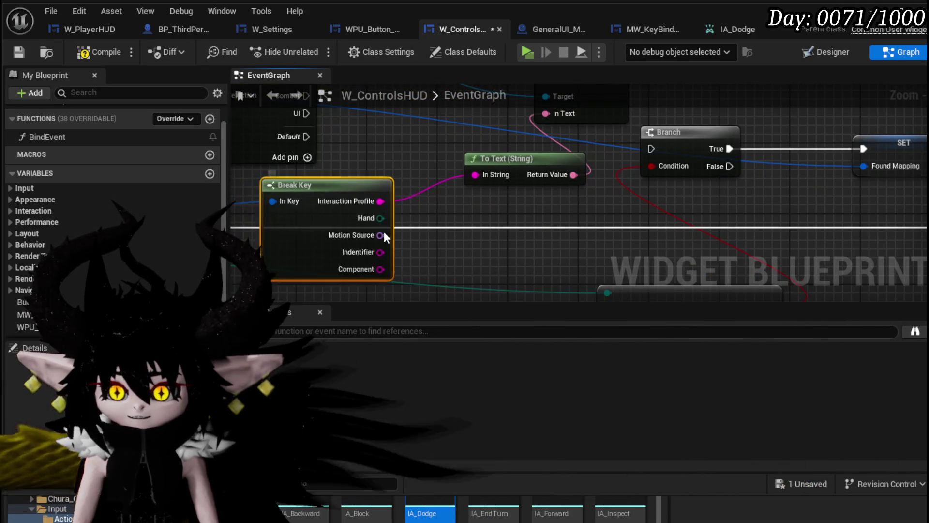
left_click_drag(353, 244, 545, 110)
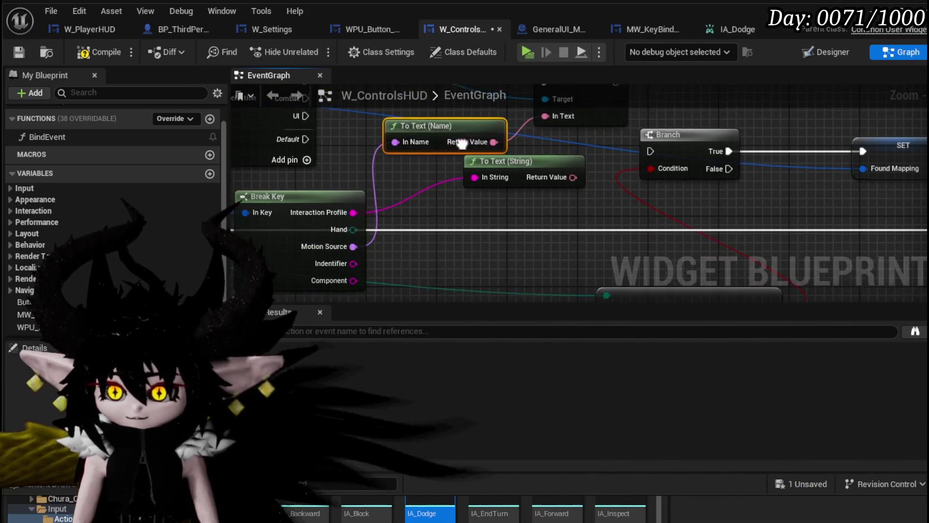
left_click(93, 57)
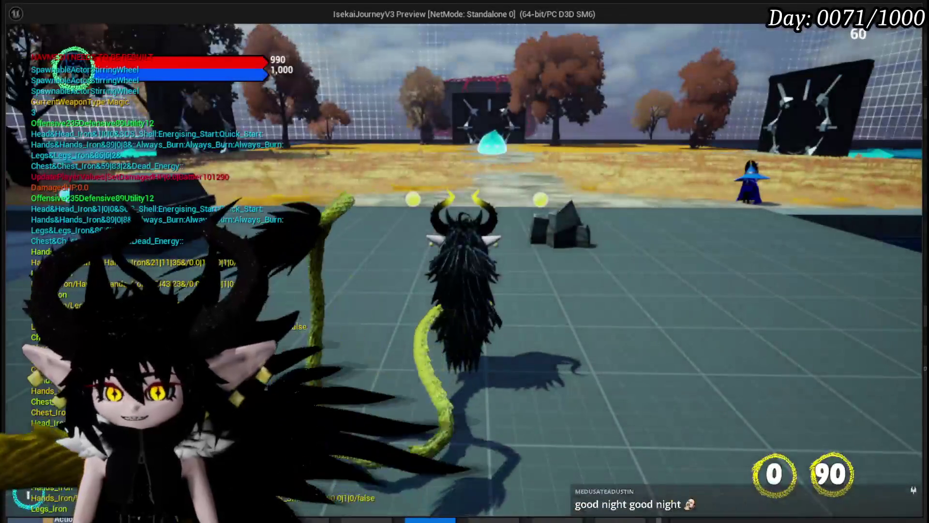
Open the in-game Controls menu with Tab, close it, and stop the play session
key("Tab")
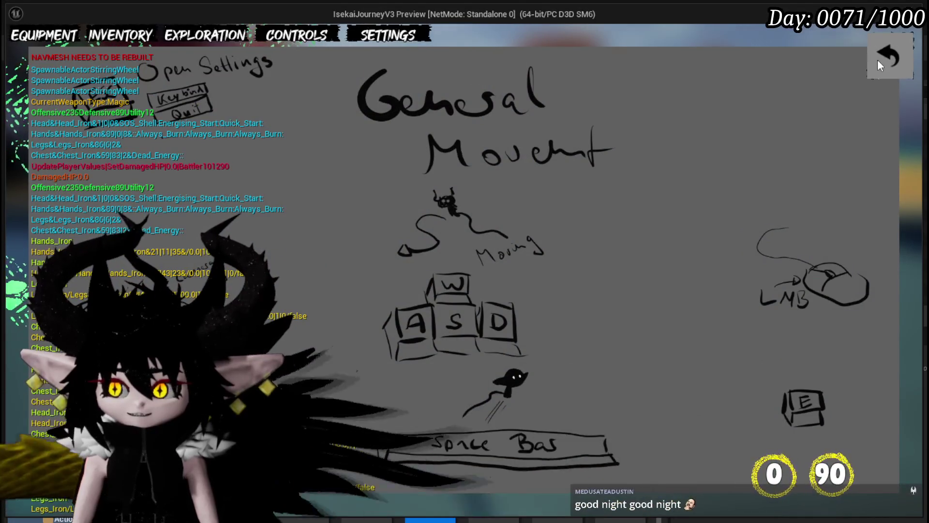
left_click(877, 60)
key("Escape")
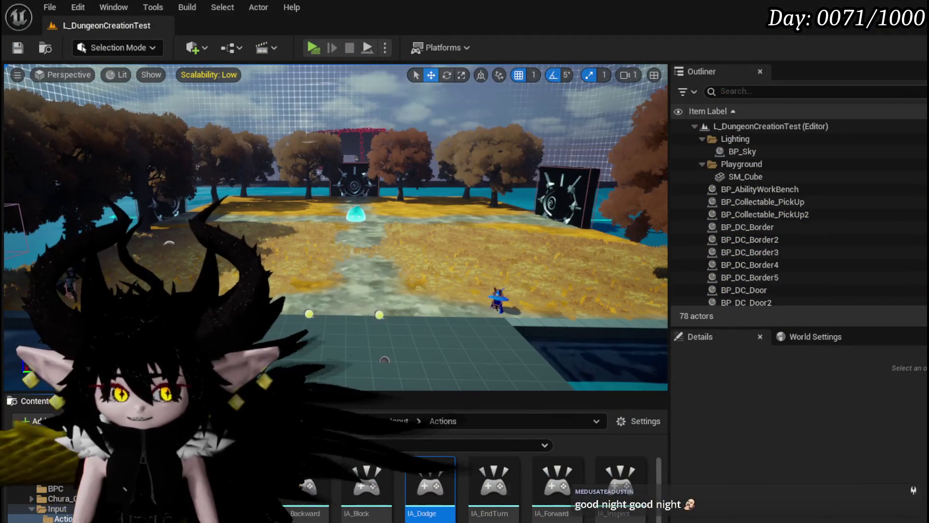
Wire Break Key's Identifier into To Text (String), compile W_ControlsHUD, and launch play-in-editor
key("alt+Tab")
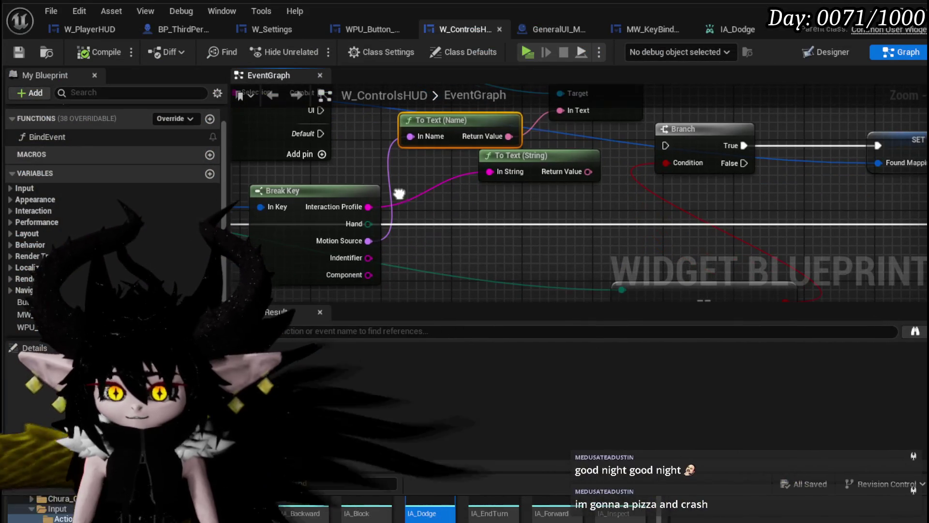
mouse_move(369, 257)
left_mouse_down()
mouse_move(550, 128)
mouse_move(496, 174)
left_mouse_up()
left_click_drag(588, 171, 571, 112)
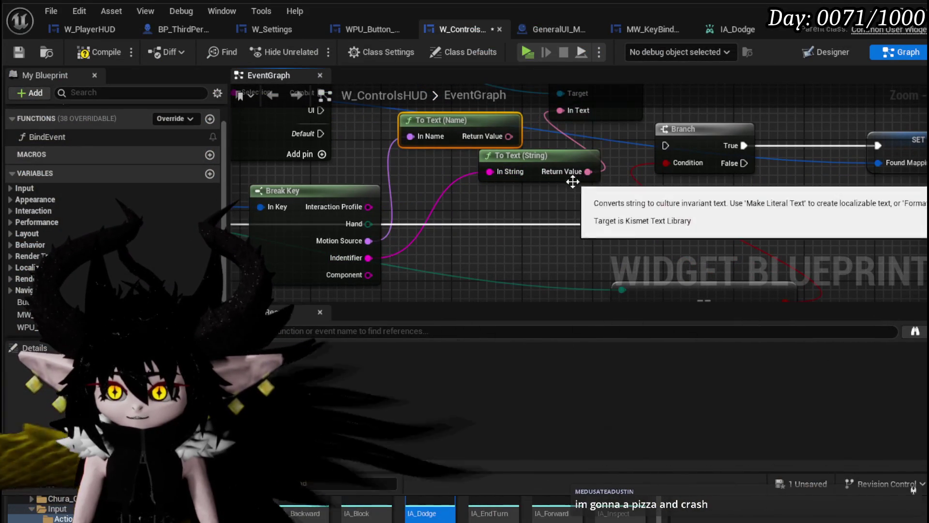
left_click(98, 53)
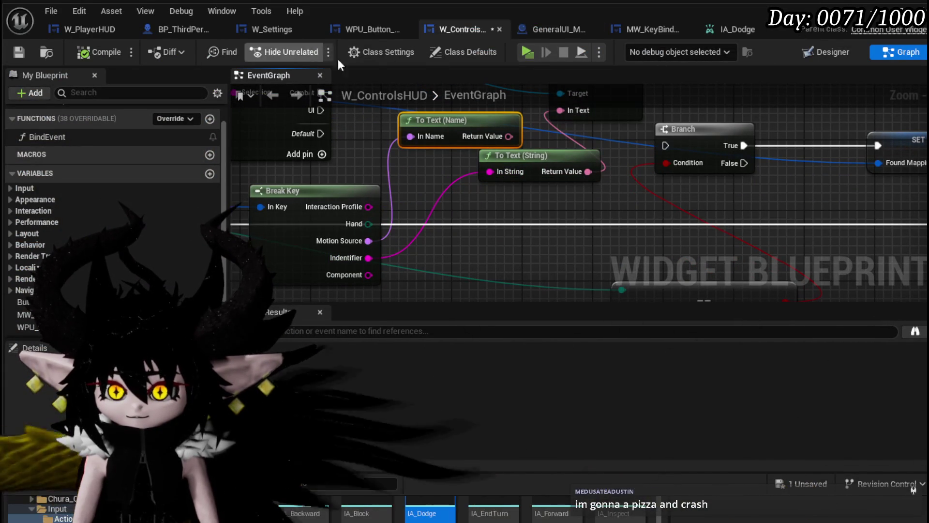
left_click(312, 48)
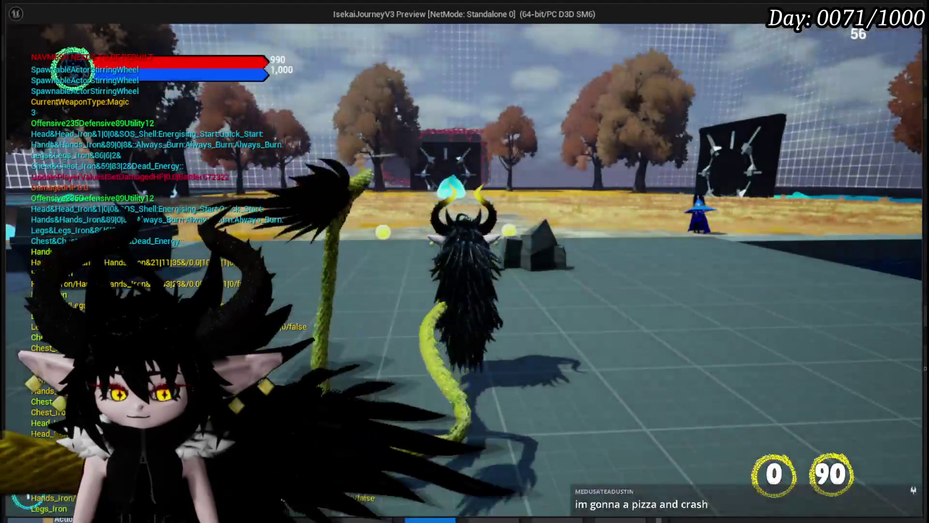
Open the in-game menu's Controls page, then close the menu and resume live gameplay
key("Tab")
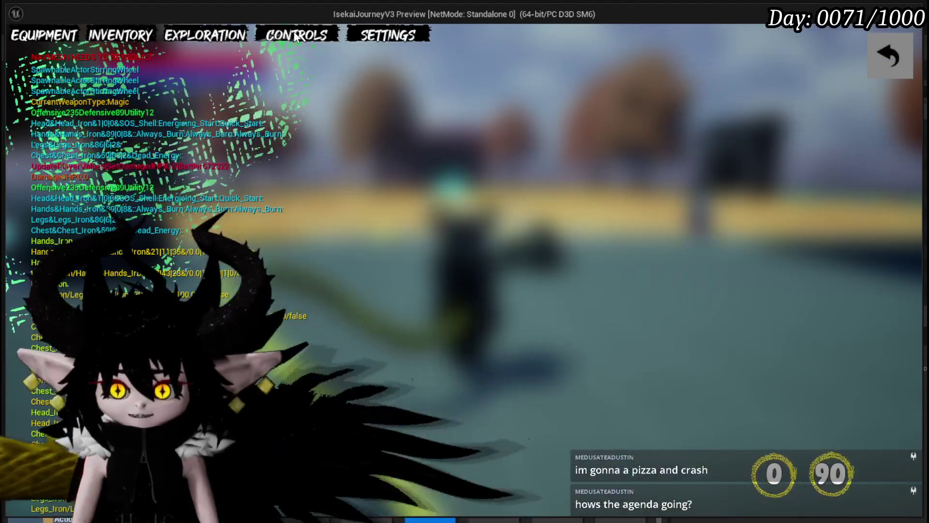
left_click(296, 36)
left_click(905, 58)
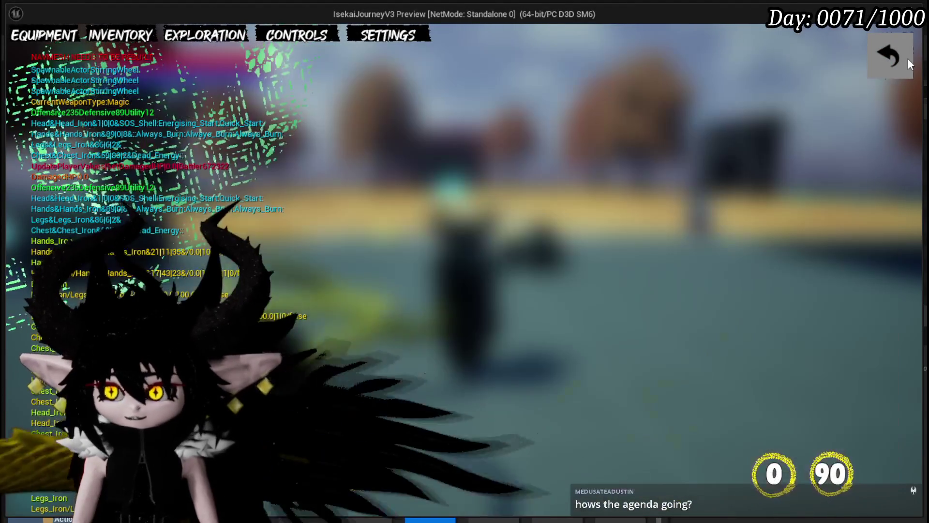
left_click(904, 58)
key("Tab")
left_click(900, 58)
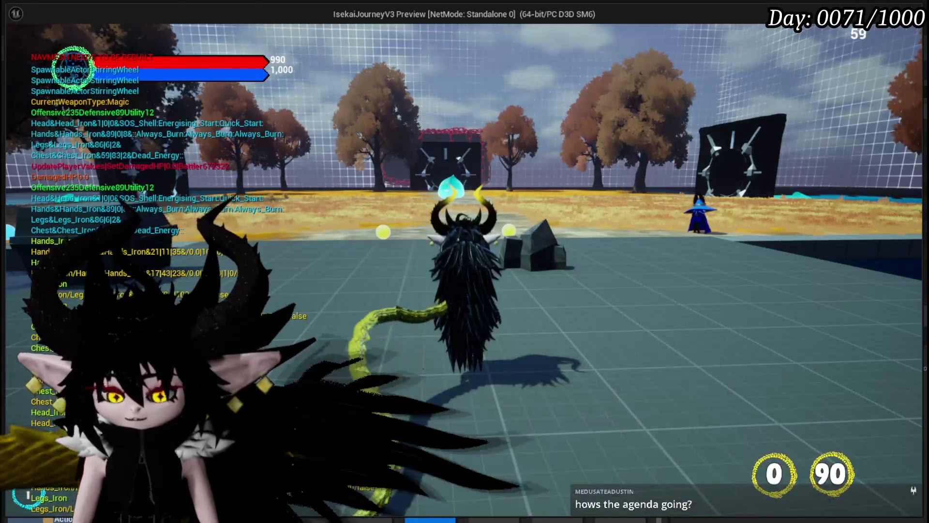
Stop the play session, save all changed assets, and open the IA_Dodge input action
key("Escape")
left_click(17, 48)
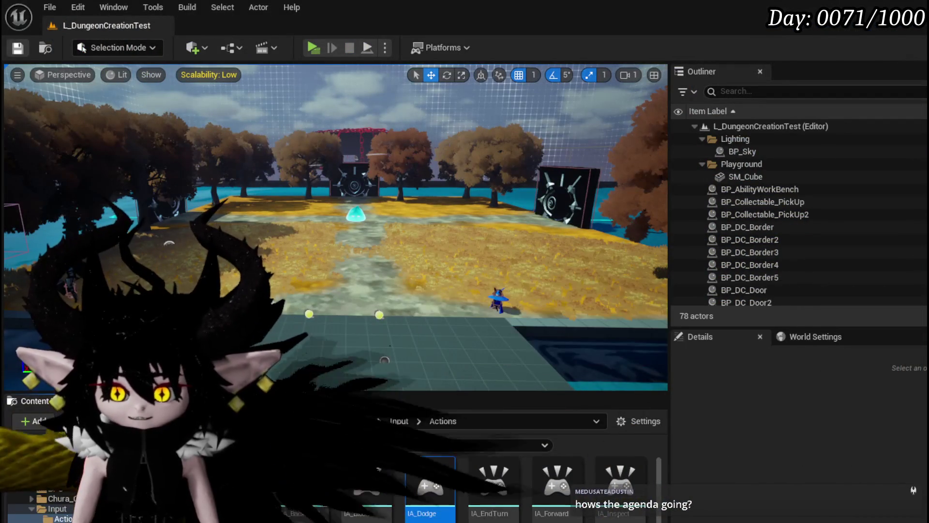
double_click(437, 486)
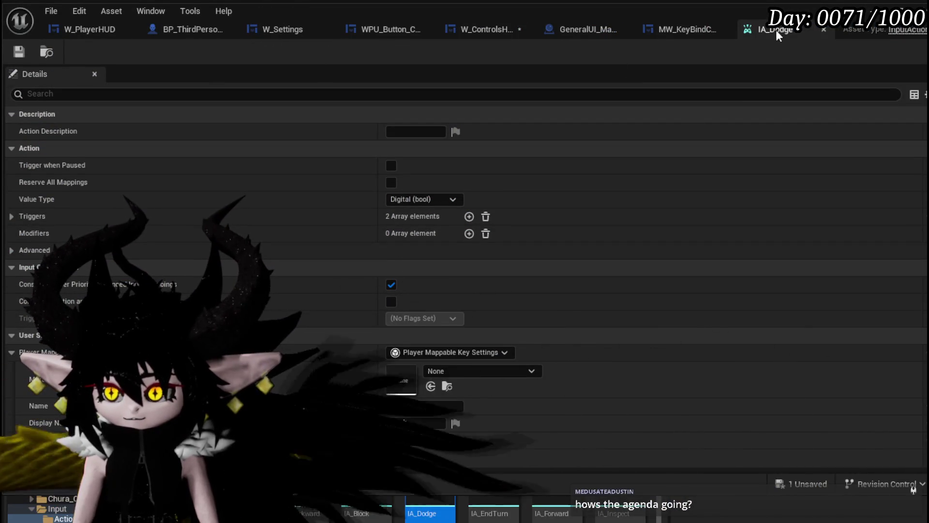
Close IA_Dodge and feed Break Key's Component into To Text (String) in W_ControlsHUD
left_click(823, 29)
left_click(511, 30)
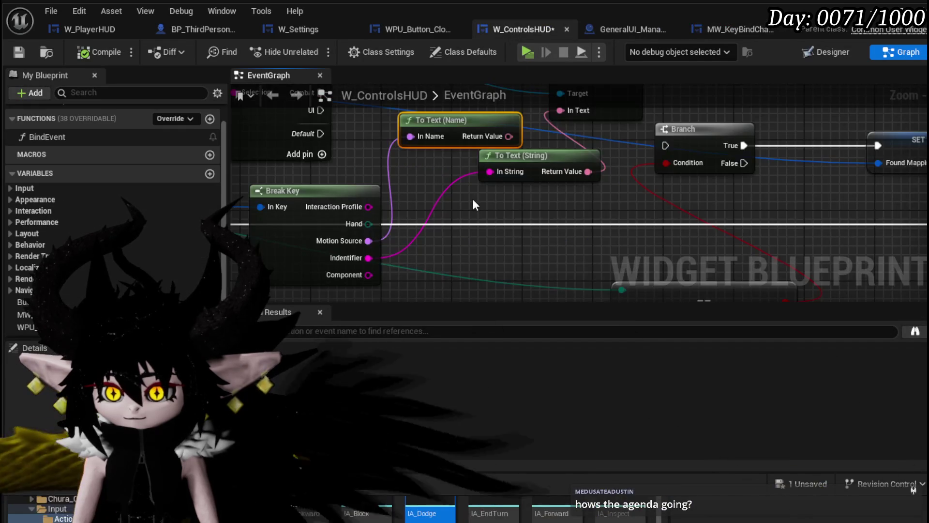
left_click_drag(370, 263, 502, 163)
Compile and save W_ControlsHUD, then start a new play-in-editor session from the level editor
left_click(84, 56)
left_click(22, 54)
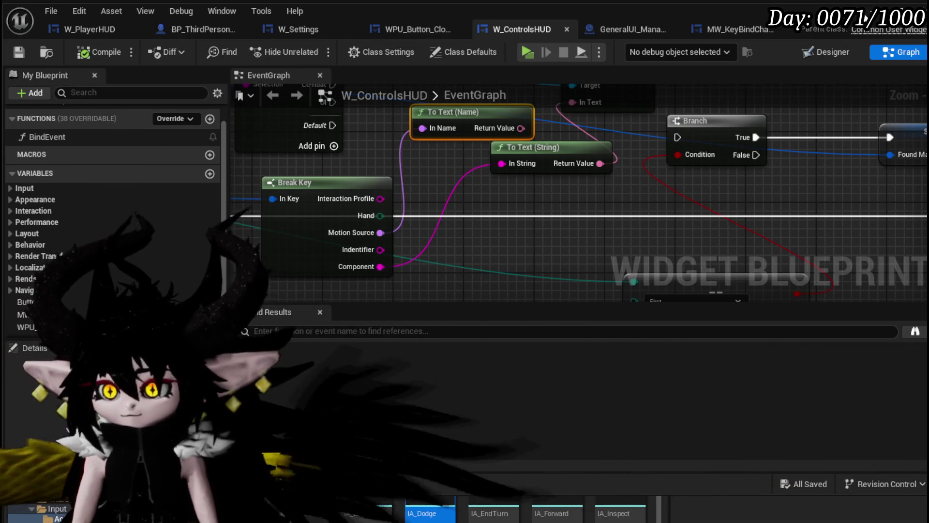
key("alt+Tab")
left_click(311, 47)
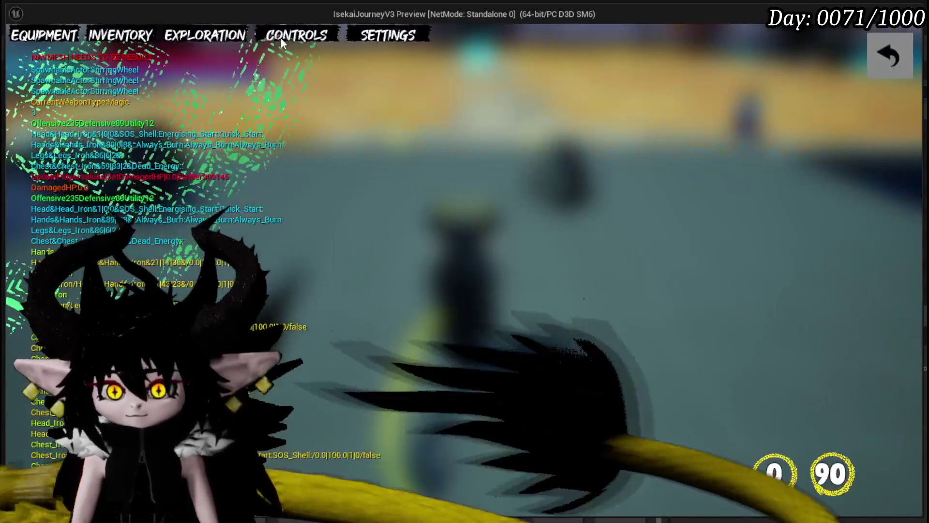
View the hand-drawn Controls sheet, close it, stop play, and return to the W_ControlsHUD editor
left_click(280, 37)
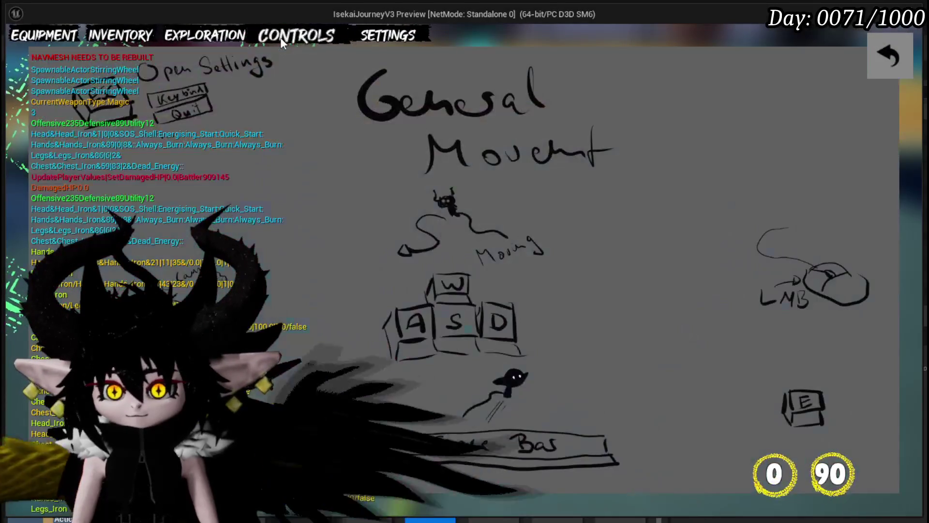
left_click(889, 56)
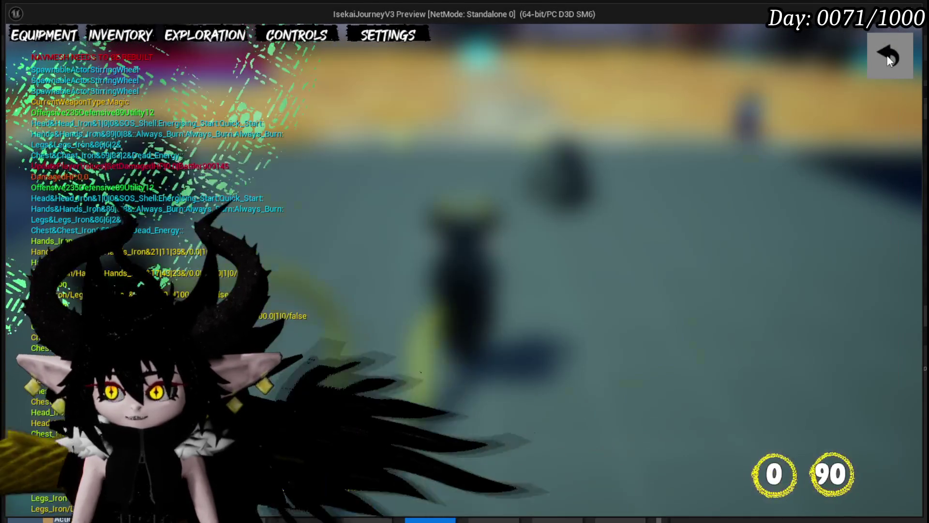
key("Escape")
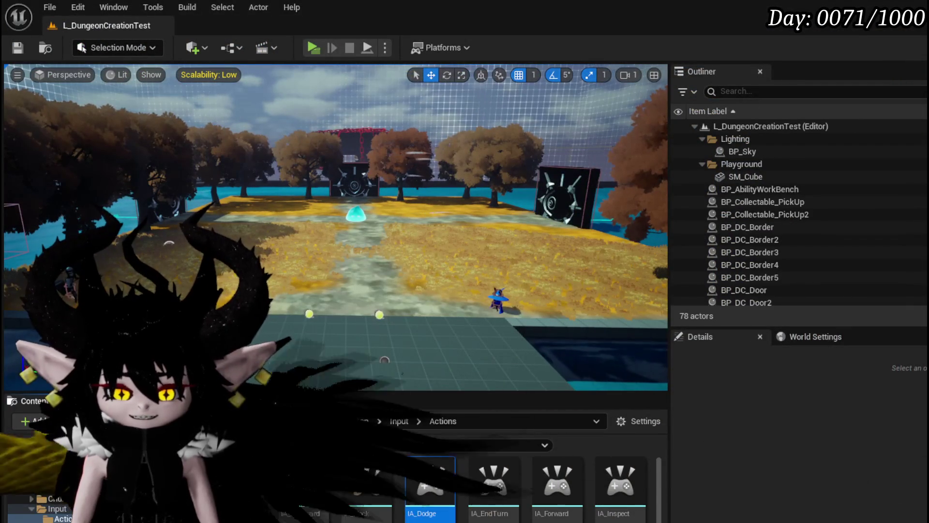
key("alt+Tab")
Pan across the Break Key, Branch and To Text nodes, then start a fresh play session
mouse_move(616, 217)
left_mouse_down()
mouse_move(512, 269)
mouse_move(743, 145)
mouse_move(677, 154)
mouse_move(880, 175)
mouse_move(832, 167)
left_mouse_up()
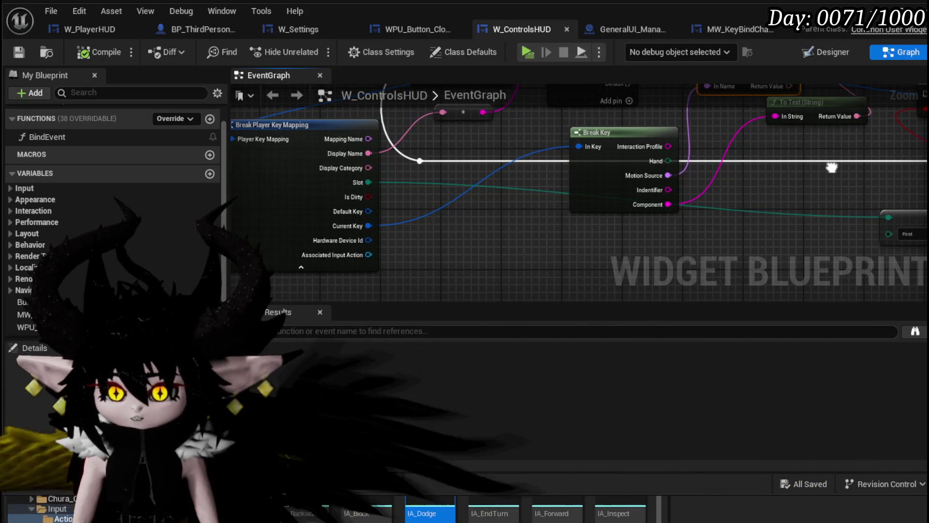
left_click_drag(831, 168, 572, 223)
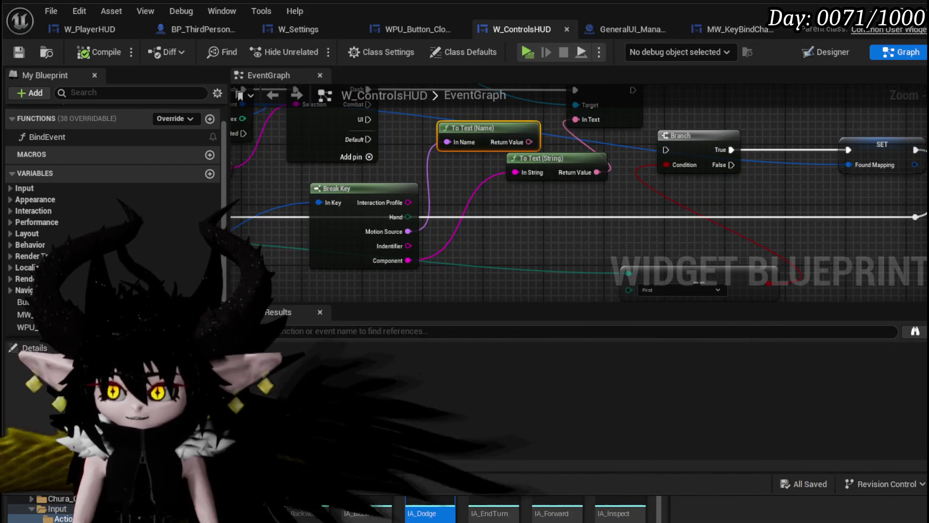
left_click(873, 10)
left_click(313, 48)
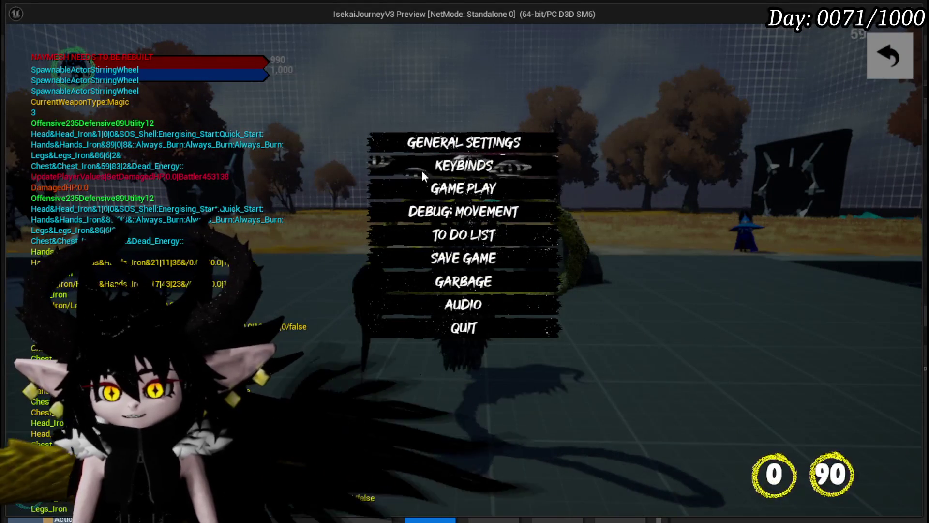
Review the Keybinds list showing Dash on Left Shift, close settings, stop play, and return to the blueprint editor
left_click(416, 167)
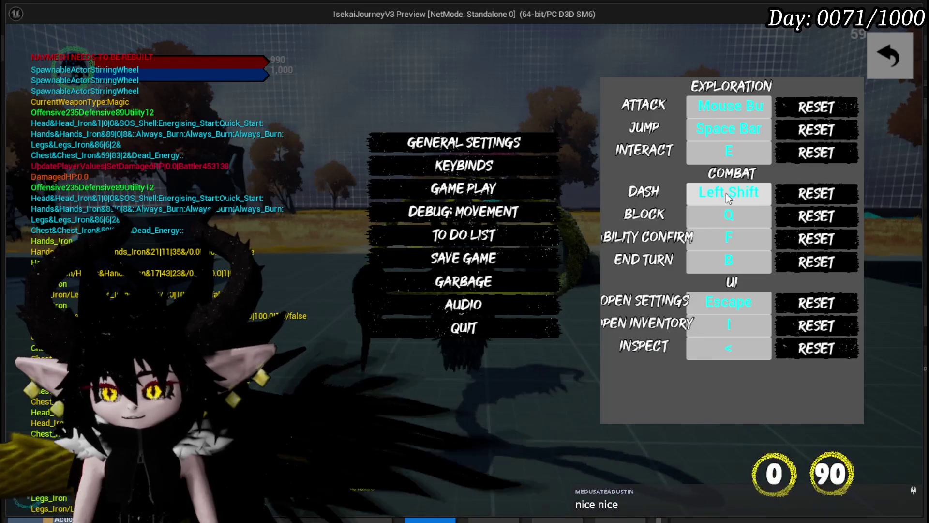
left_click(889, 55)
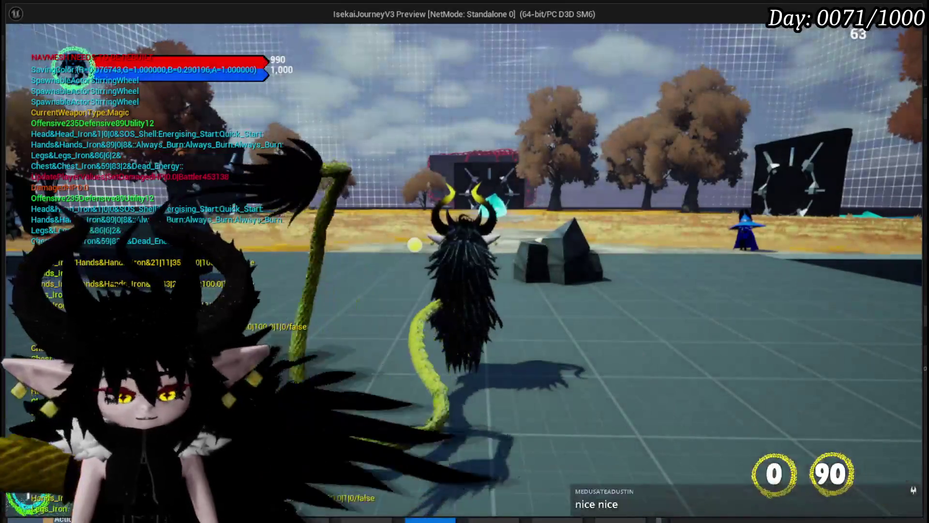
key("Escape")
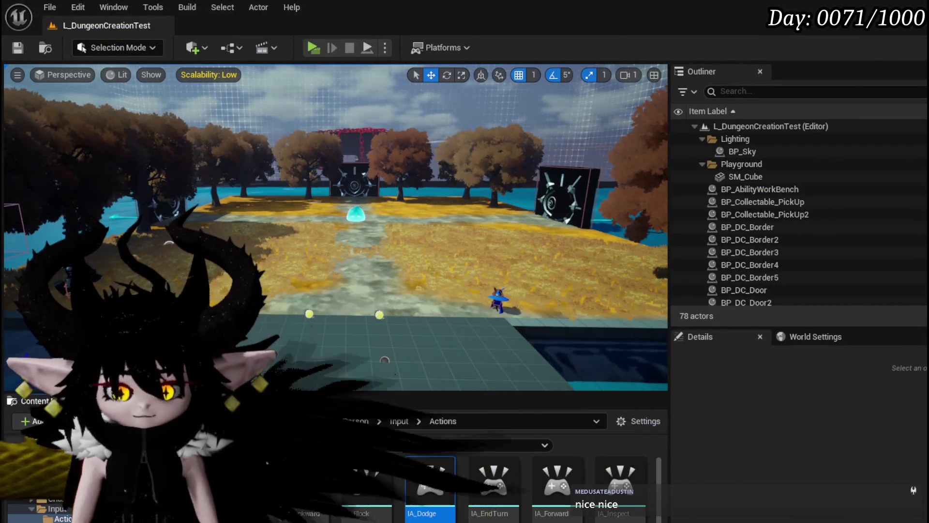
key("alt+Tab")
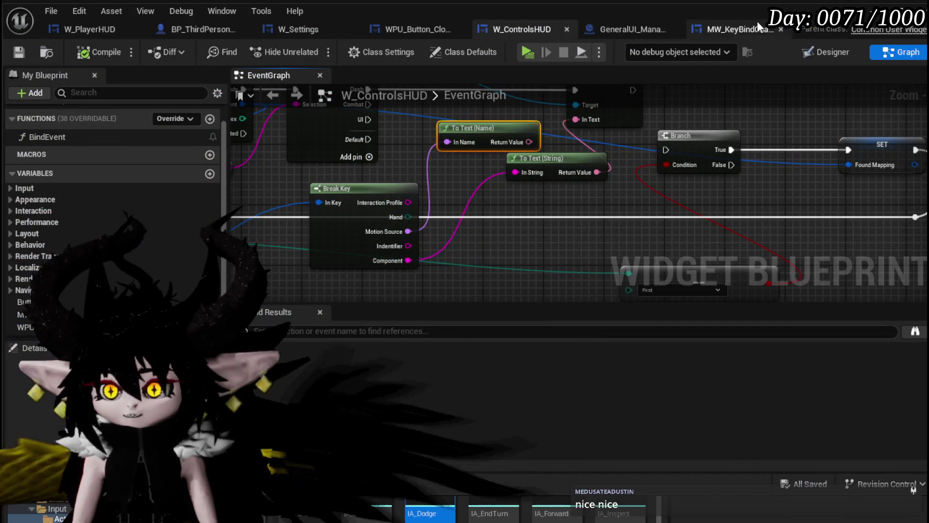
Open MW_KeyBindChangeSlot's SetMappingData function and move Break Player Key Mapping up beside the other nodes
left_click(740, 28)
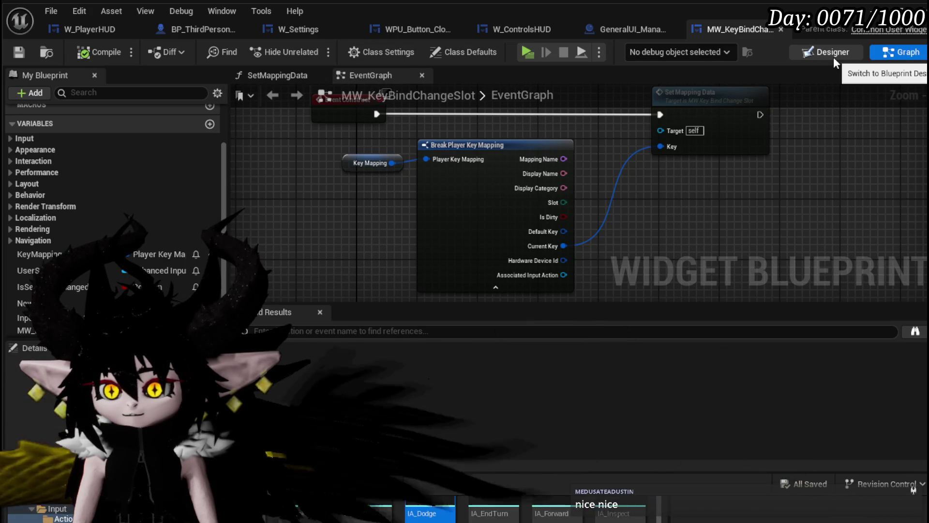
double_click(709, 158)
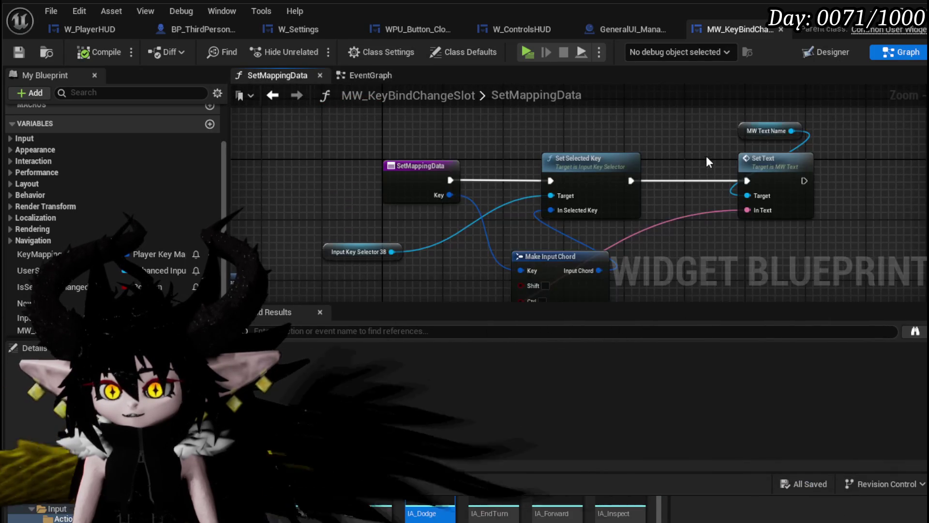
mouse_move(704, 124)
left_mouse_down()
mouse_move(712, 97)
mouse_move(774, 73)
mouse_move(752, 91)
mouse_move(747, 135)
mouse_move(745, 101)
left_mouse_up()
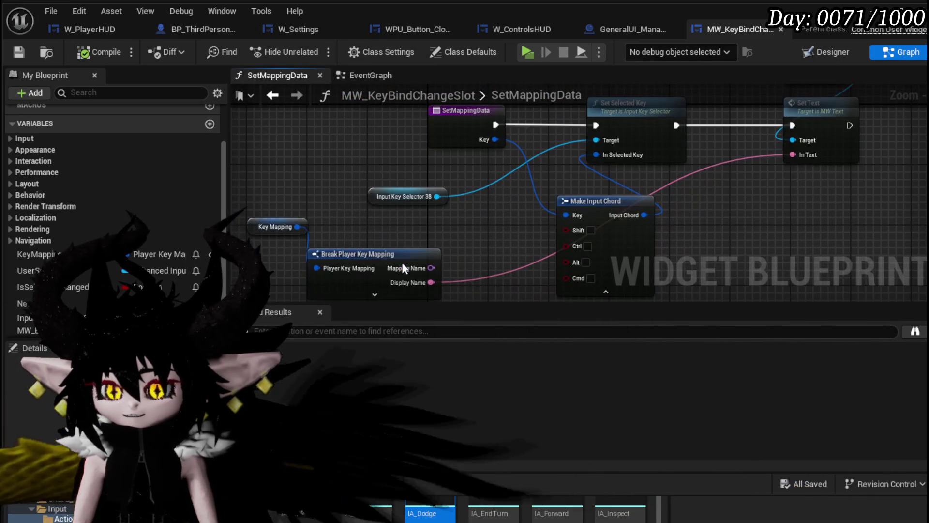
left_click_drag(392, 250, 399, 228)
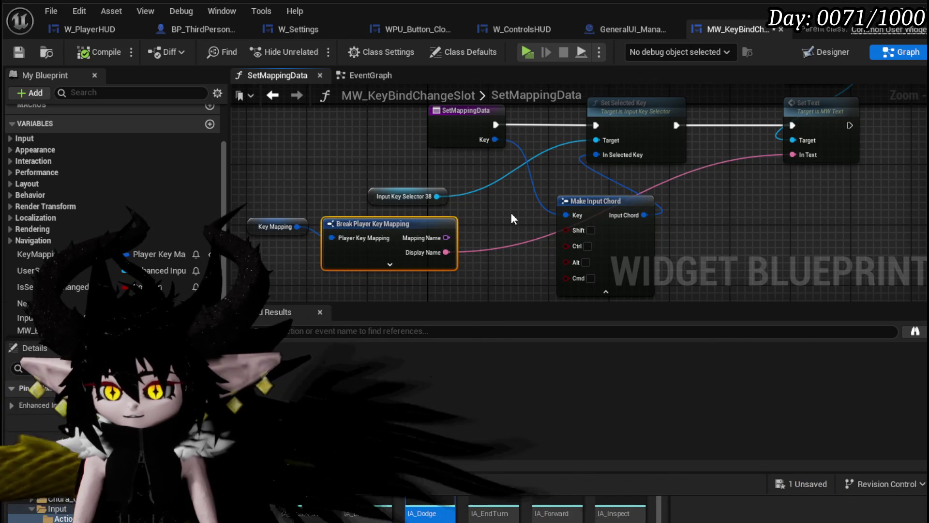
Move Make Input Chord left near Set Selected Key, then go back to the EventGraph
left_click_drag(511, 214, 498, 232)
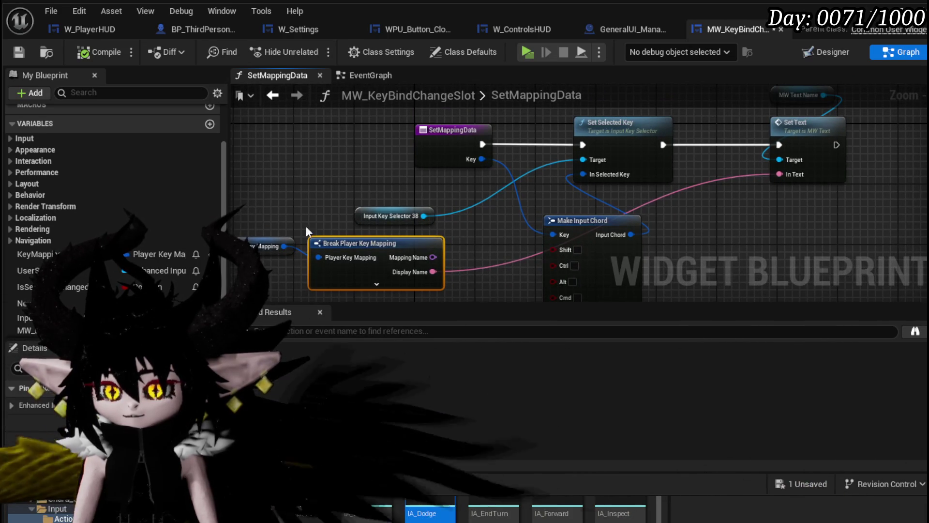
left_click_drag(512, 156, 479, 194)
left_click_drag(343, 259, 532, 145)
left_click(590, 178)
left_click_drag(541, 207, 505, 125)
left_click(512, 223)
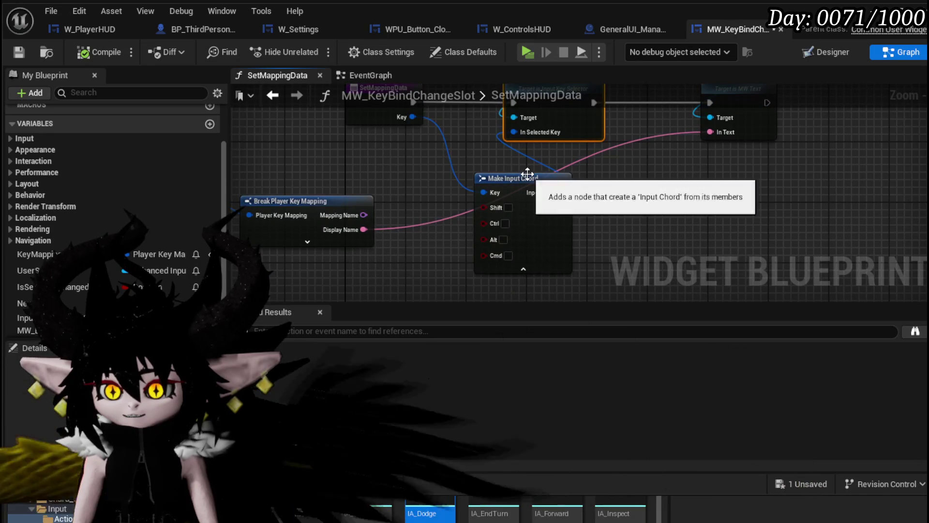
left_click_drag(512, 177, 467, 169)
mouse_move(530, 160)
left_mouse_down()
mouse_move(528, 200)
mouse_move(539, 228)
mouse_move(540, 192)
left_mouse_up()
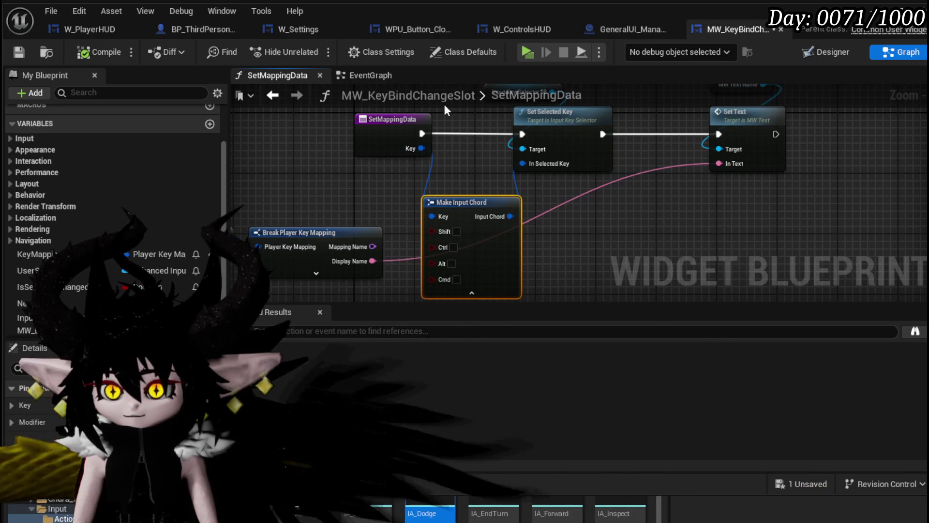
left_click(272, 95)
Reopen SetMappingData, shift Input Key Selector 38 up and left, then show the slot's Designer layout
mouse_move(452, 181)
left_mouse_down()
mouse_move(442, 143)
mouse_move(433, 154)
mouse_move(547, 225)
left_mouse_up()
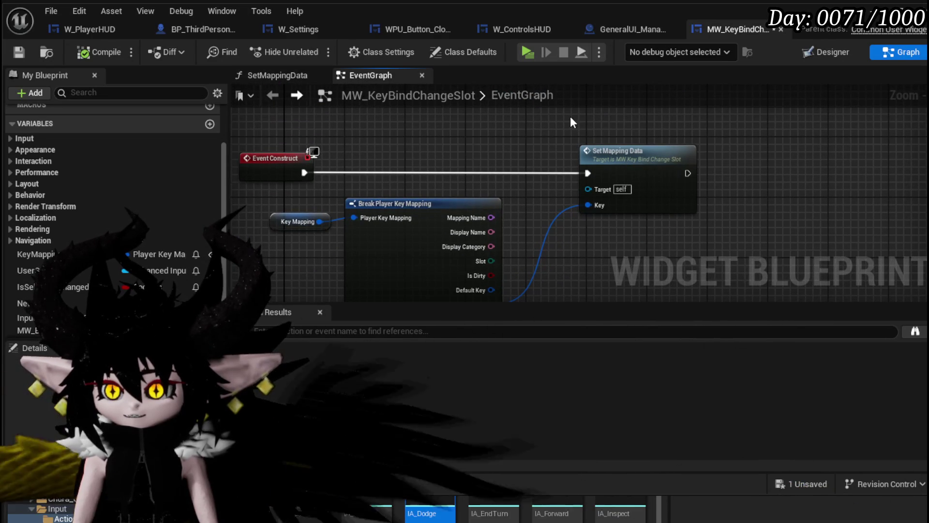
scroll(588, 124, "up", 2)
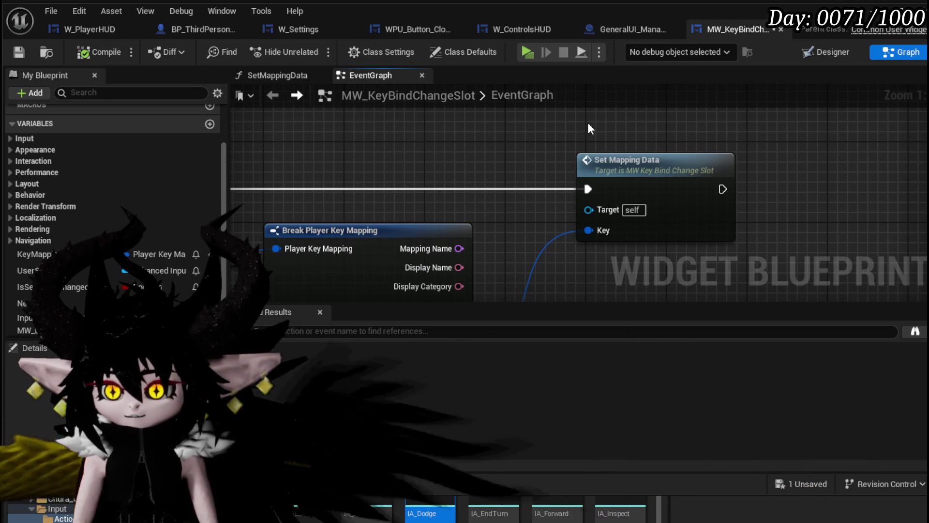
double_click(662, 158)
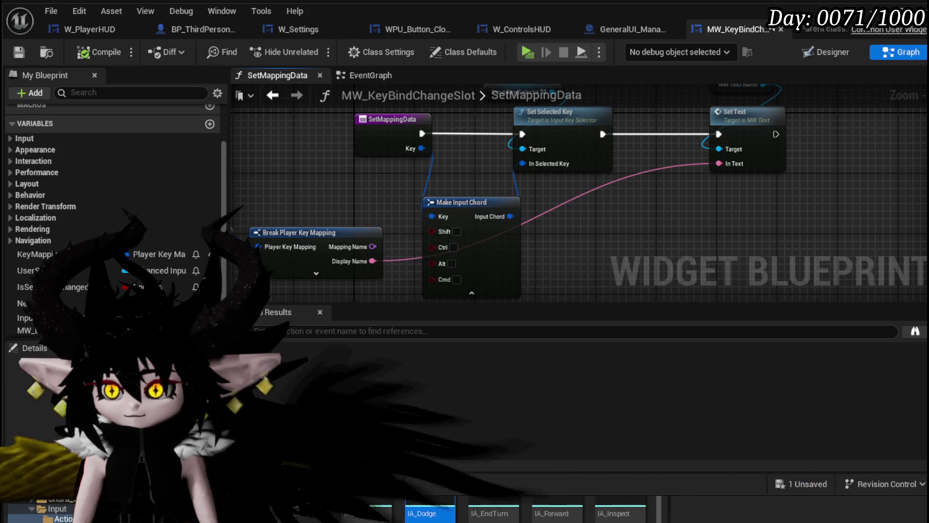
mouse_move(490, 143)
left_mouse_down()
mouse_move(465, 184)
mouse_move(446, 187)
left_mouse_up()
left_click_drag(443, 140, 396, 131)
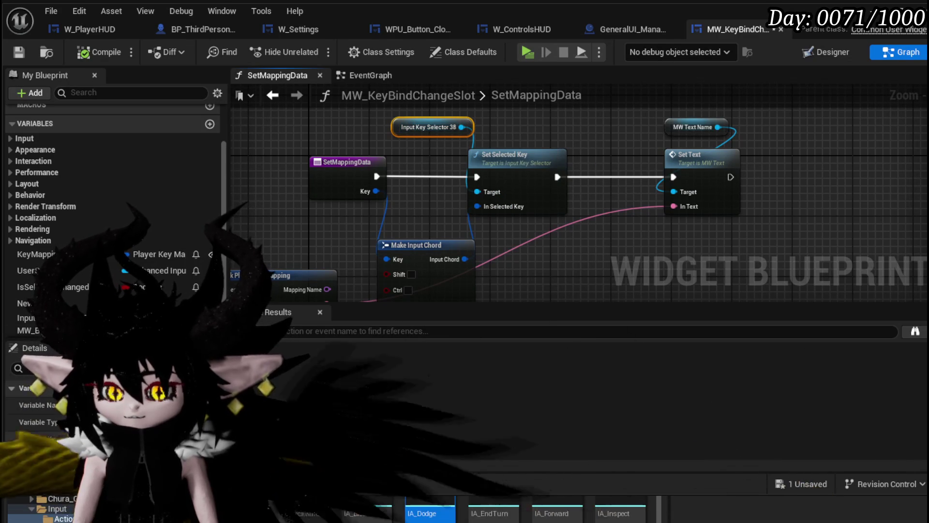
scroll(111, 411, "up", 10)
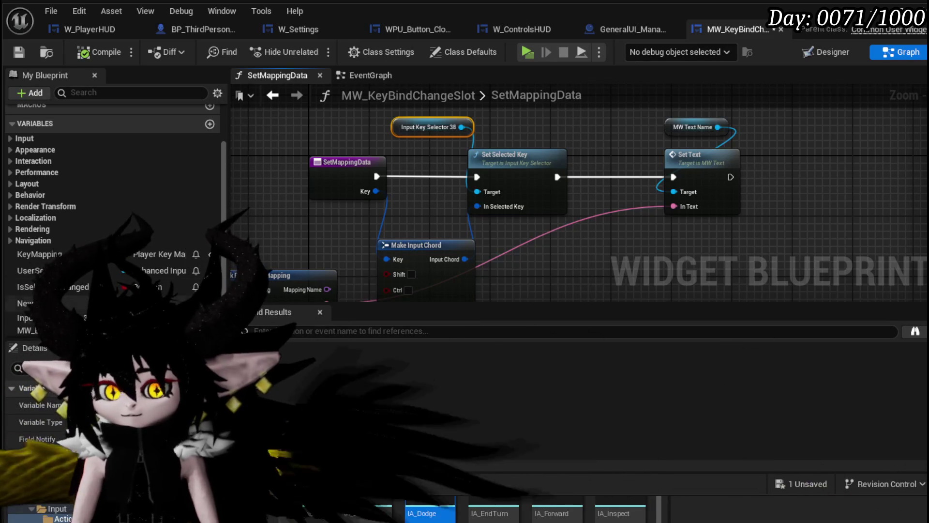
left_click(826, 51)
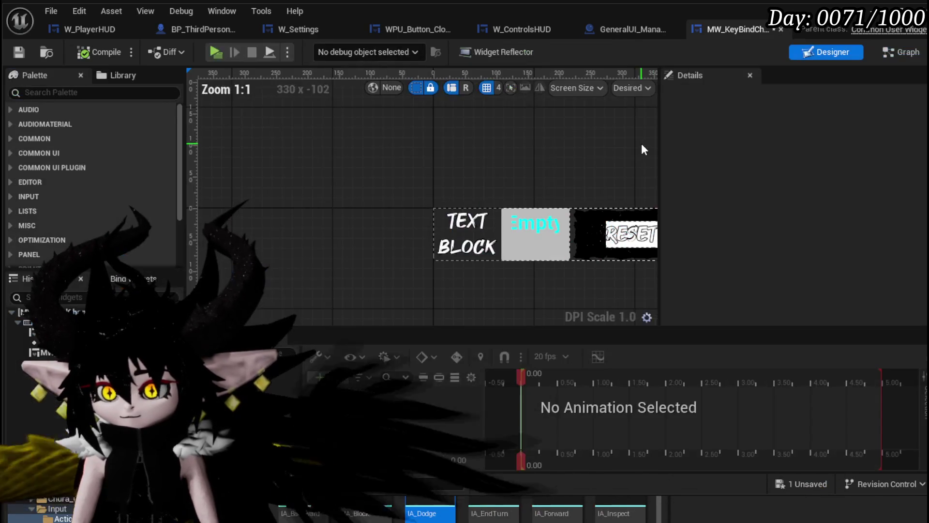
Select the Empty key selector, save MW_KeyBindChangeSlot with Ctrl+S, and switch to W_ControlsHUD
left_click(506, 245)
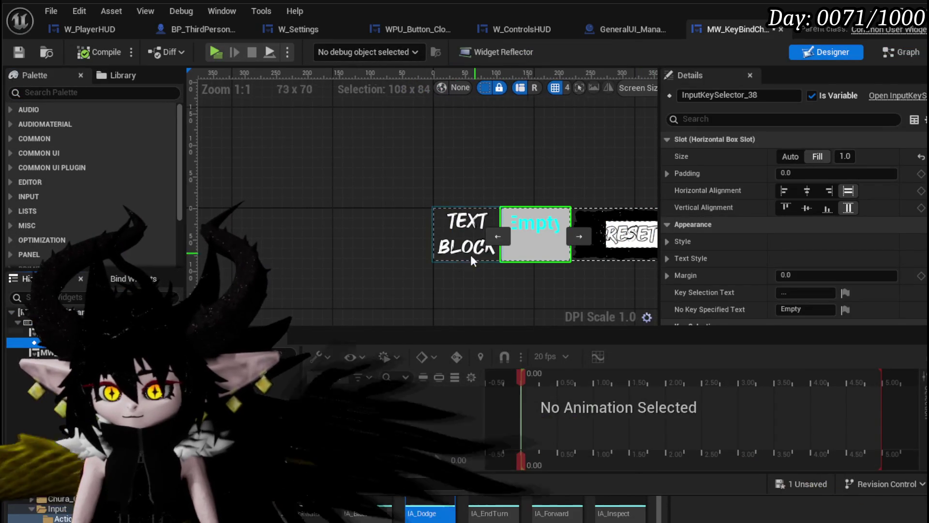
key("ctrl+s")
left_click_drag(456, 170, 266, 161)
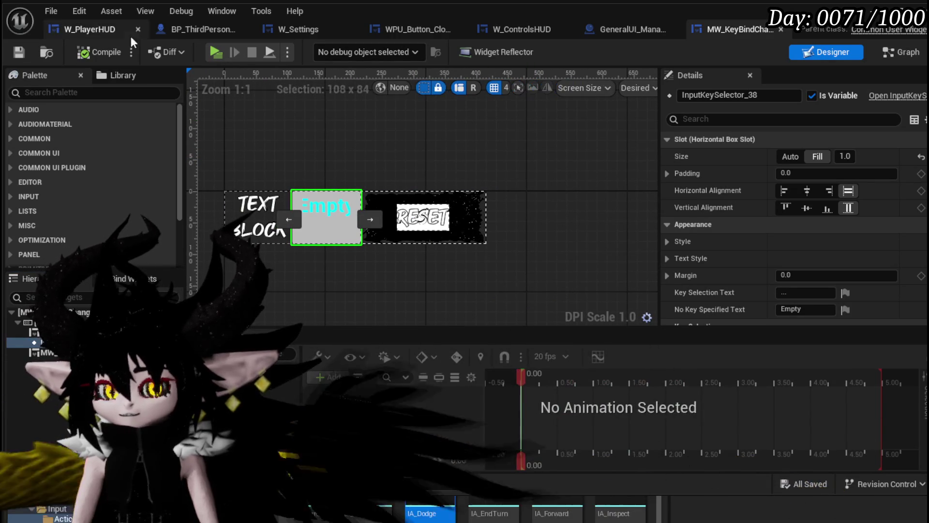
left_click(510, 30)
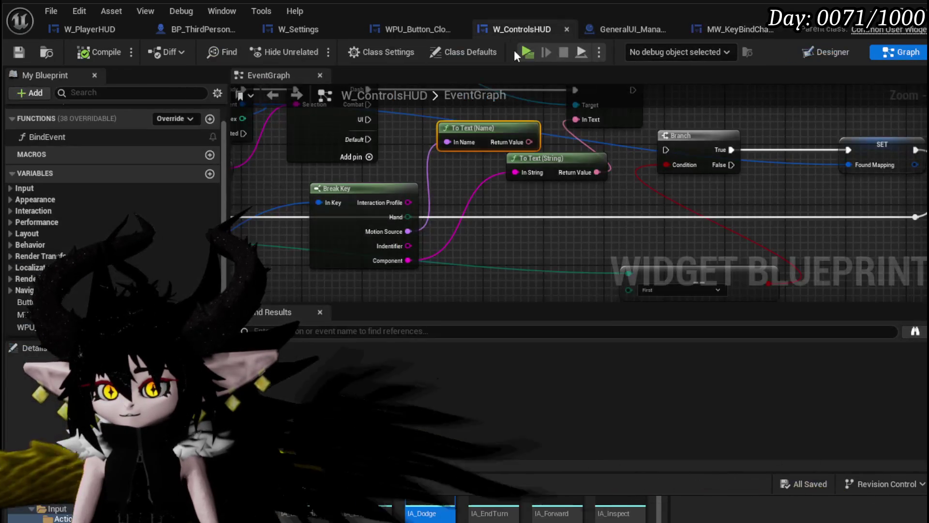
In W_ControlsHUD's Designer, delete the MW_Text label and add an Input Key Selector from the Palette
left_click(828, 53)
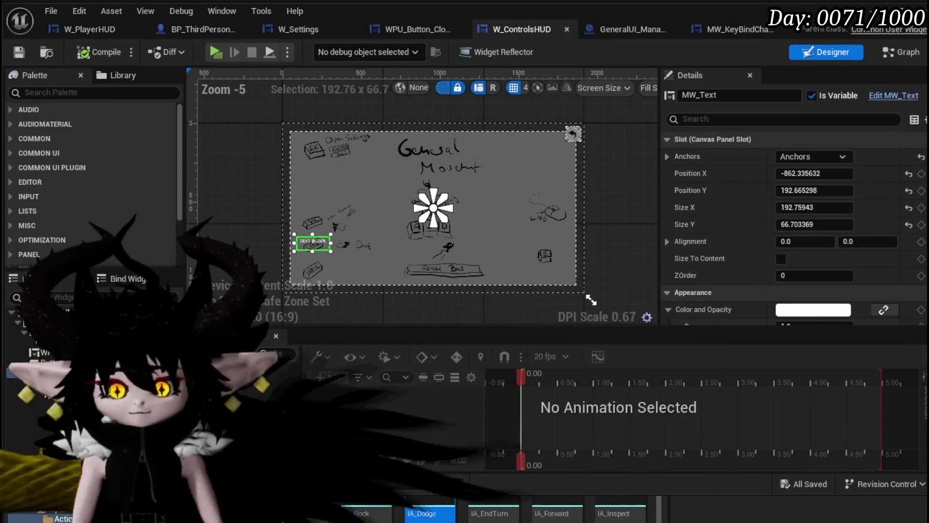
key("Delete")
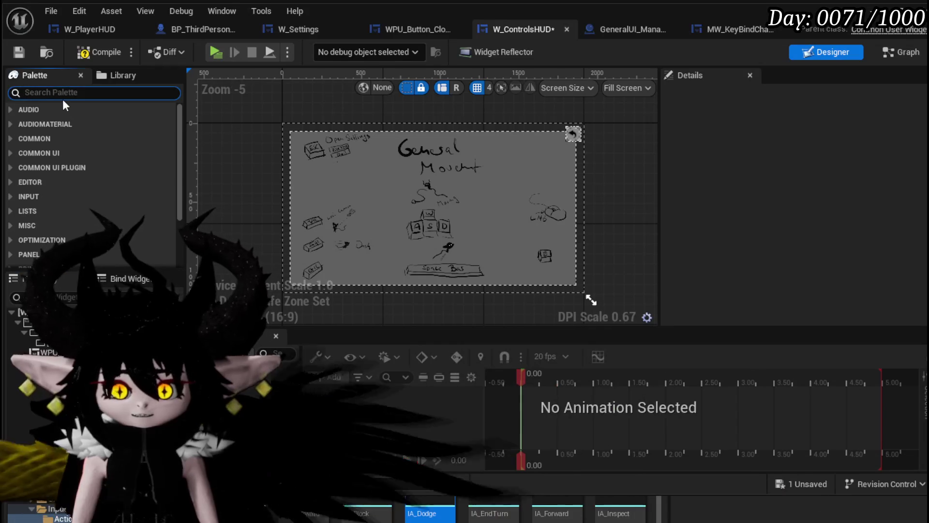
type("input")
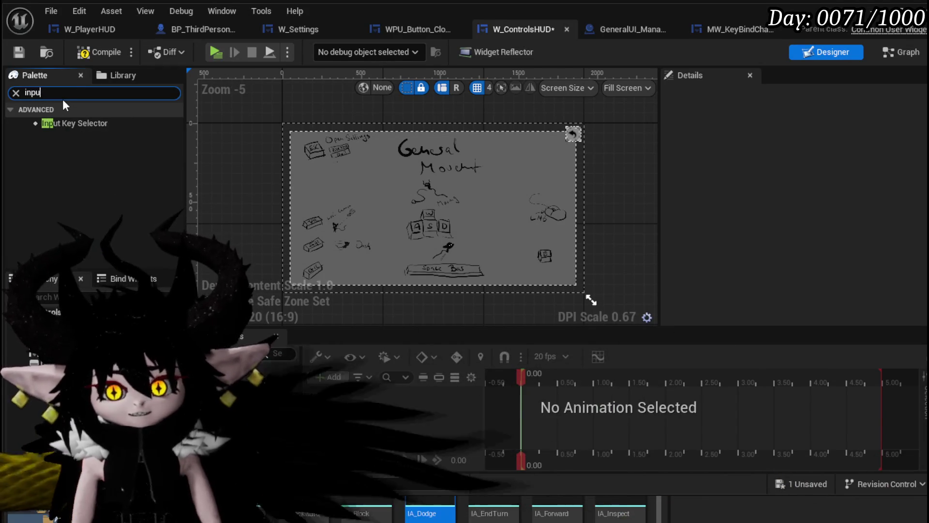
left_click(79, 121)
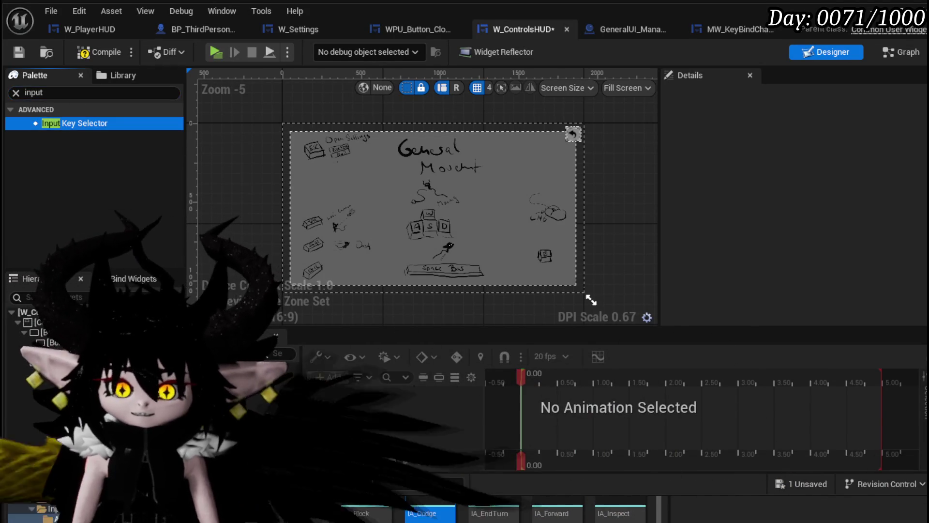
Place the new Input Key Selector beside the Dash sketch, then save and compile
scroll(292, 125, "up", 3)
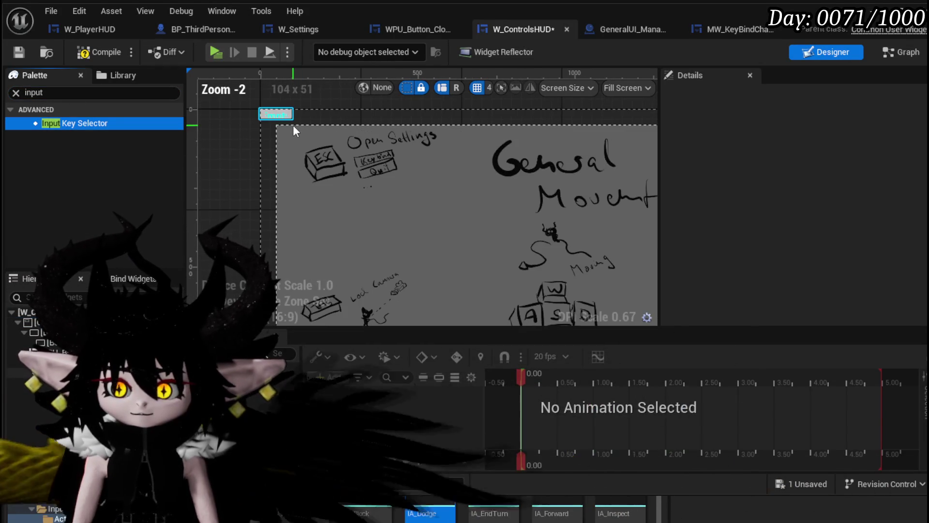
left_click(283, 118)
left_click_drag(283, 118, 335, 305)
scroll(355, 157, "up", 7)
mouse_move(275, 117)
left_mouse_down()
mouse_move(274, 150)
mouse_move(240, 182)
left_mouse_up()
scroll(329, 147, "down", 2)
mouse_move(297, 118)
left_mouse_down()
mouse_move(289, 236)
mouse_move(307, 214)
left_mouse_up()
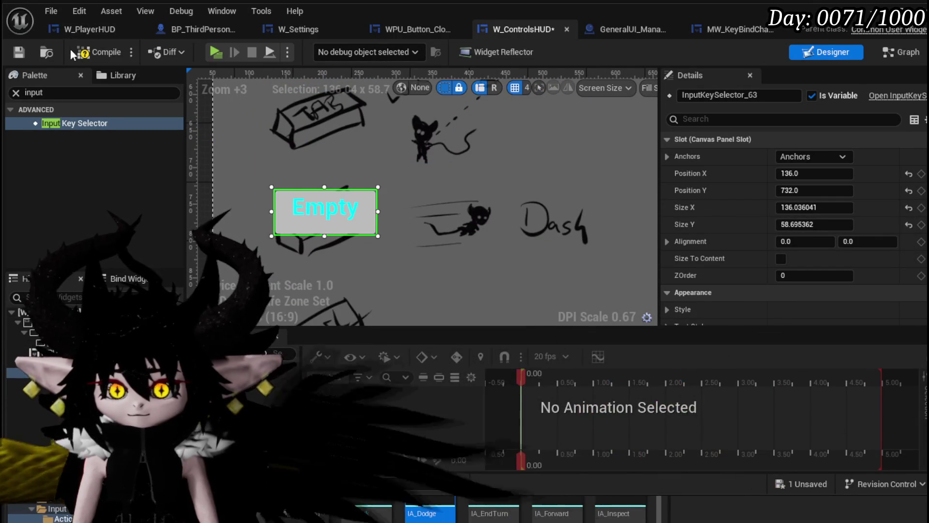
left_click(20, 51)
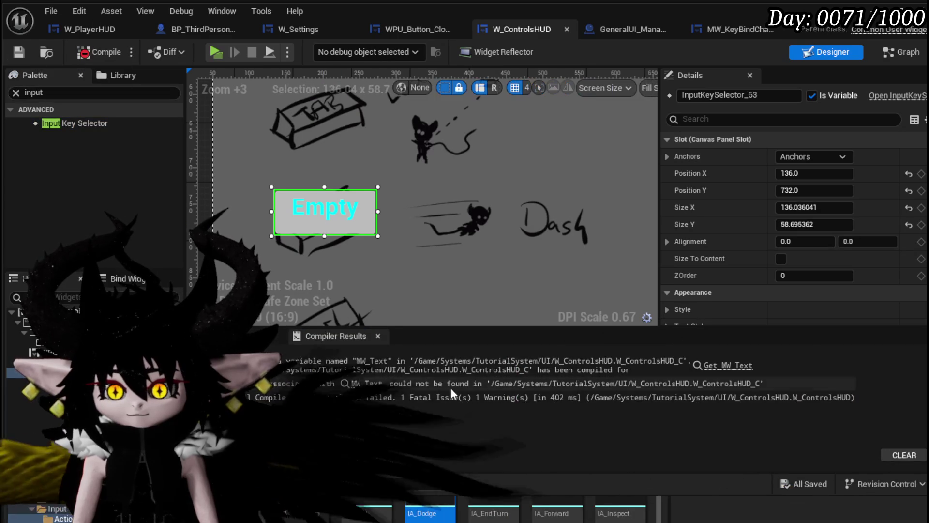
In the EventGraph, add a reference to the InputKeySelector variable in place of the broken MW Text getter
left_click(727, 366)
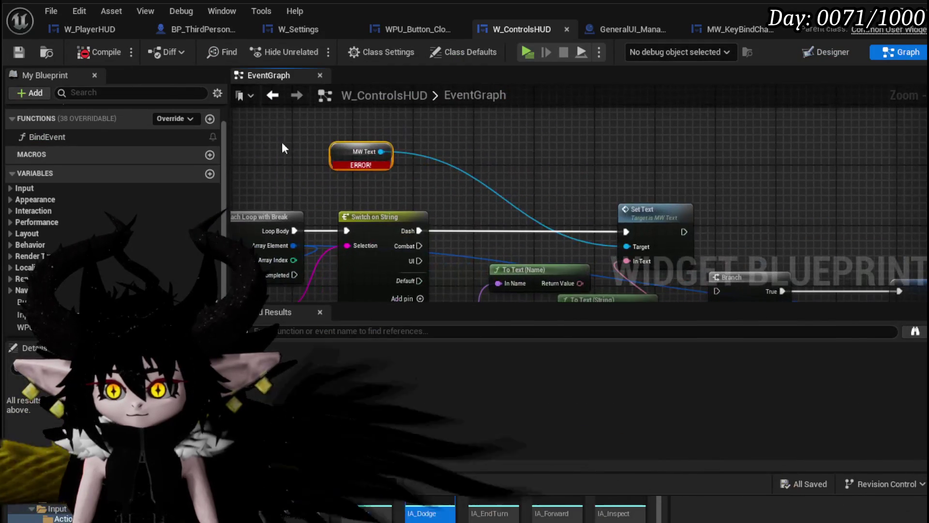
scroll(100, 254, "down", 3)
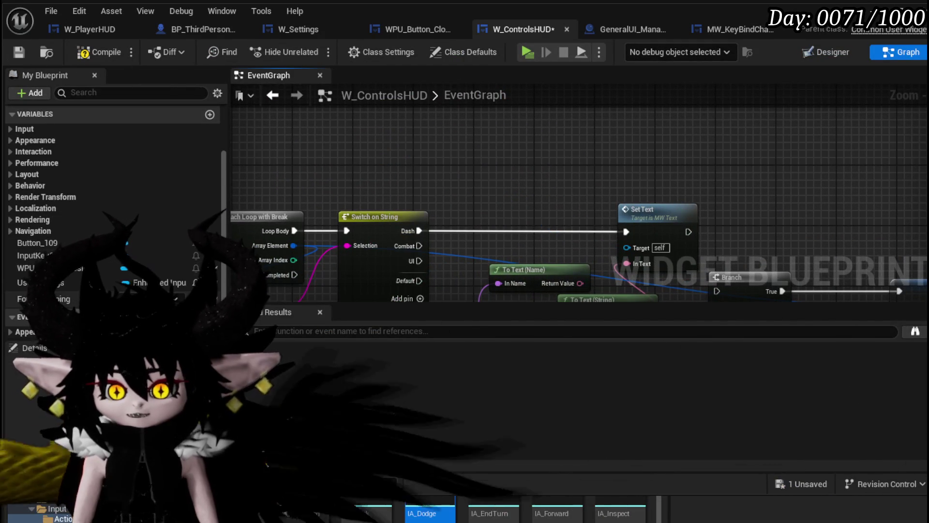
left_click(49, 255)
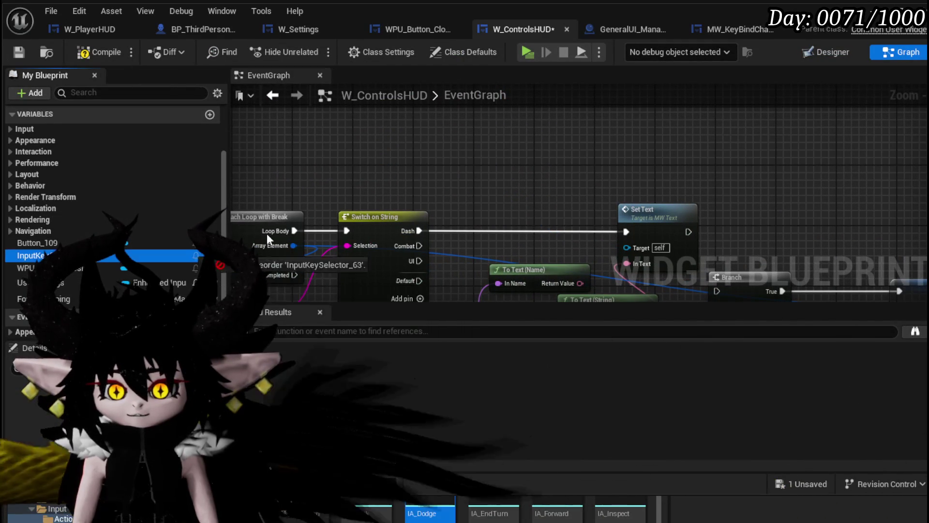
mouse_move(581, 188)
left_mouse_down()
mouse_move(425, 188)
mouse_move(418, 125)
mouse_move(486, 154)
mouse_move(520, 192)
left_mouse_up()
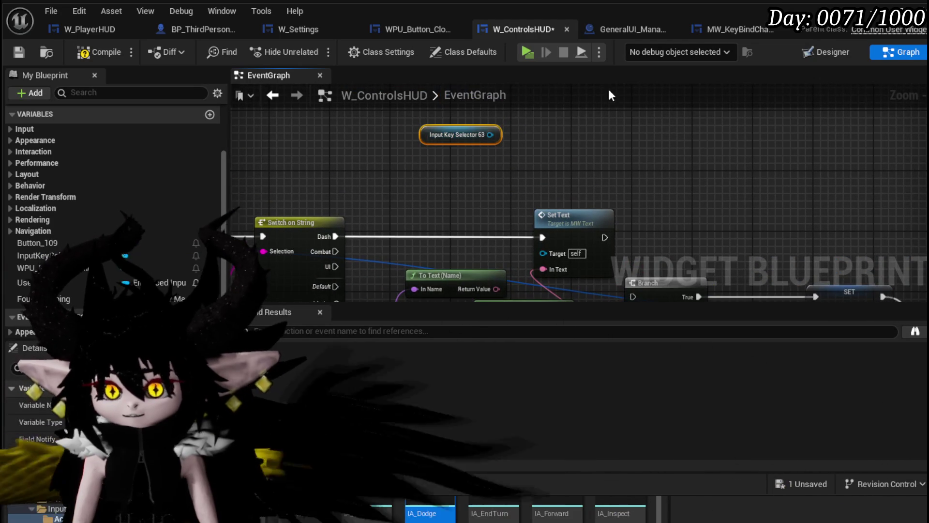
Check MW_KeyBindChangeSlot's SetMappingData graph for reference, then select the Input Key Selector 63 node in W_ControlsHUD
left_click(626, 28)
left_click(754, 29)
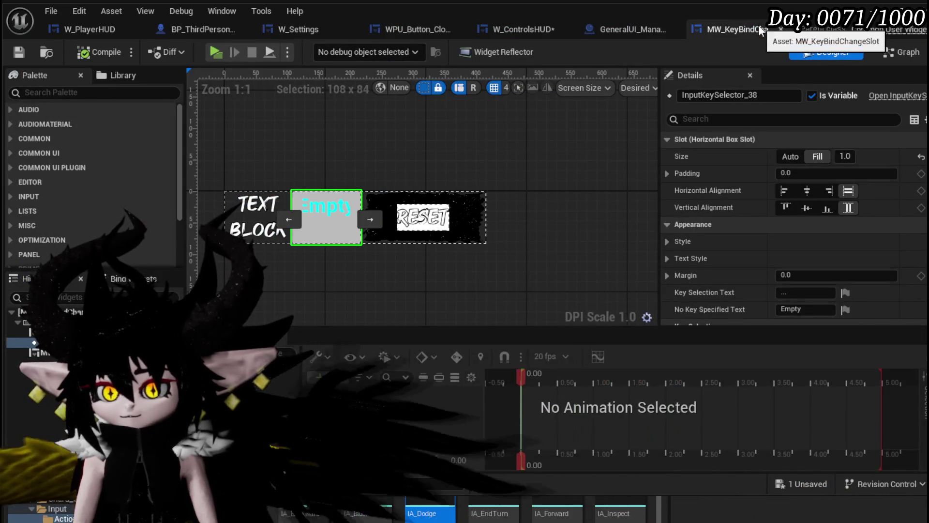
left_click(900, 53)
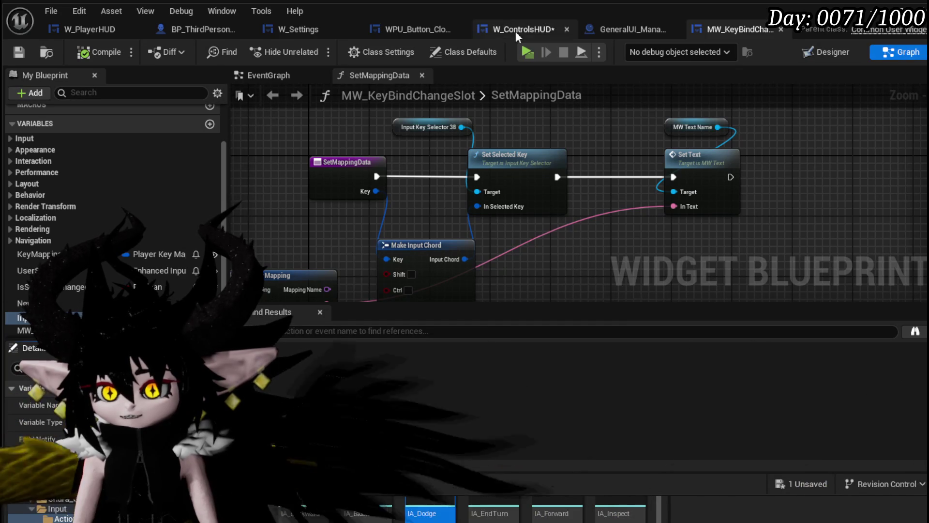
left_click(518, 28)
left_click(455, 135)
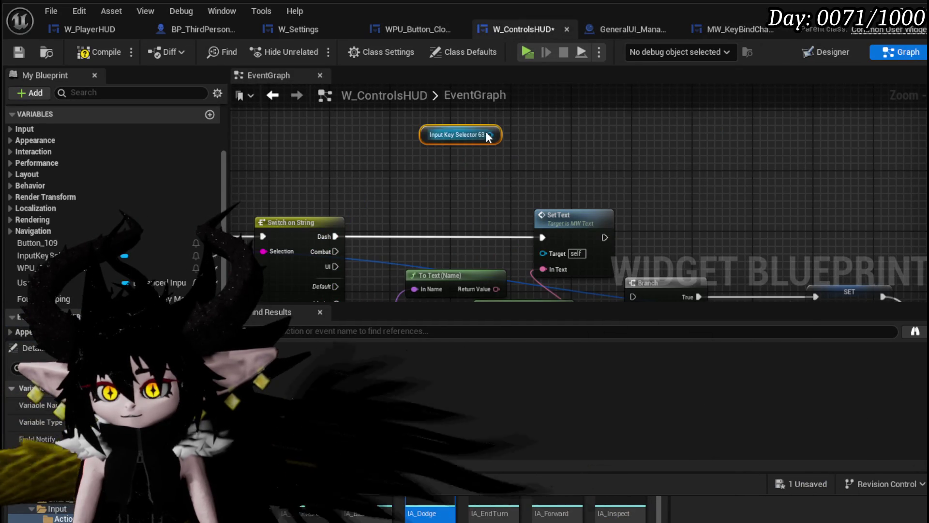
Add a Set Selected Key node pulled from the Dash key selector
left_click_drag(491, 134, 586, 138)
type("set se")
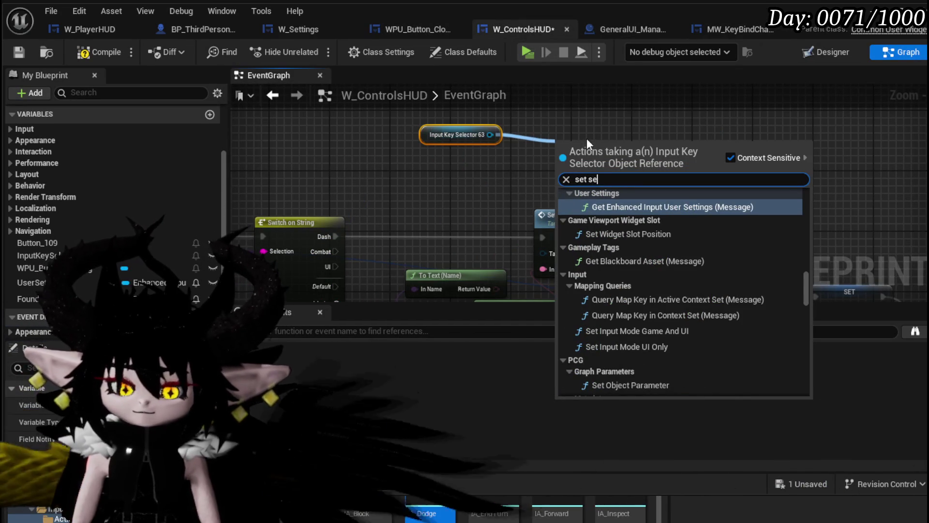
type("lecte")
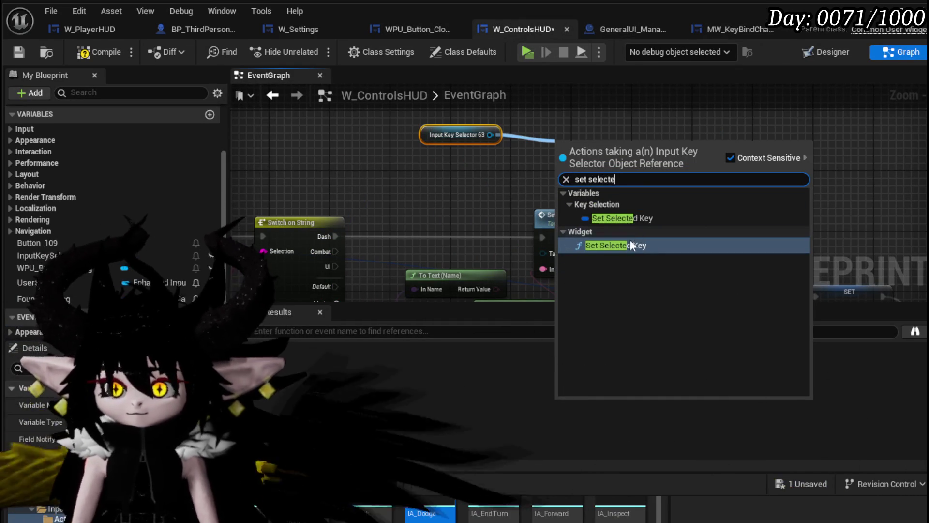
left_click(612, 248)
mouse_move(651, 184)
left_mouse_down()
mouse_move(400, 208)
mouse_move(319, 252)
left_mouse_up()
left_click_drag(377, 218, 378, 293)
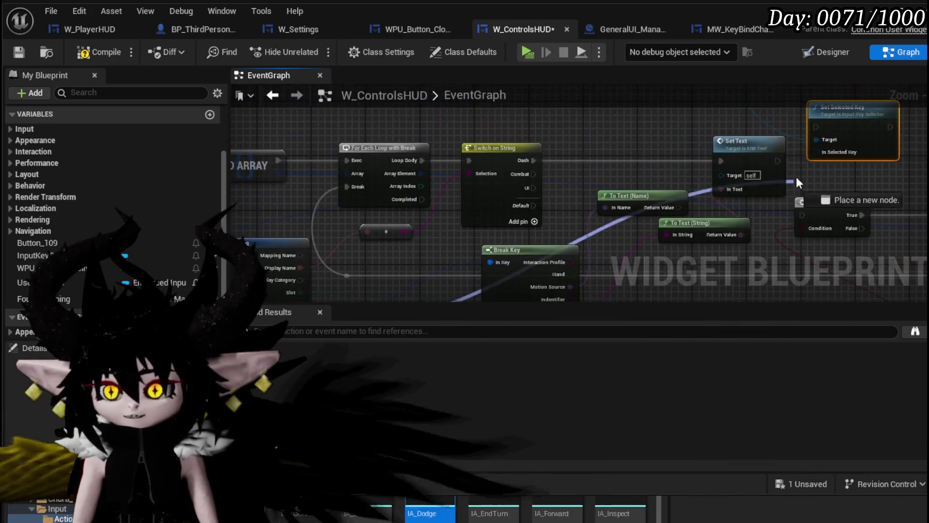
left_click_drag(827, 151, 605, 160)
scroll(585, 164, "up", 2)
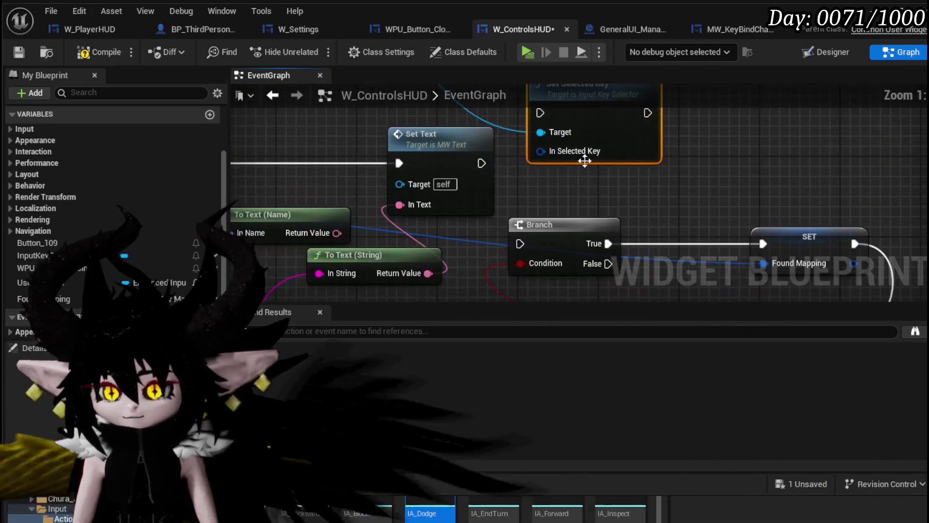
scroll(605, 155, "down", 2)
mouse_move(556, 188)
left_mouse_down()
mouse_move(629, 172)
mouse_move(539, 194)
left_mouse_up()
In the SetMappingData graph, wire the function's Key into Make Input Chord
left_click(699, 30)
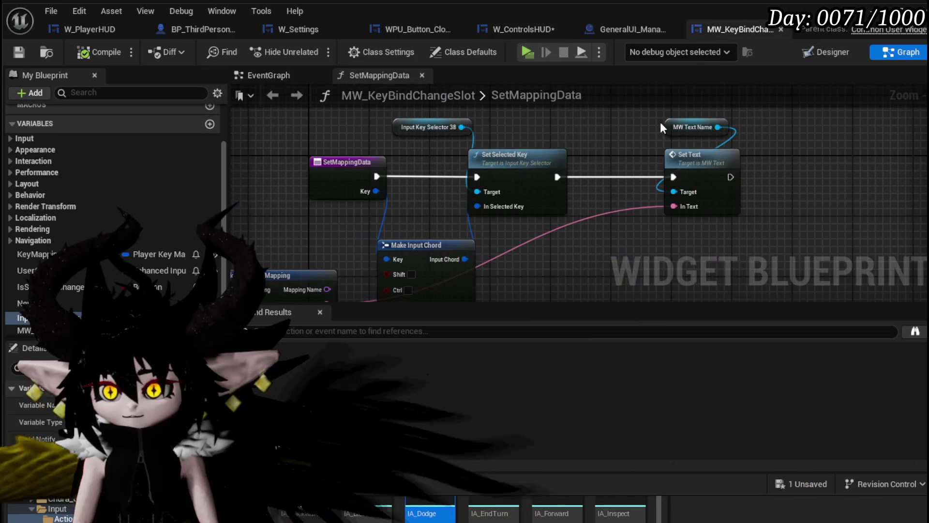
left_click_drag(506, 245, 542, 191)
left_click(468, 190)
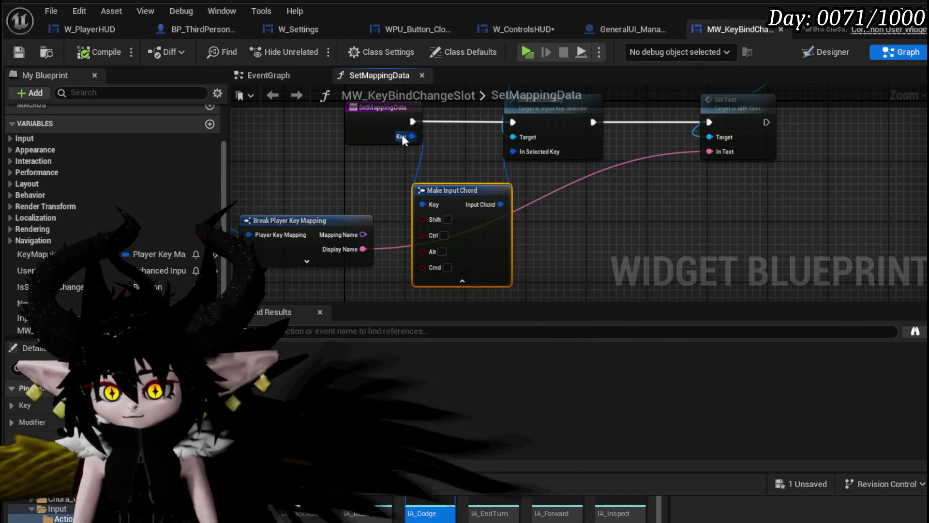
mouse_move(401, 137)
left_mouse_down()
mouse_move(394, 183)
mouse_move(422, 205)
left_mouse_up()
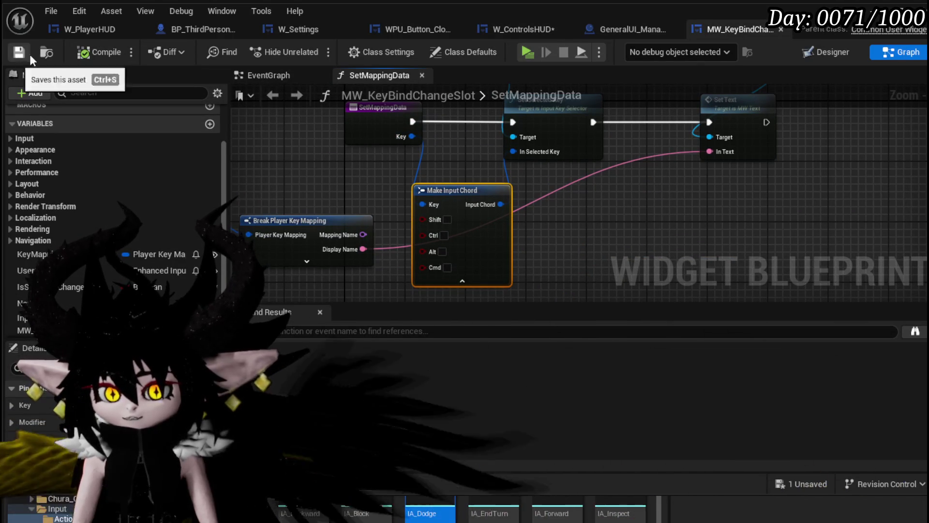
Paste a Make Input Chord node into the event graph and connect the key to its Key input
left_click(508, 29)
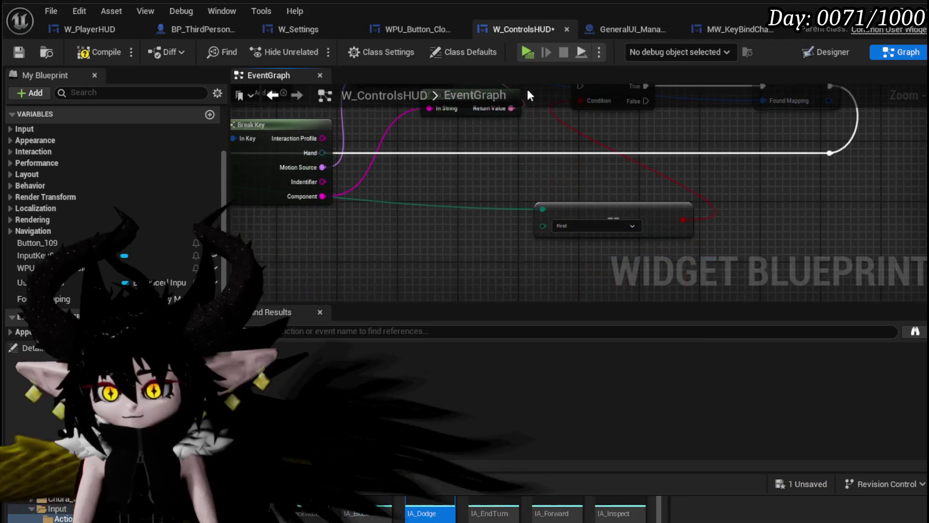
key("ctrl+v")
mouse_move(501, 188)
left_mouse_down()
mouse_move(518, 176)
mouse_move(551, 249)
mouse_move(625, 137)
mouse_move(627, 119)
left_mouse_up()
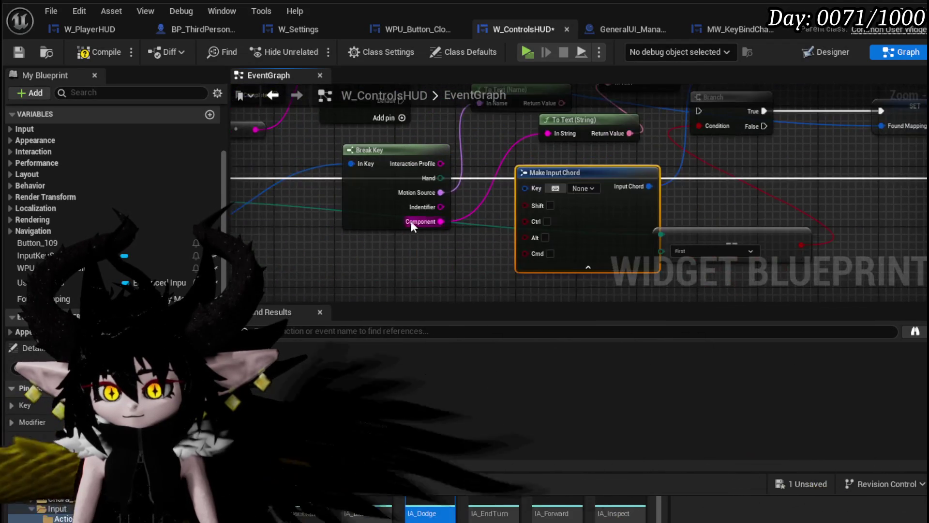
left_click_drag(287, 231, 671, 176)
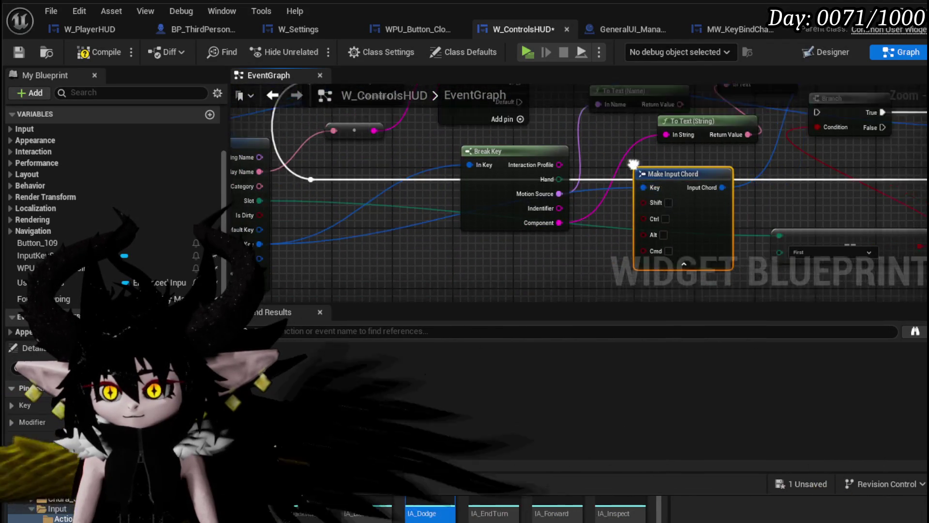
Link the Dash case to Set Selected Key, tidy Make Input Chord, and start a test play
mouse_move(367, 154)
left_mouse_down()
mouse_move(726, 129)
mouse_move(685, 133)
left_mouse_up()
left_click(572, 127)
mouse_move(537, 261)
left_mouse_down()
mouse_move(586, 182)
mouse_move(495, 167)
left_mouse_up()
mouse_move(736, 89)
left_mouse_down()
mouse_move(647, 162)
mouse_move(571, 184)
left_mouse_up()
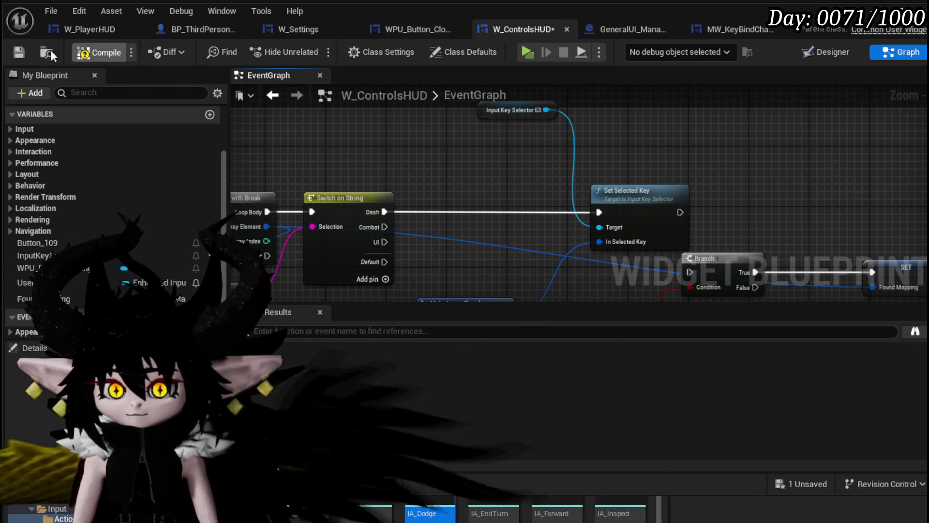
left_click(582, 53)
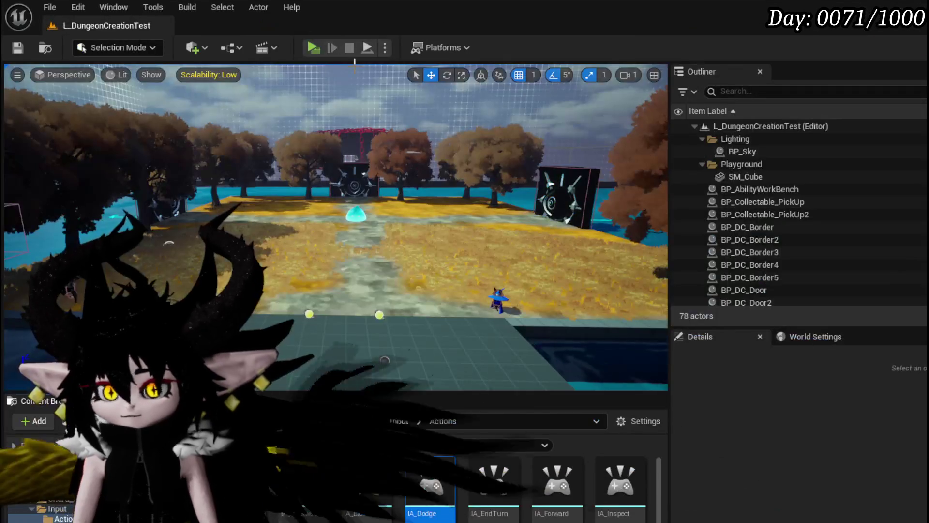
Launch the game preview and open the Controls page from the pause menu
left_click(310, 53)
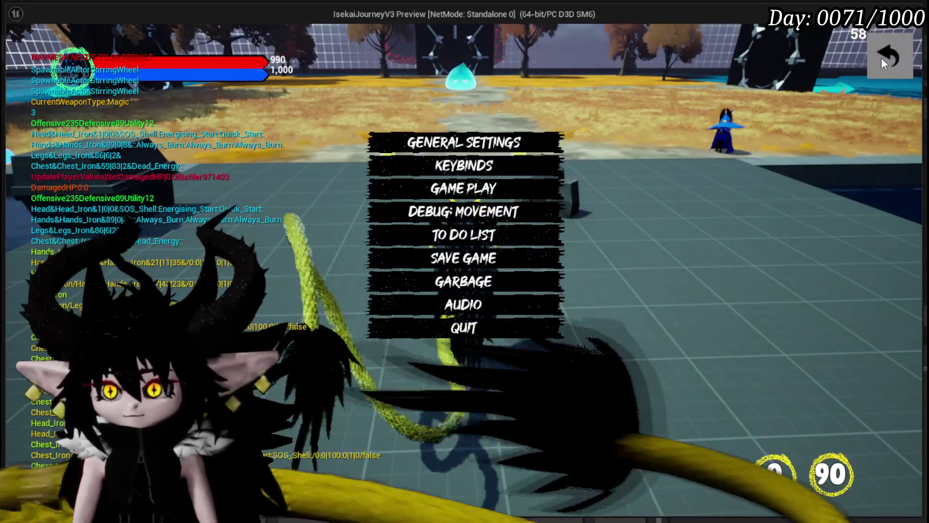
left_click(881, 57)
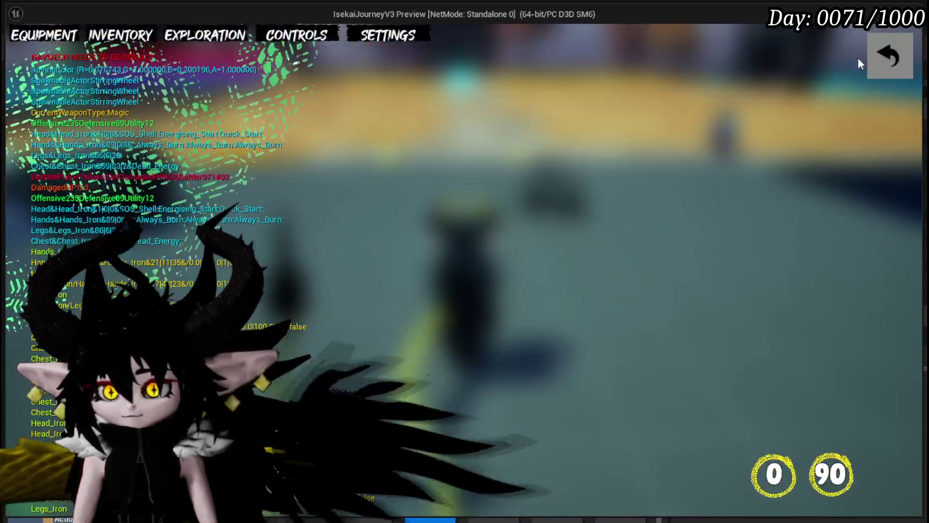
left_click(288, 37)
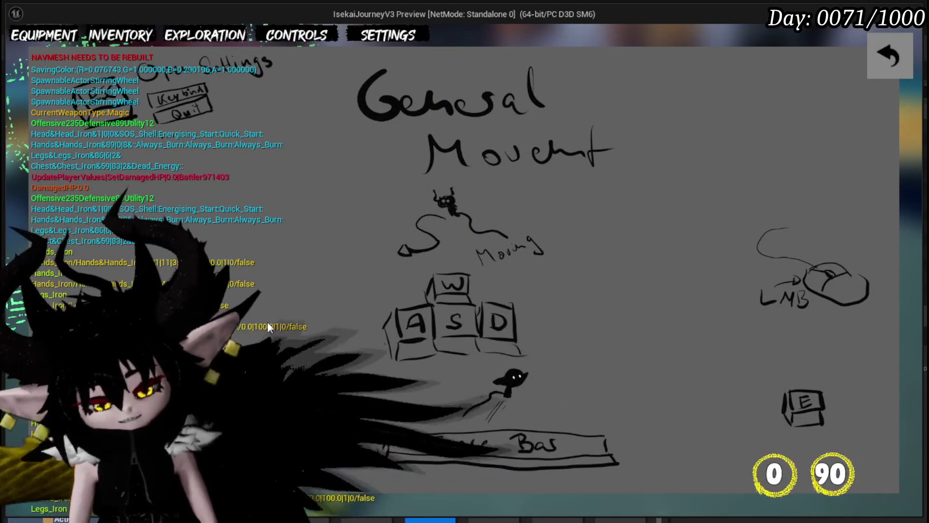
Stop the preview, save the level, and return to the W_ControlsHUD graph
key("Escape")
left_click(15, 51)
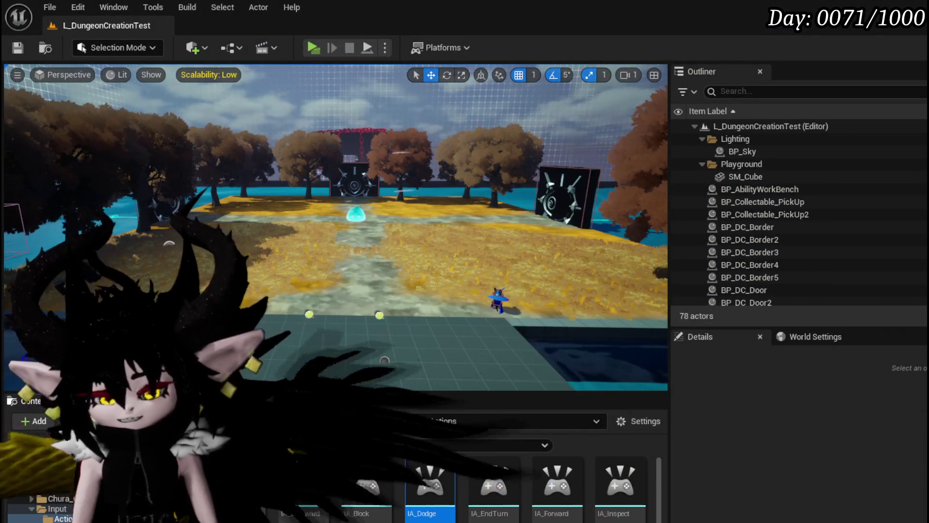
key("alt+Tab")
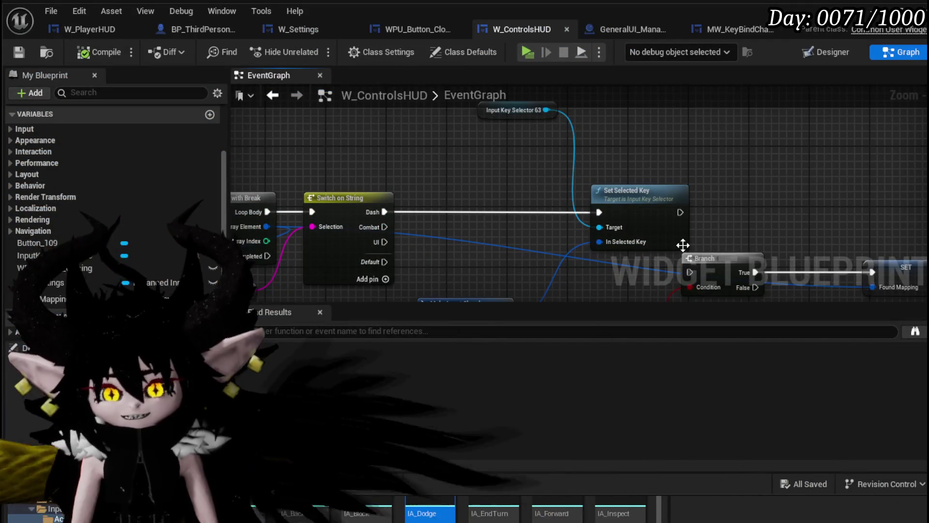
Move Set Selected Key up, add a fourth Switch on String case named Interact, and save
mouse_move(472, 137)
left_mouse_down()
mouse_move(643, 263)
mouse_move(598, 179)
left_mouse_up()
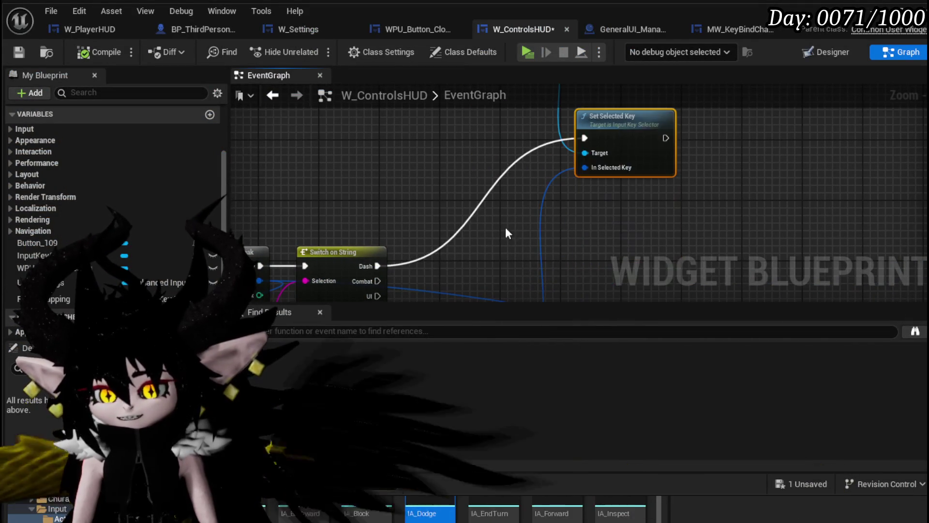
left_click(395, 210)
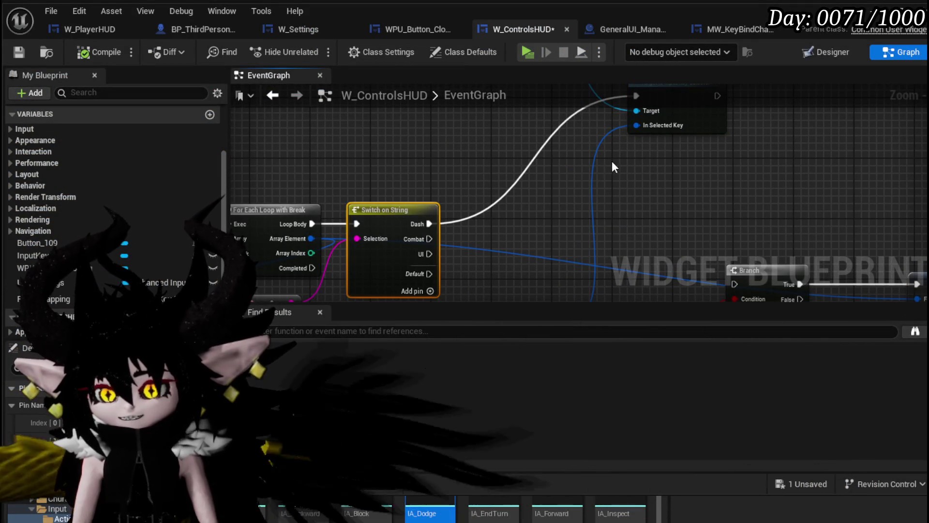
left_click(19, 52)
mouse_move(433, 258)
left_mouse_down()
mouse_move(490, 210)
mouse_move(441, 220)
left_mouse_up()
left_click(419, 253)
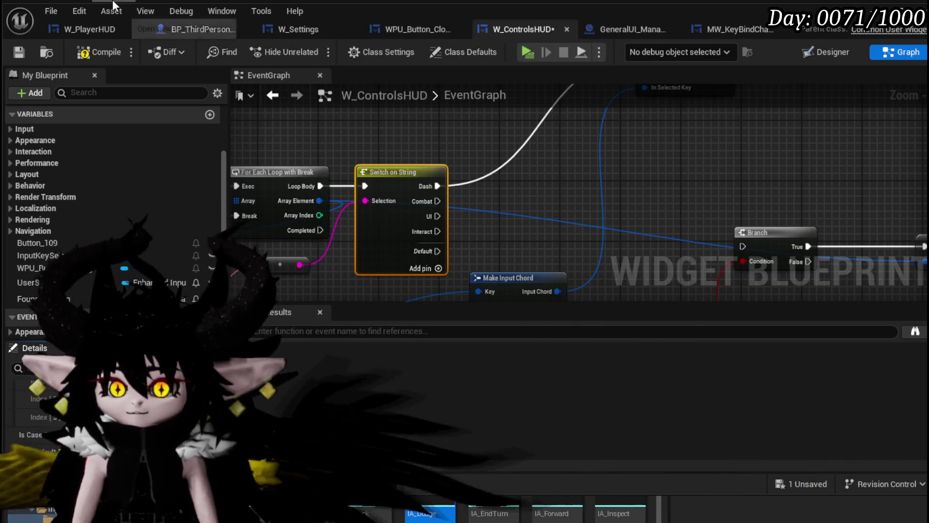
left_click(18, 53)
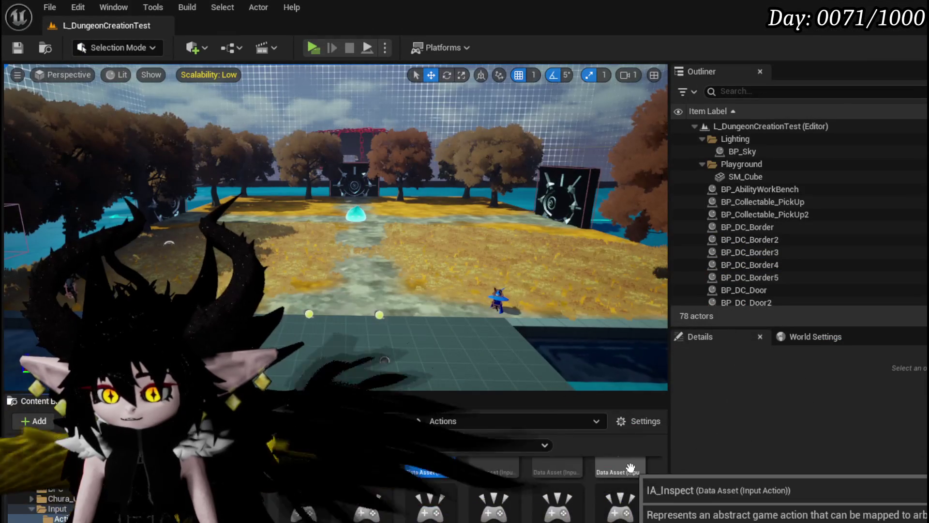
Open the IA_Interact input action, inspect its description, then return to W_ControlsHUD
double_click(334, 508)
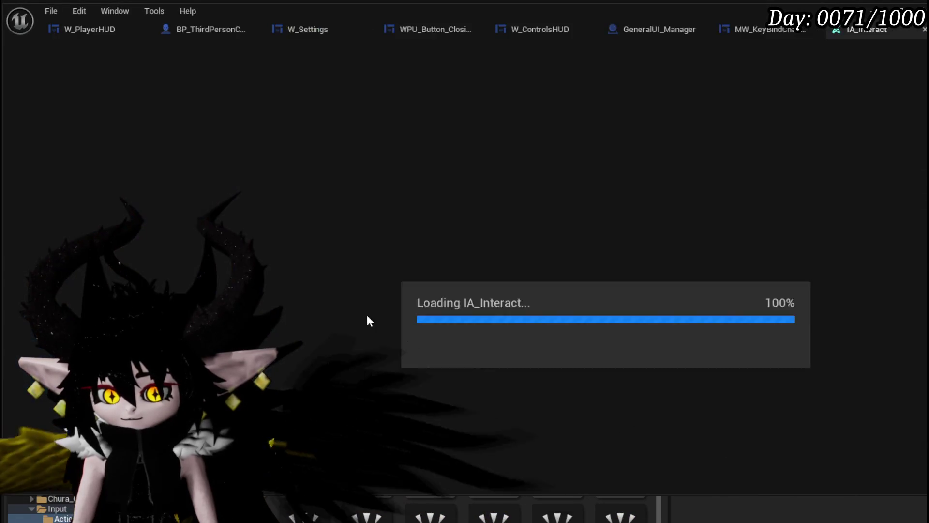
left_click(438, 405)
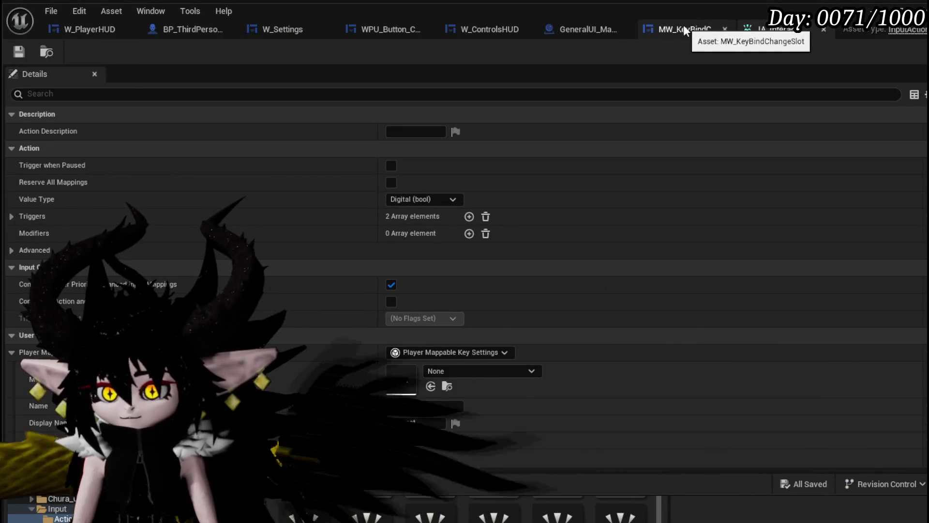
left_click(478, 27)
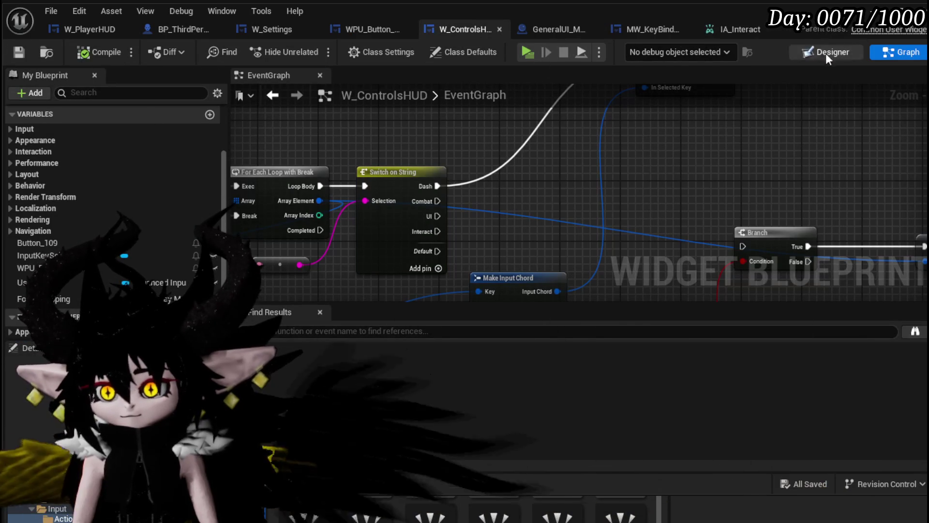
In Designer, rename the key selector to InputKeySelector_Dash and anchor it to the centre
left_click(823, 54)
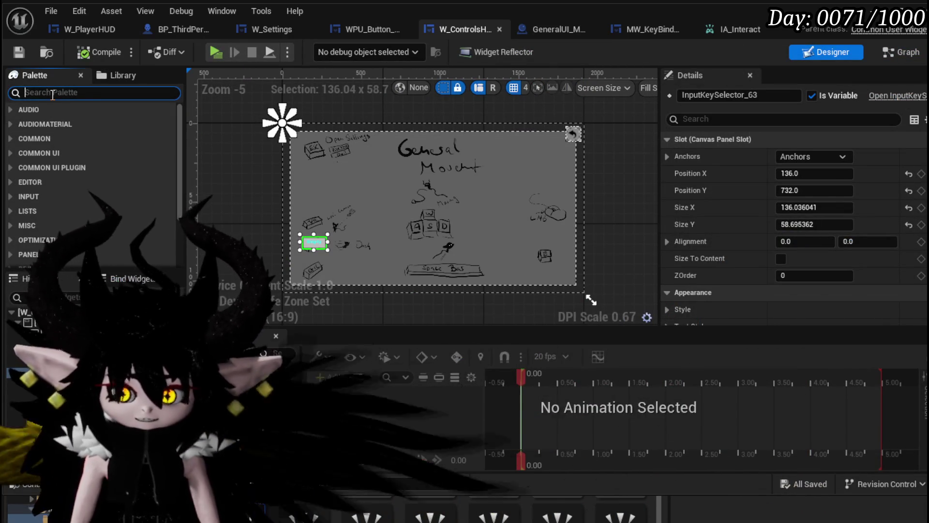
left_click(313, 241)
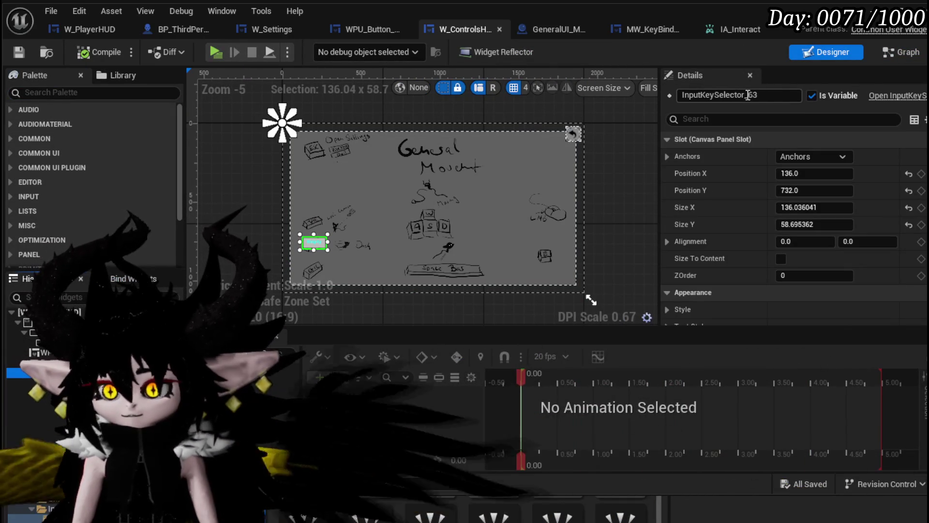
type("Dash")
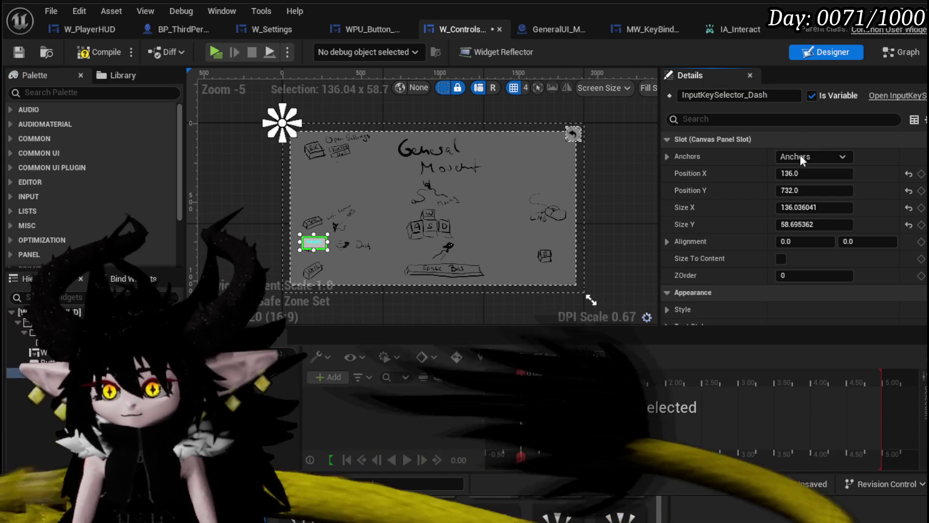
left_click(800, 156)
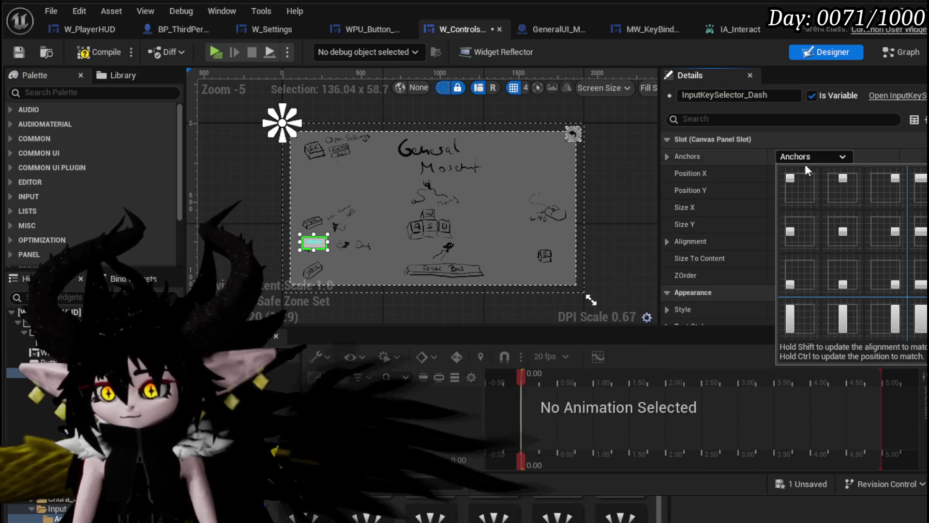
left_click(838, 229)
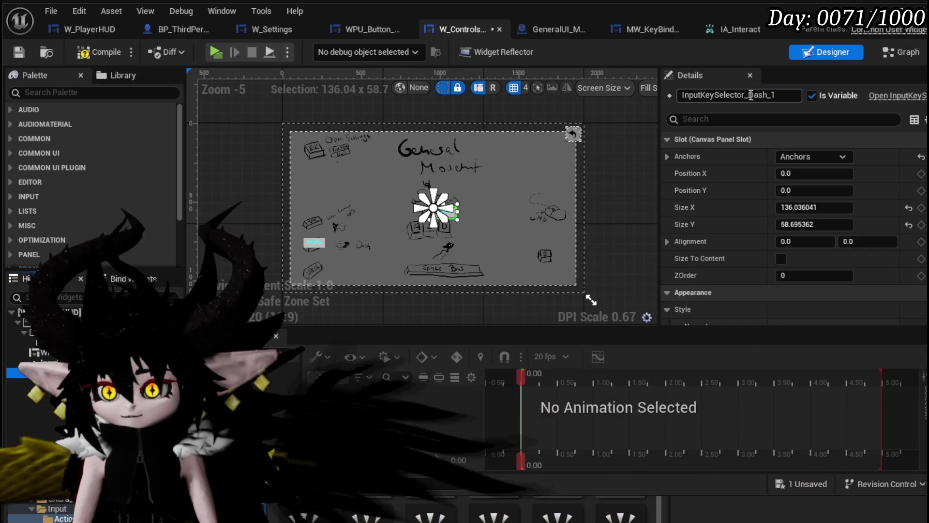
Name the copy InputKeySelector_Interact, fit it over the E key drawing, and save
type("Int")
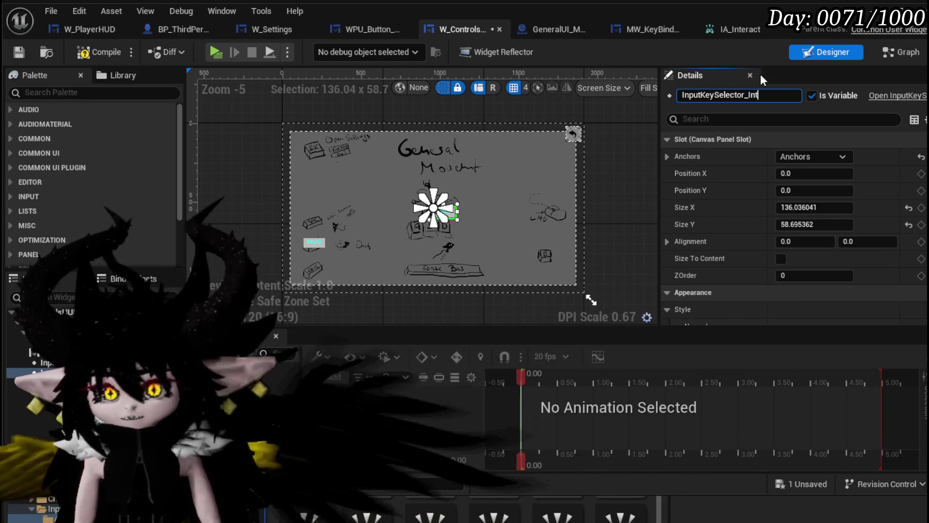
type("eract")
key("Return")
scroll(380, 196, "up", 5)
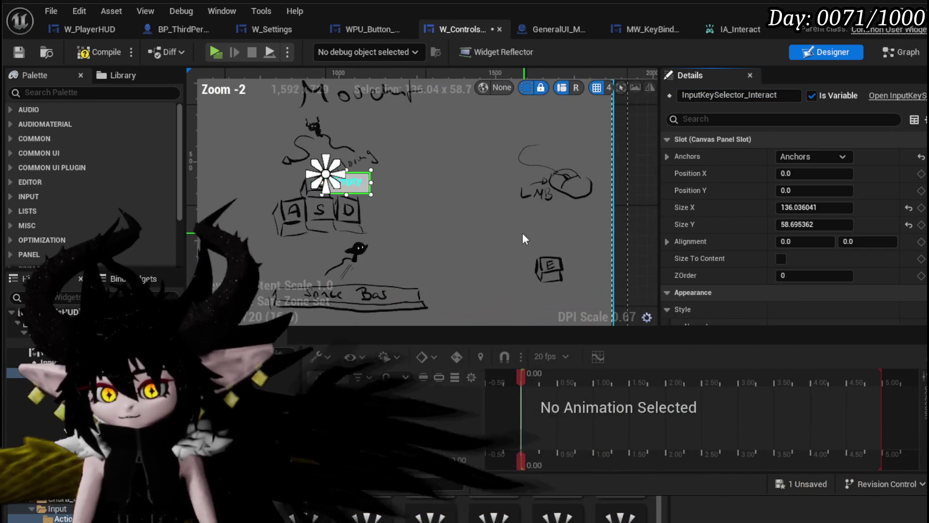
left_click_drag(321, 169, 586, 272)
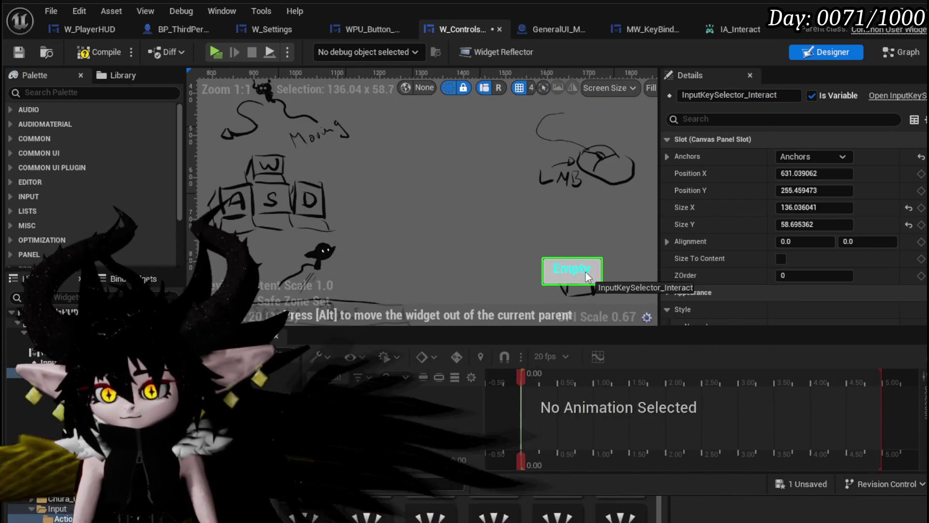
scroll(586, 272, "up", 3)
left_click_drag(381, 208, 417, 212)
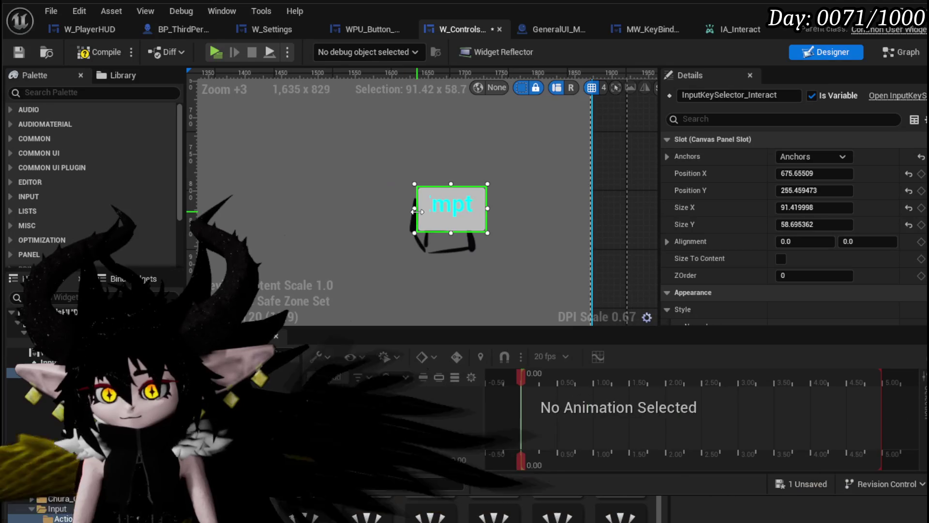
mouse_move(480, 208)
left_mouse_down()
mouse_move(449, 219)
mouse_move(457, 217)
left_mouse_up()
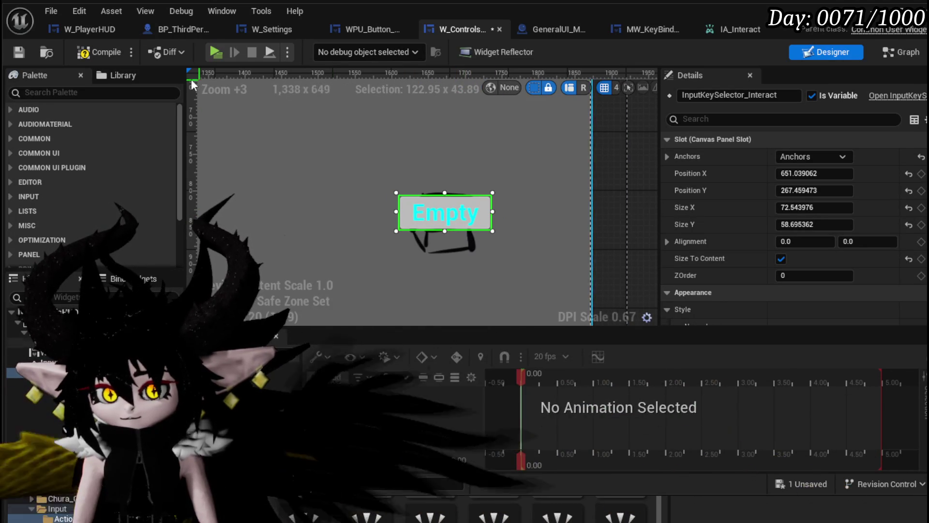
left_click(18, 54)
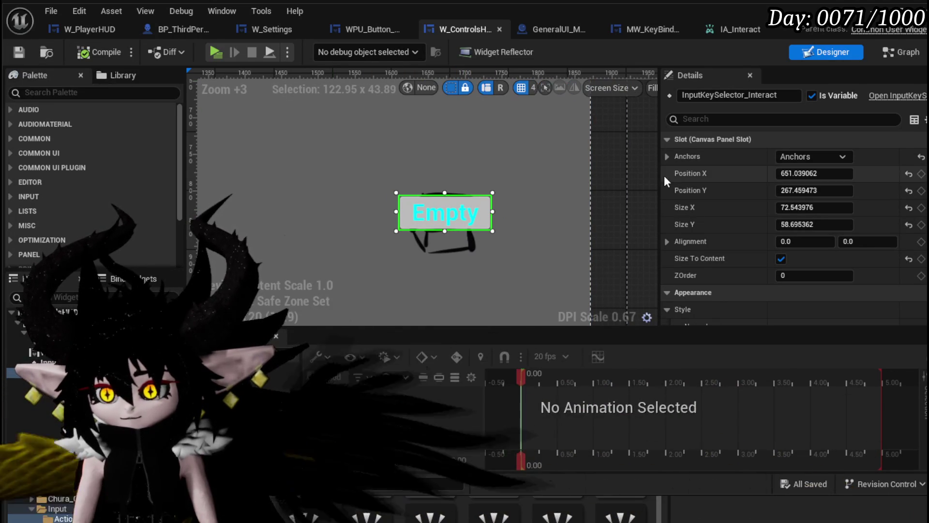
left_click(901, 52)
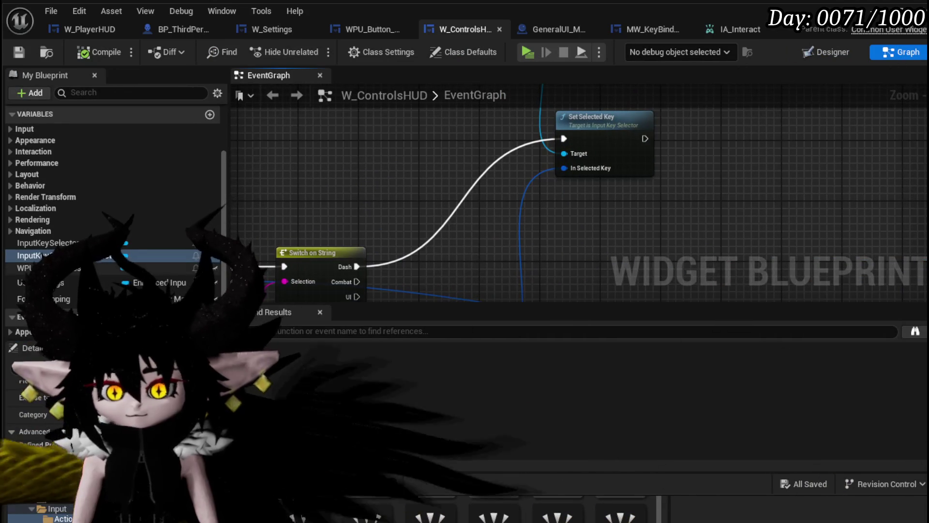
Add an InputKeySelector_Interact getter and duplicate the Set Selected Key node
left_click_drag(267, 173, 267, 178)
left_click(327, 193)
scroll(436, 232, "down", 3)
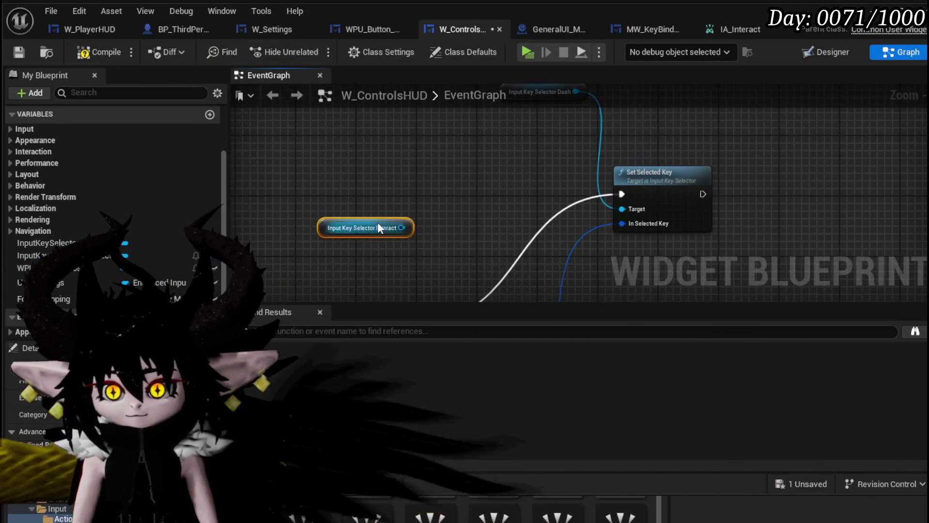
left_click(542, 193)
key("ctrl+c")
key("ctrl+v")
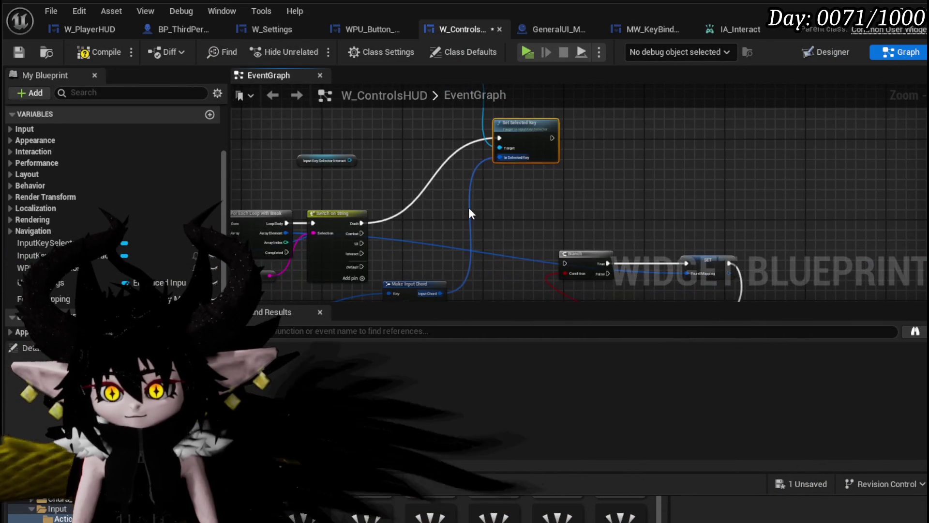
Connect the Interact selector as Target and the input chord as In Selected Key, then compile and save
left_click_drag(370, 217, 485, 265)
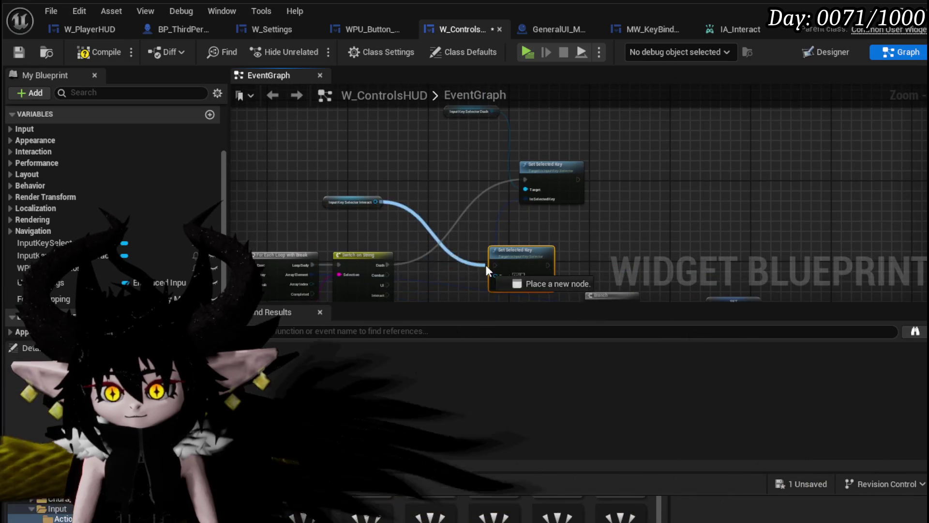
scroll(407, 277, "up", 3)
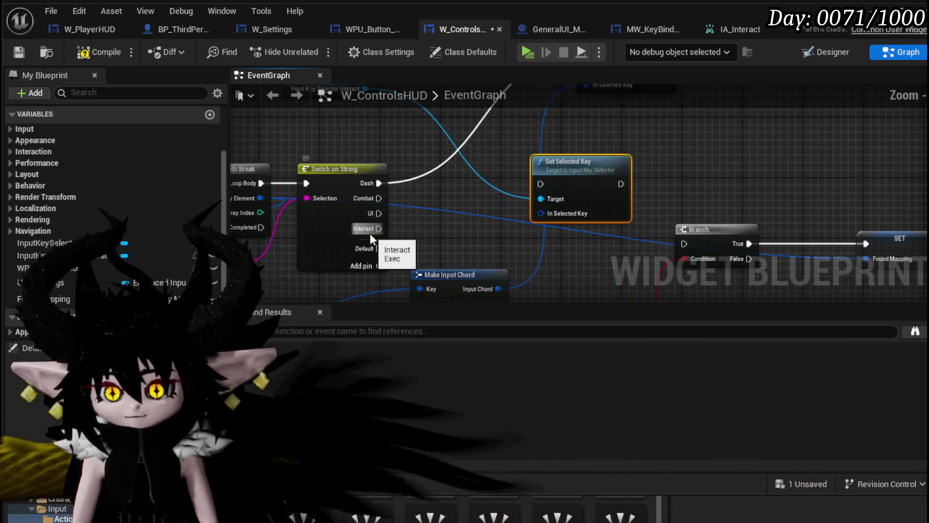
left_click_drag(434, 255, 484, 184)
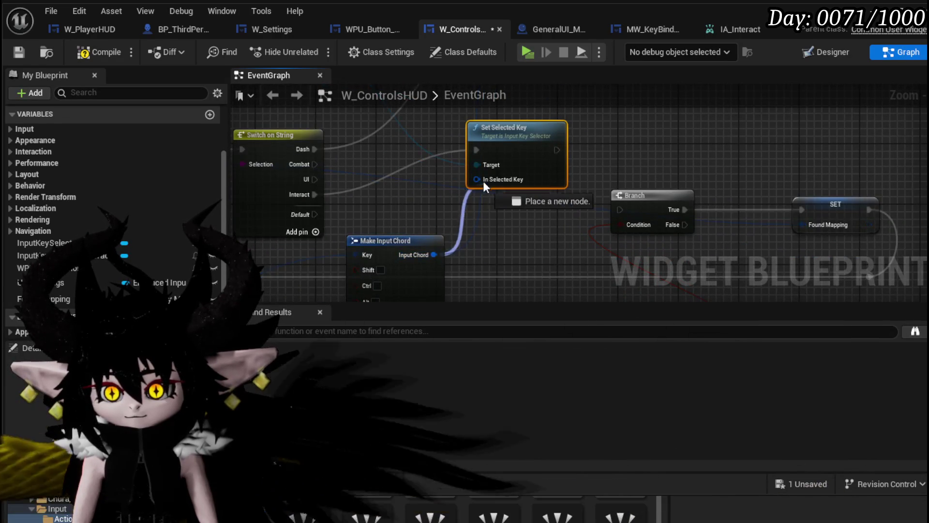
scroll(432, 174, "down", 3)
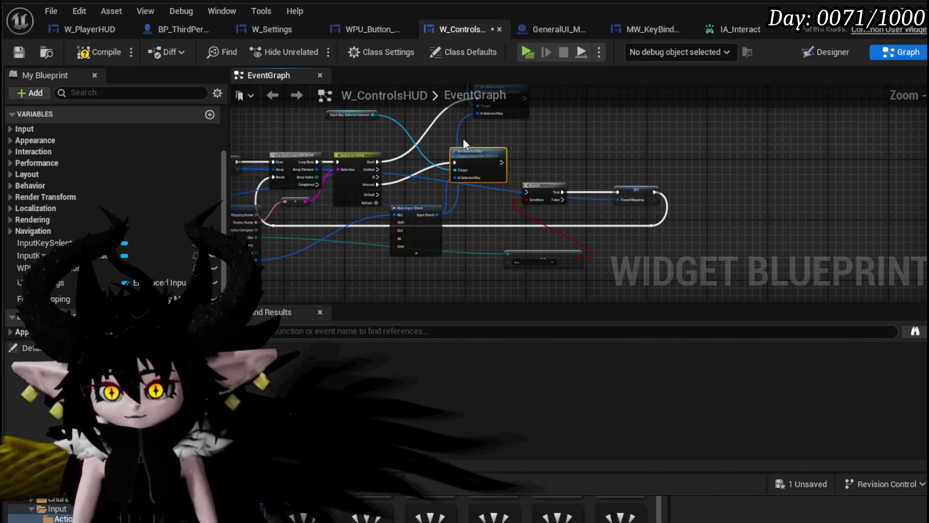
left_click(99, 53)
left_click(18, 51)
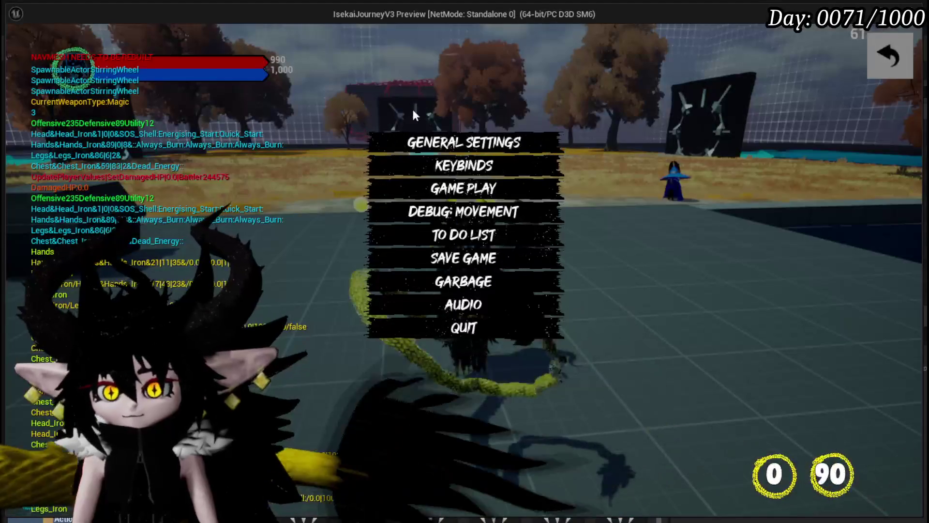
In the running game's Controls page, bind B to the slot beside E, then close the page
left_click(868, 68)
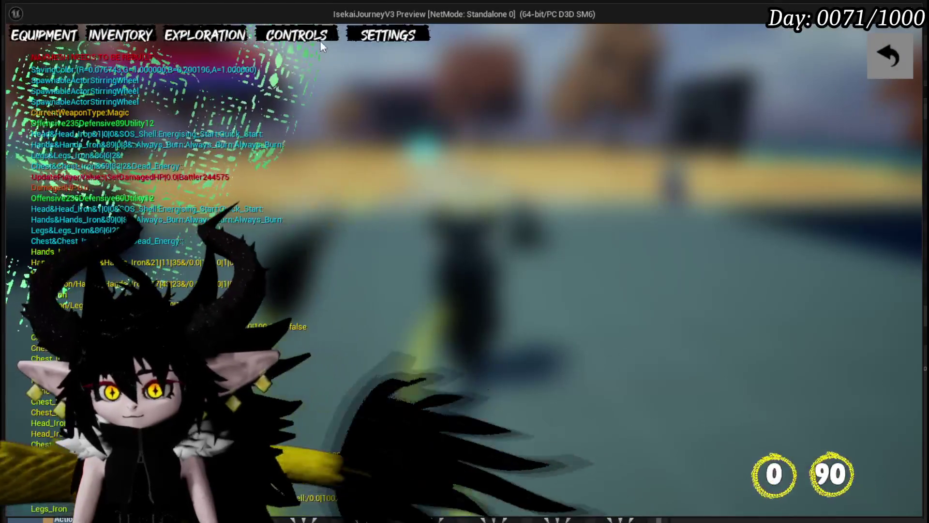
left_click(316, 40)
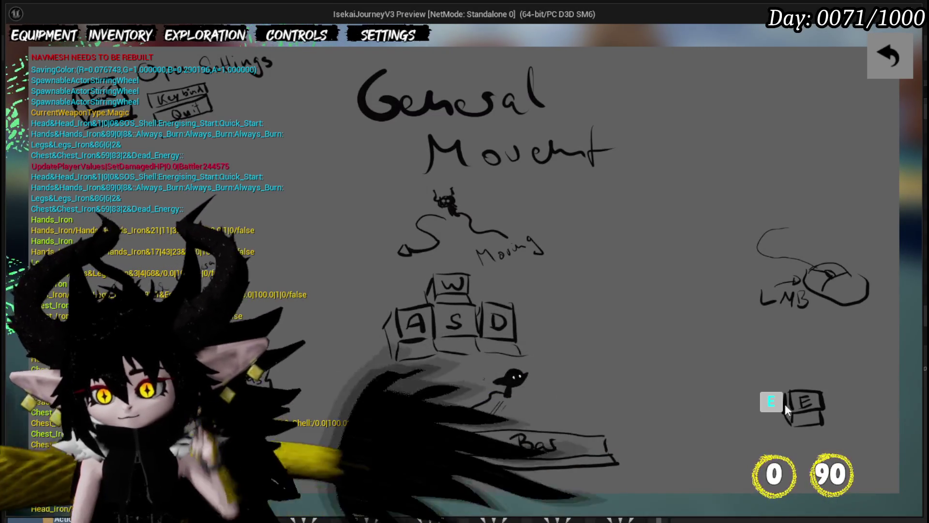
key("b")
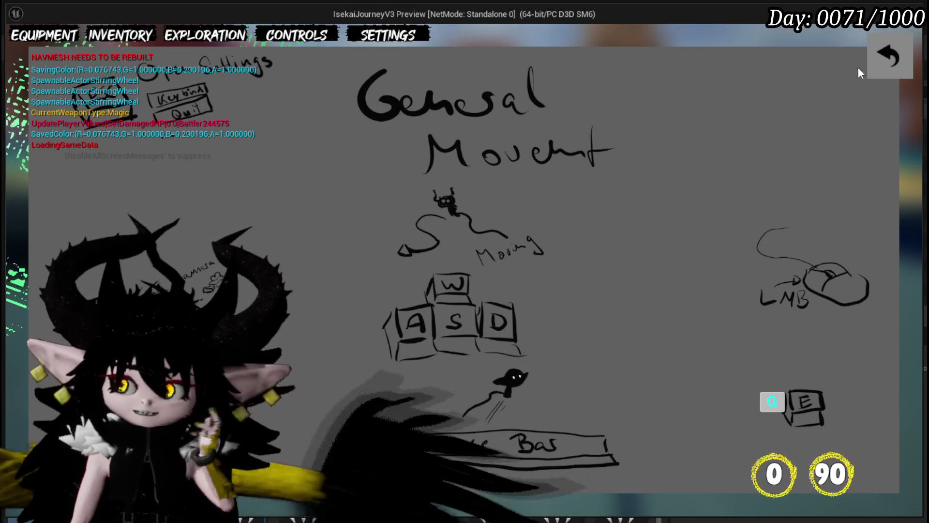
left_click(881, 64)
Run to the rock, pick up the Iron Ore, and jump along the platform
key("w")
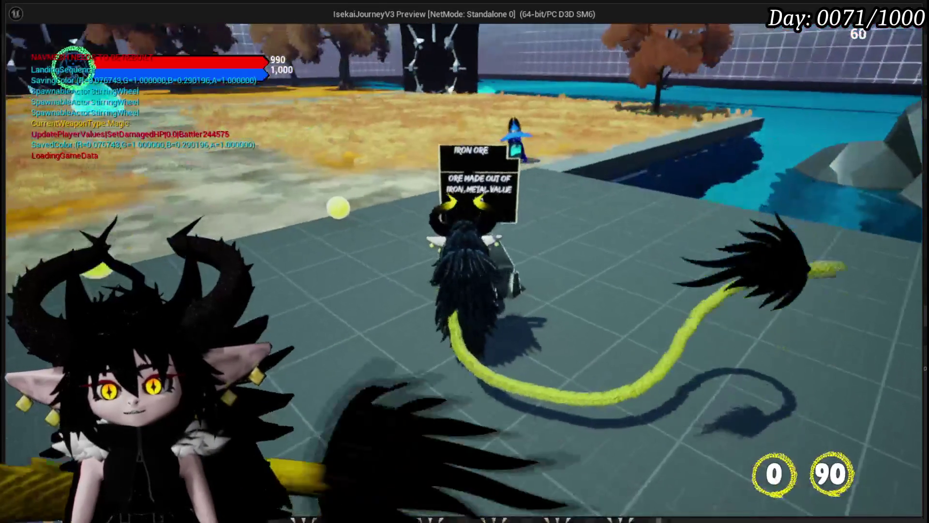
key("e")
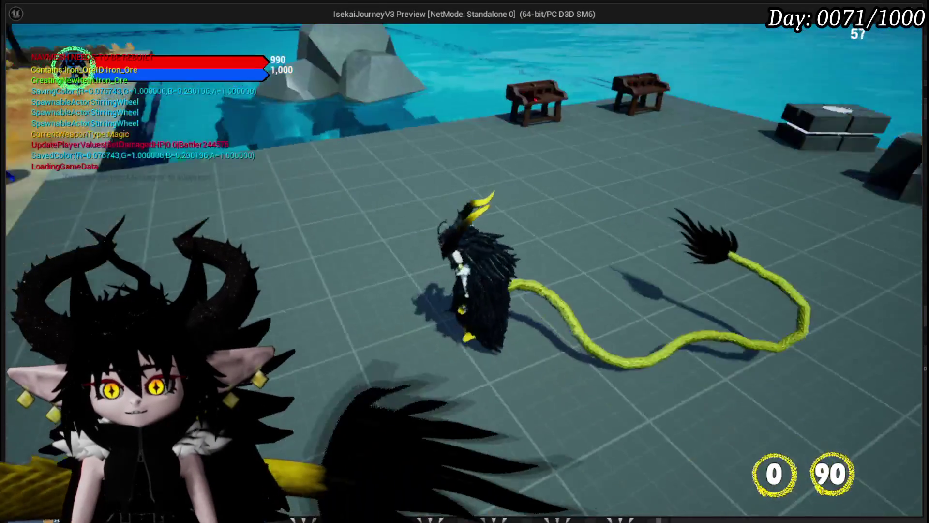
key("space")
key("w")
key("w")
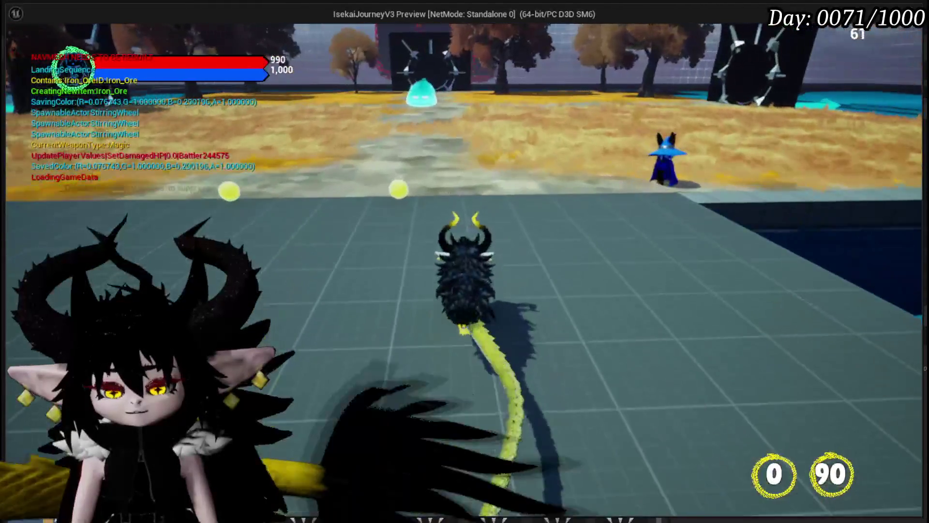
Recheck the Controls page from the pause menu, close the menus, and stop the play session
key("Escape")
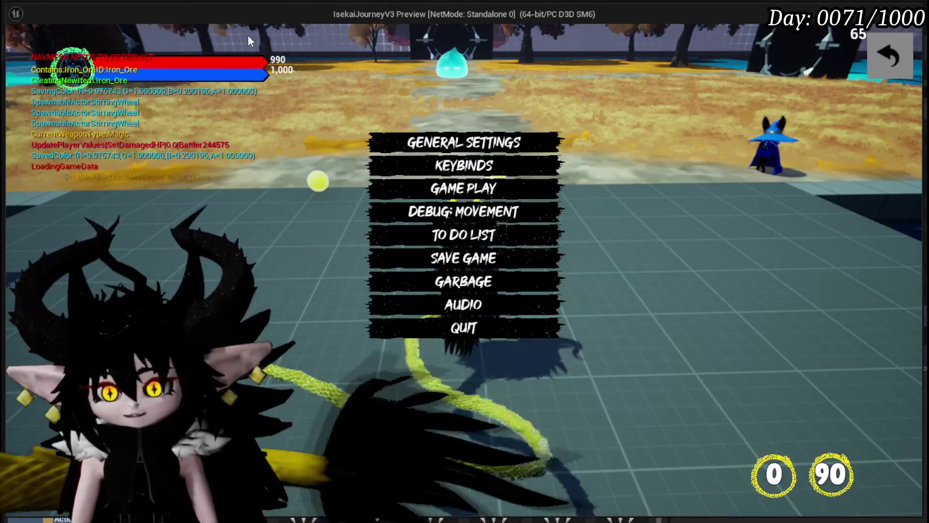
left_click(888, 56)
left_click(310, 37)
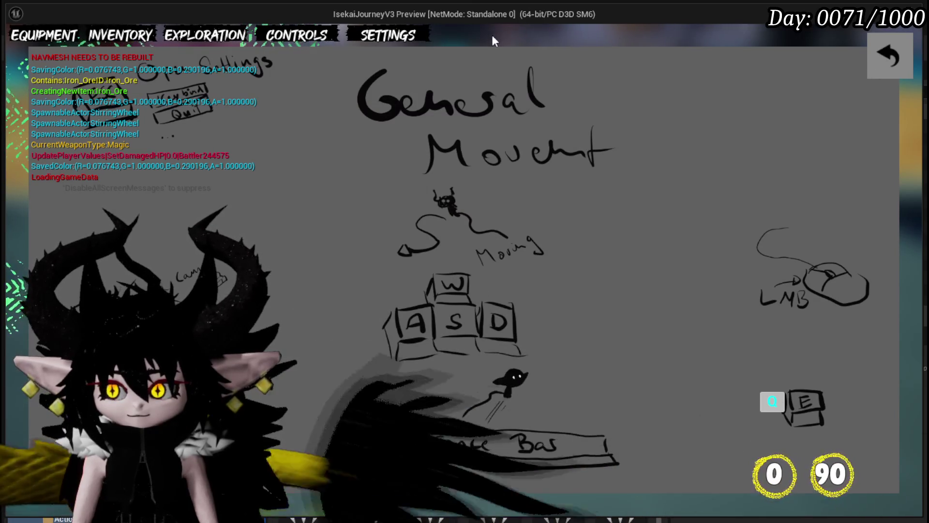
left_click(878, 53)
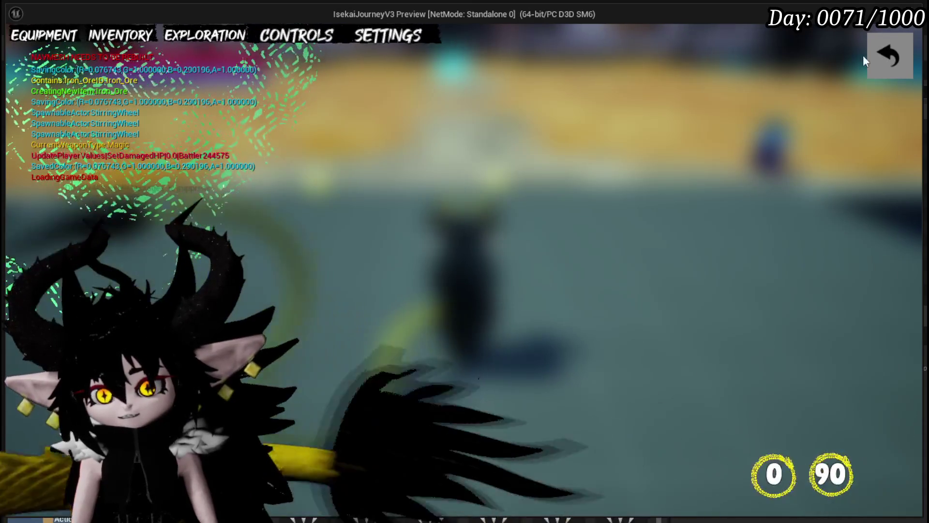
left_click(880, 55)
left_click(906, 57)
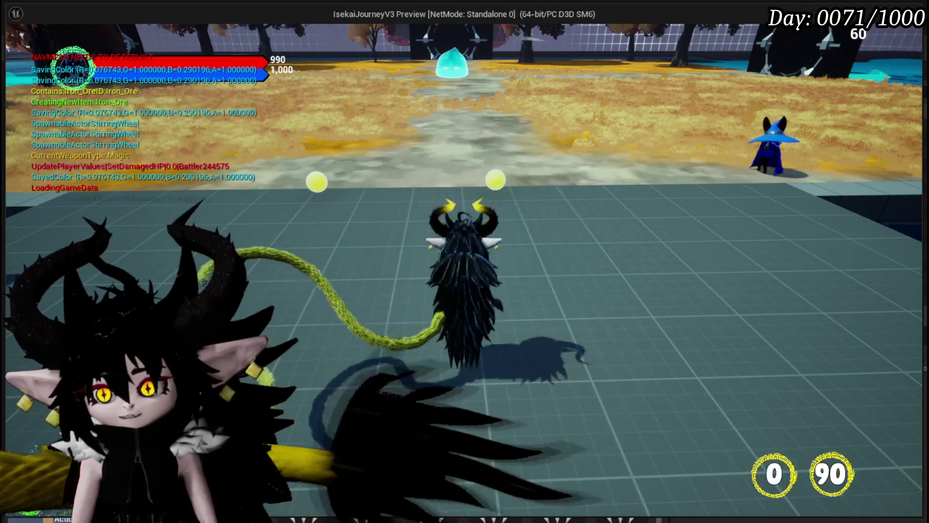
key("Escape")
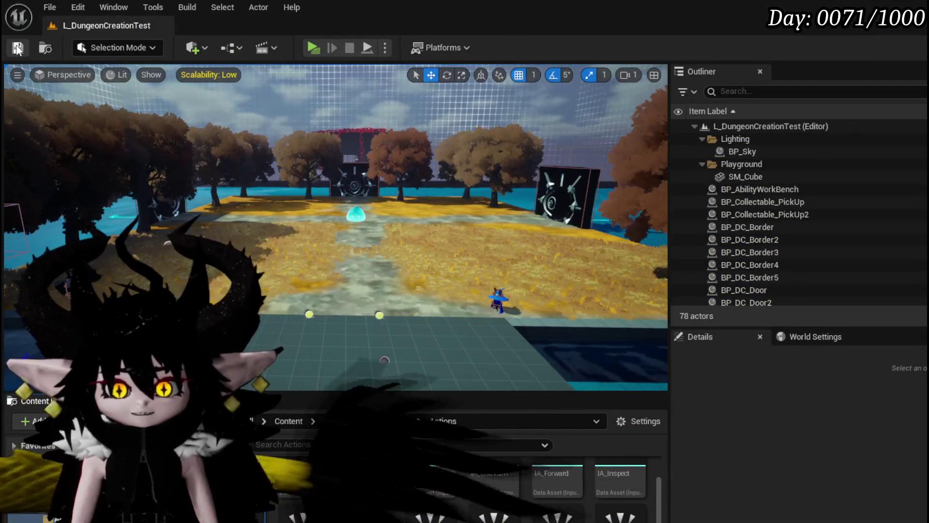
key("ctrl+s")
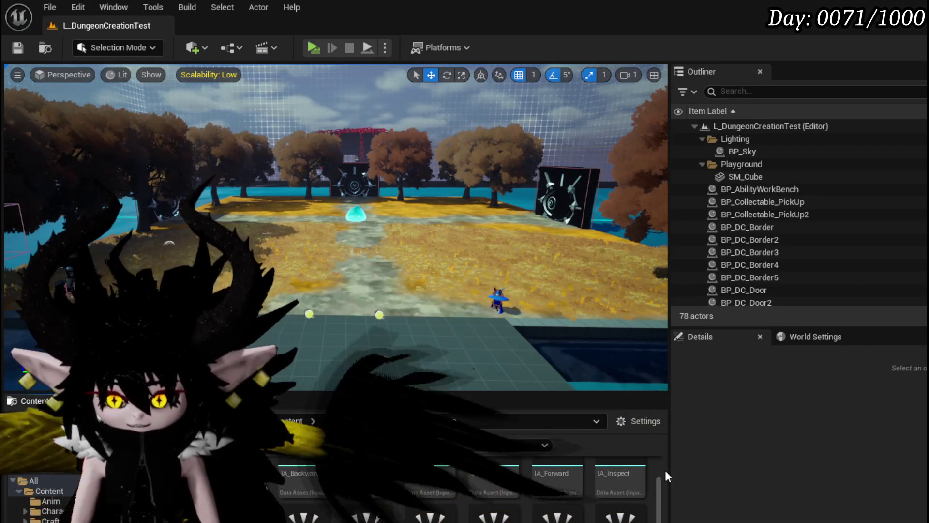
scroll(657, 497, "up", 2)
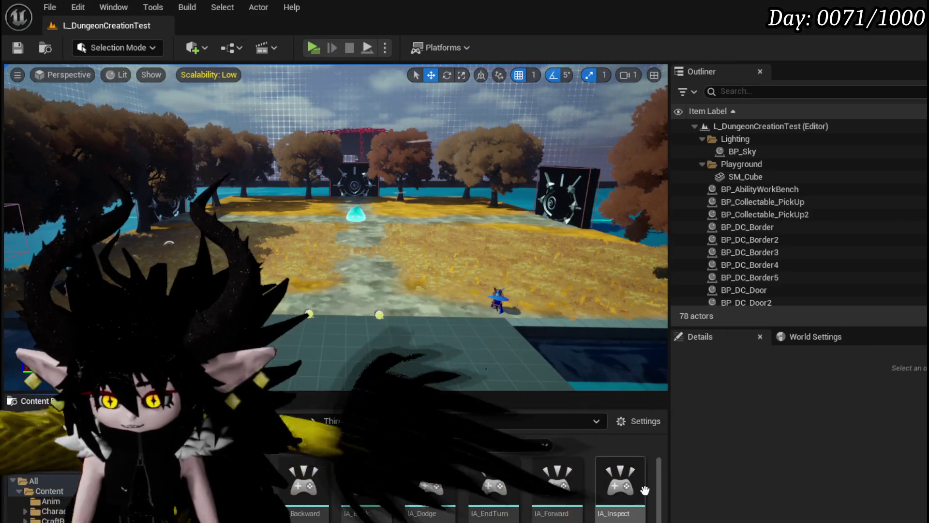
scroll(652, 491, "down", 1)
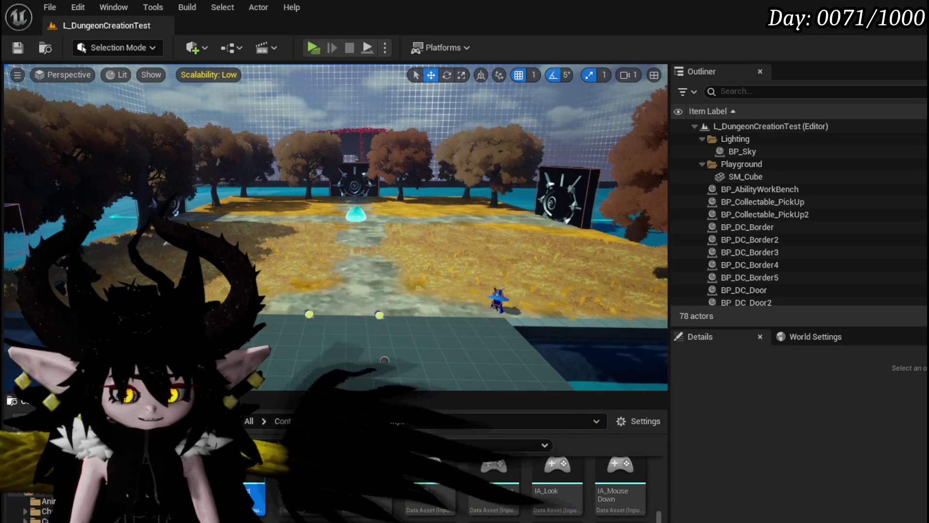
mouse_move(249, 471)
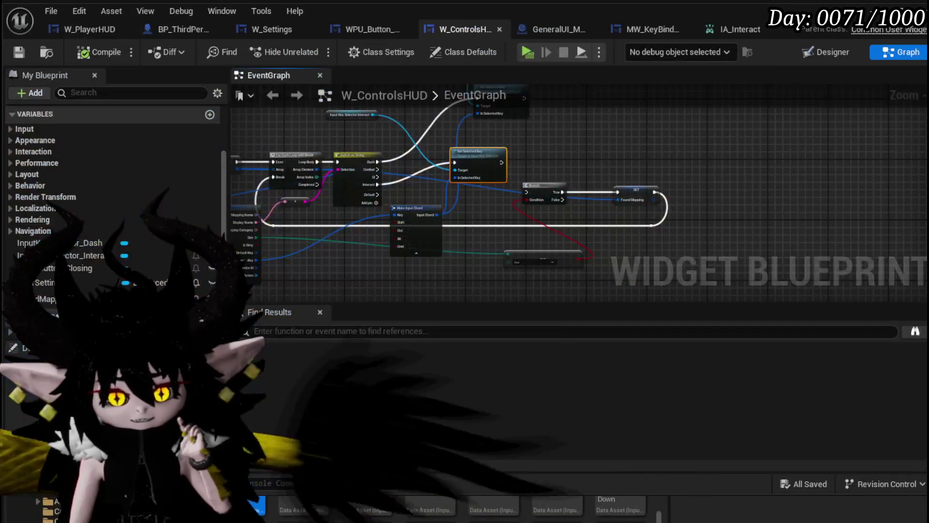
Glance at W_ControlsHUD's Designer layout, then go back to its Graph view
left_click(833, 53)
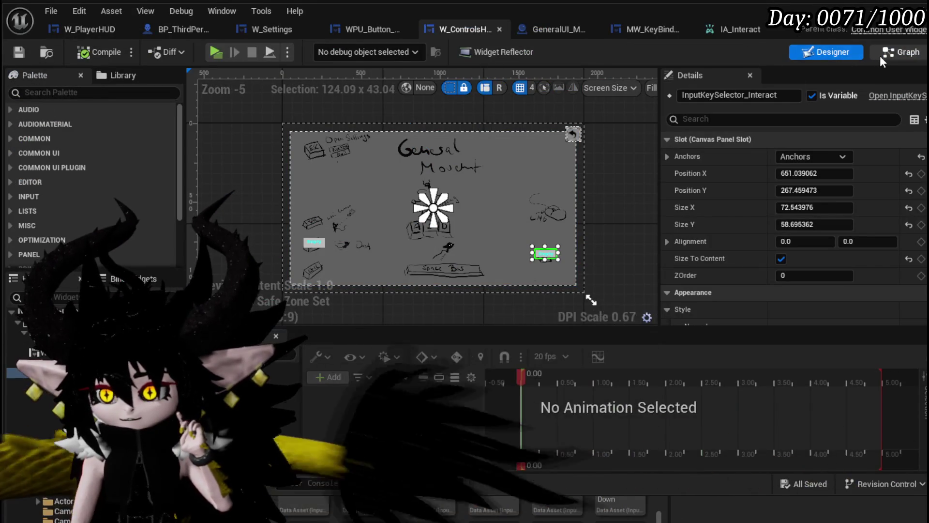
left_click(899, 51)
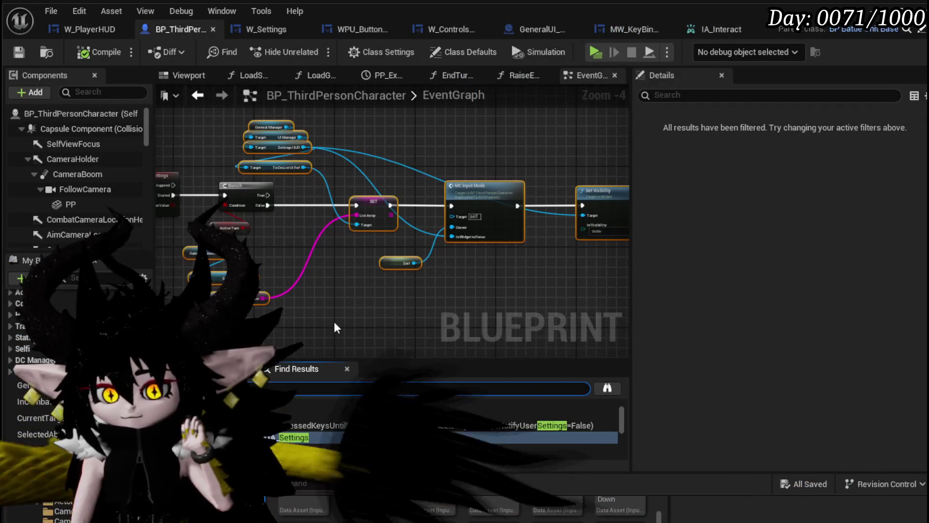
Search BP_ThirdPersonCharacter for Settings and pan to its IA_Settings input nodes
key("ctrl+f")
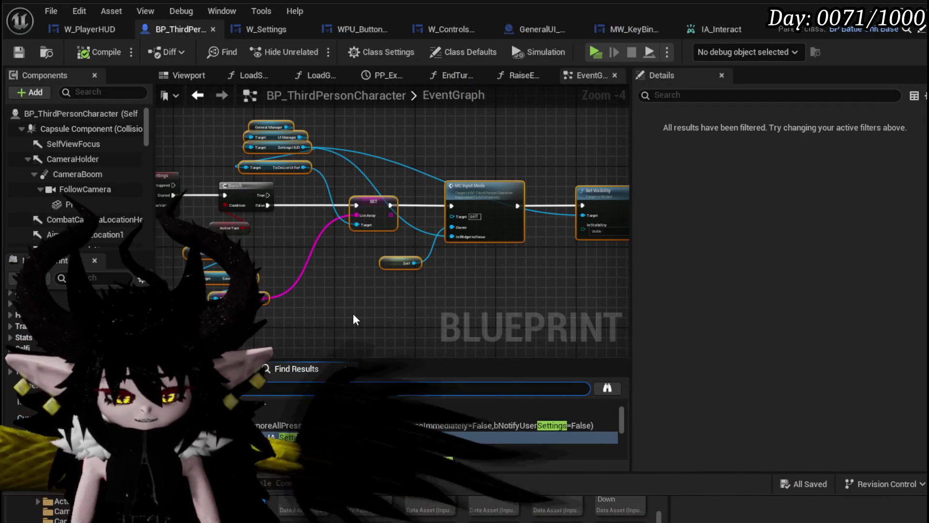
left_click_drag(352, 312, 464, 286)
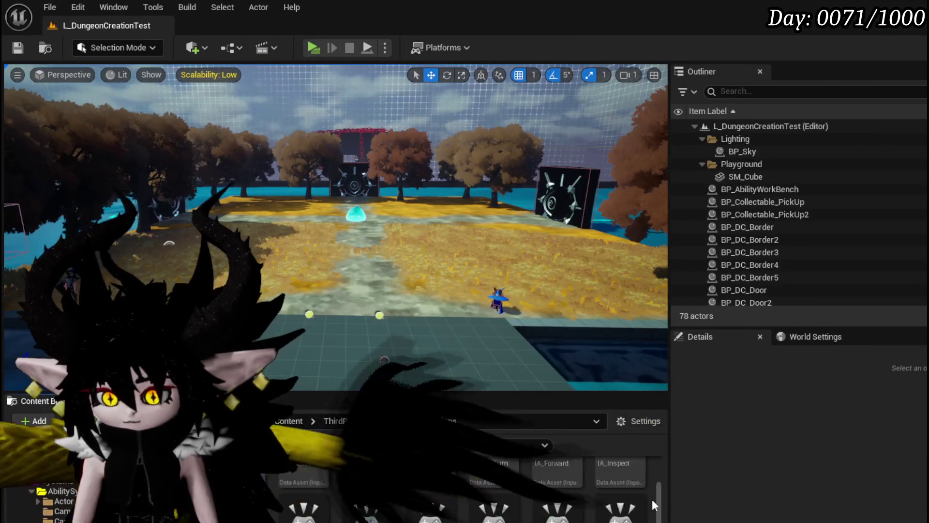
Scroll down through the ThirdPerson mannequin animation results in the Content Browser
scroll(651, 498, "down", 1)
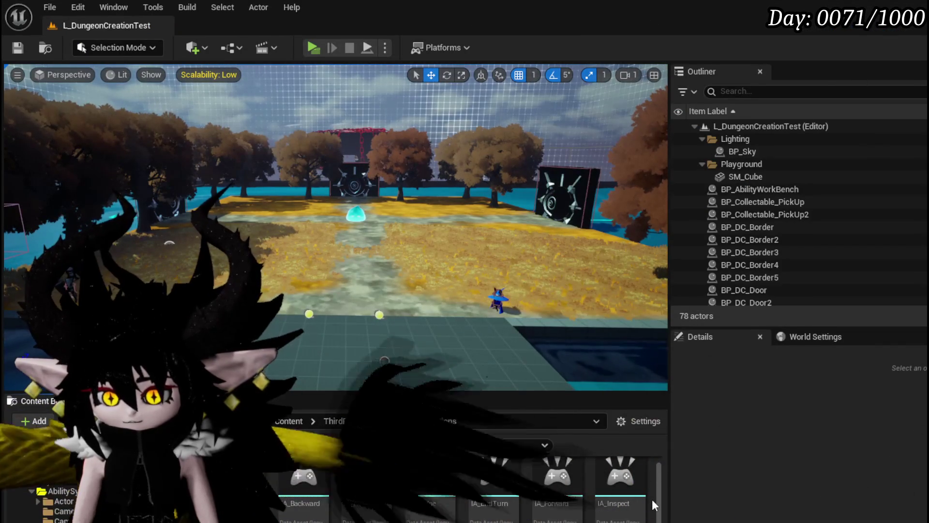
scroll(652, 498, "down", 2)
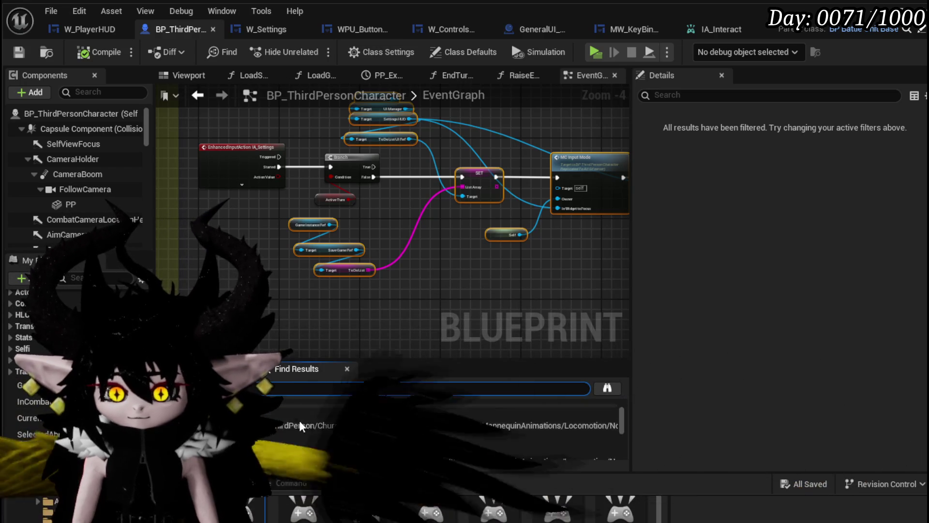
Jump to the IA_Inventory event and move the General Manager, UI Manager and Player HUD getters right
double_click(299, 433)
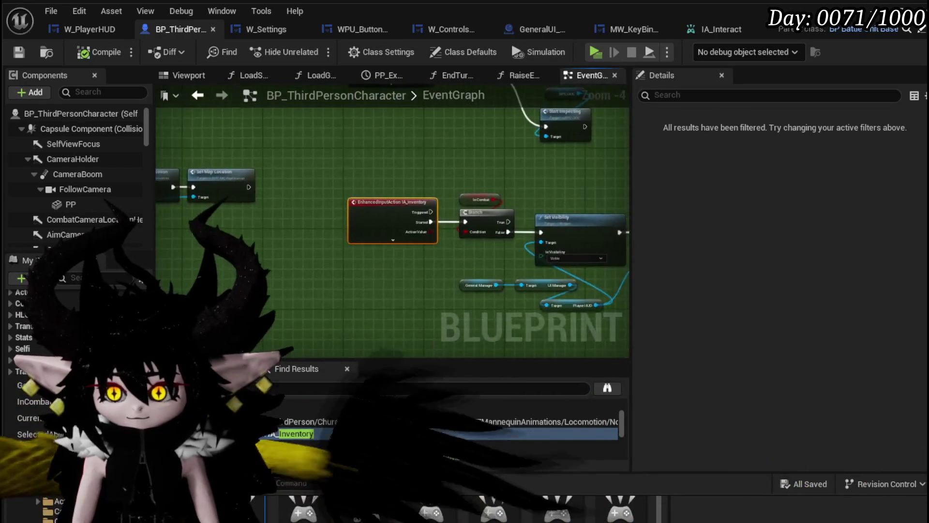
left_click_drag(308, 277, 412, 327)
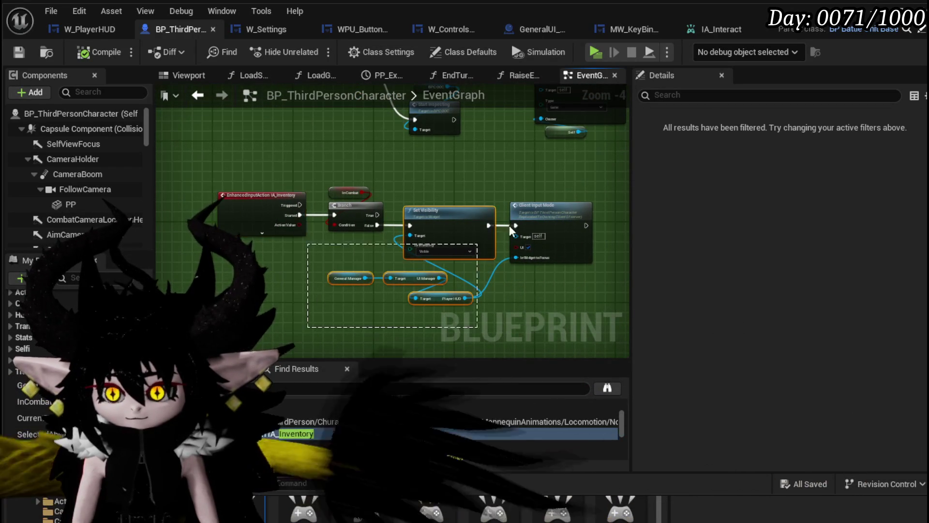
scroll(340, 293, "up", 3)
left_click_drag(254, 315, 455, 250)
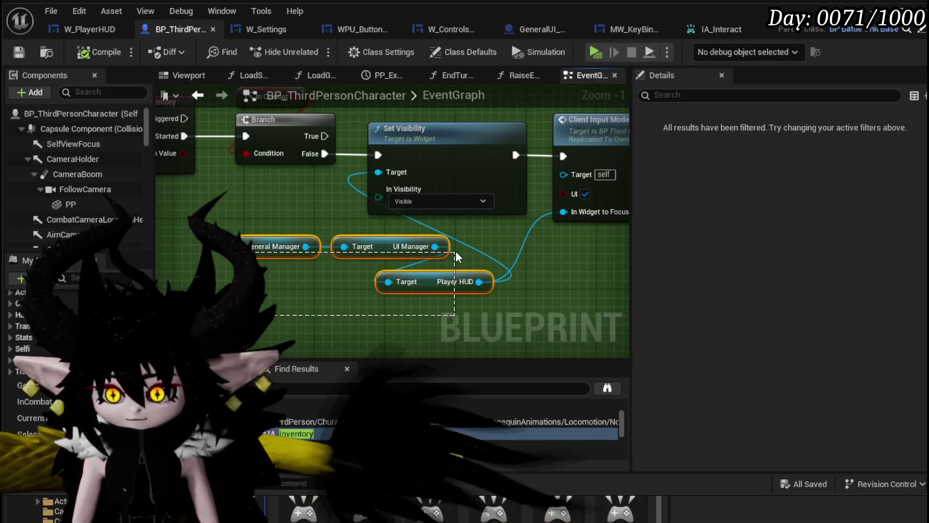
mouse_move(369, 246)
left_mouse_down()
mouse_move(423, 271)
mouse_move(518, 261)
left_mouse_up()
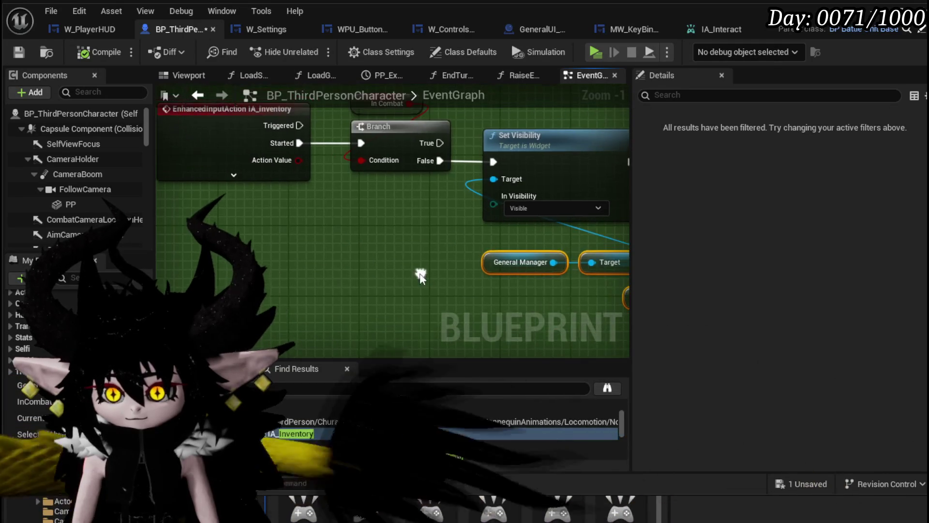
Pan around the green comment area to bring the backpack and montage nodes into view
right_click(230, 280)
scroll(396, 262, "down", 6)
scroll(396, 261, "down", 5)
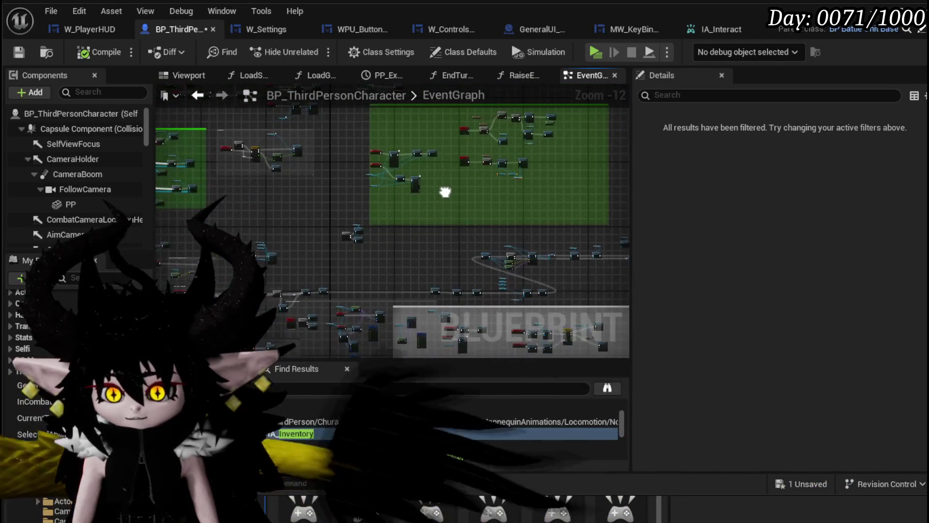
left_click_drag(216, 220, 372, 227)
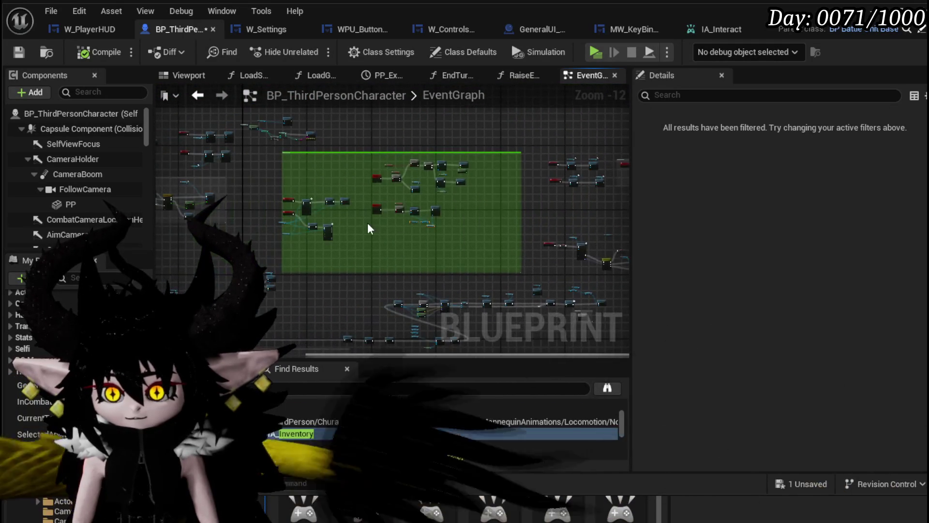
scroll(380, 245, "up", 8)
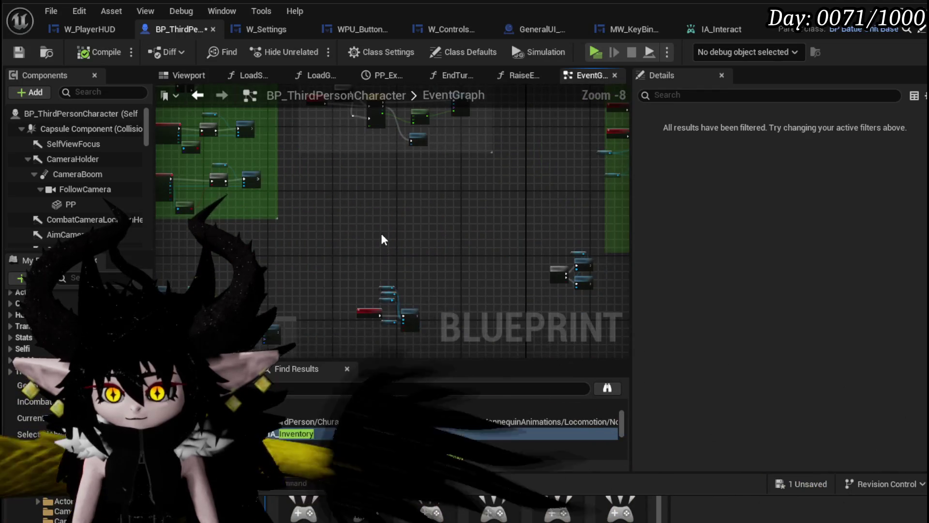
scroll(358, 196, "down", 3)
scroll(371, 260, "up", 3)
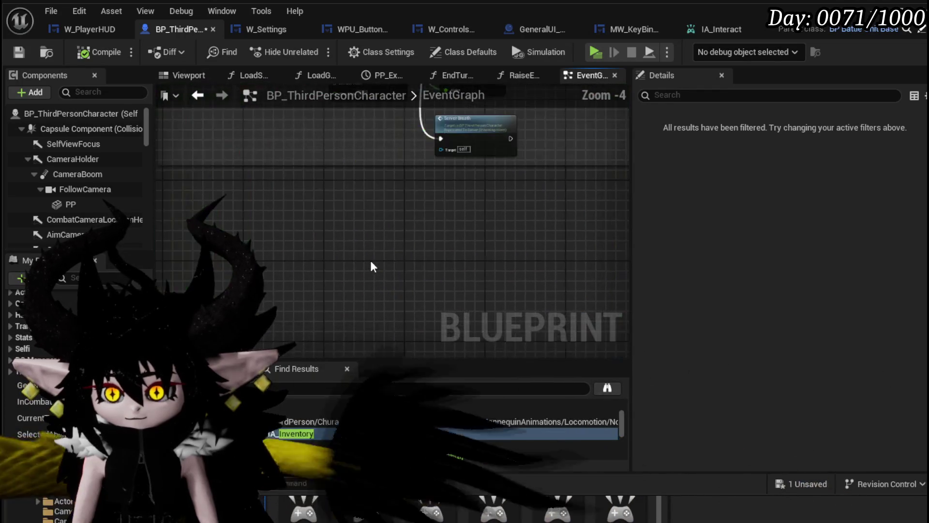
scroll(497, 334, "down", 2)
left_click_drag(483, 261, 605, 242)
scroll(560, 245, "down", 1)
scroll(357, 211, "up", 3)
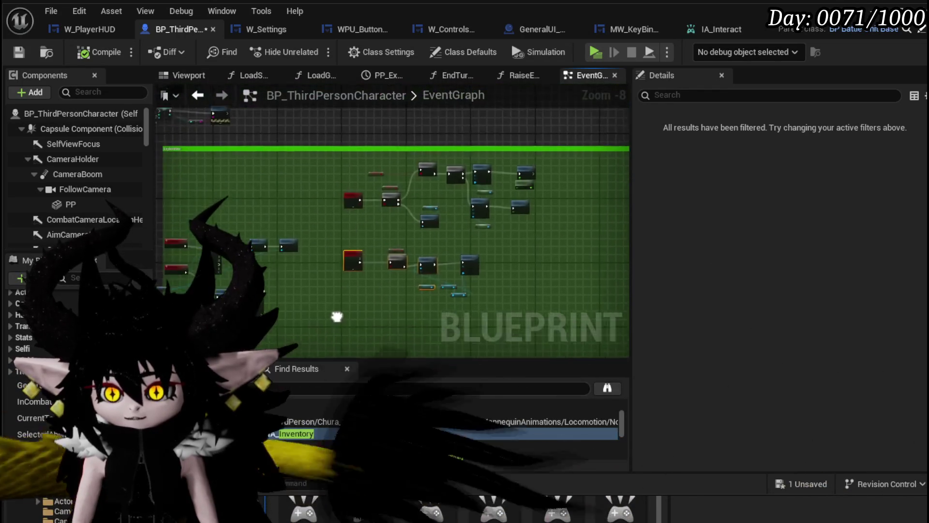
left_click_drag(373, 200, 435, 127)
Find 'Setting' in Find Results, jump to IA_Settings, and move its node group up and right
left_click(295, 433)
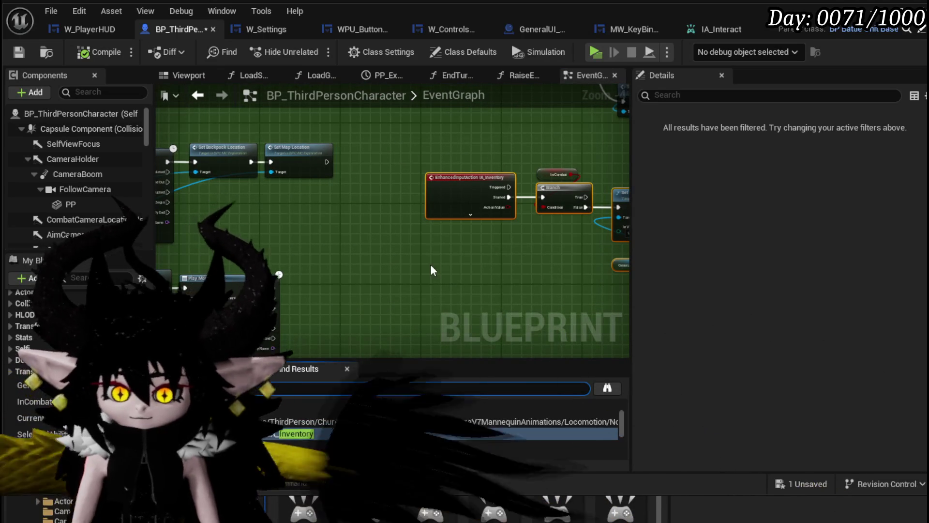
type("Setting")
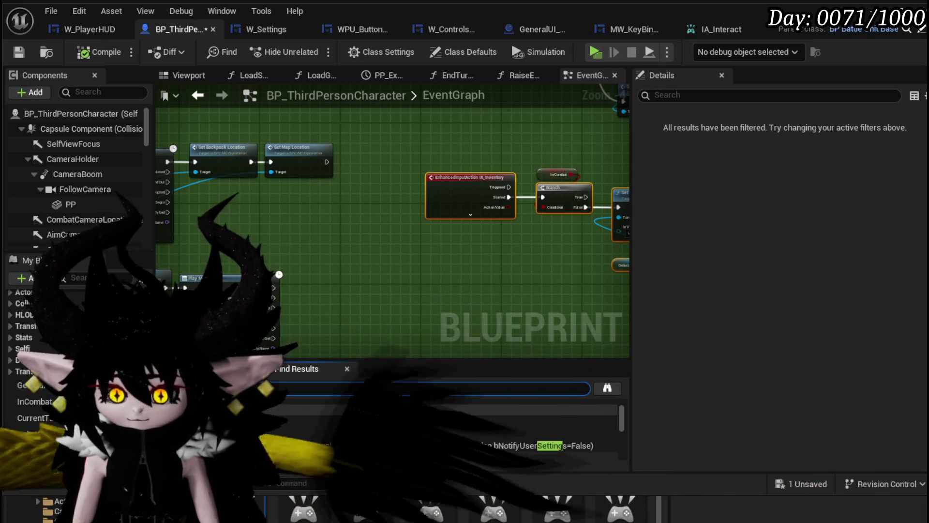
left_click(401, 454)
scroll(497, 239, "down", 8)
scroll(234, 269, "up", 3)
mouse_move(183, 301)
left_mouse_down()
mouse_move(353, 232)
mouse_move(422, 225)
mouse_move(206, 320)
left_mouse_up()
scroll(422, 226, "down", 2)
left_click_drag(425, 224, 462, 208)
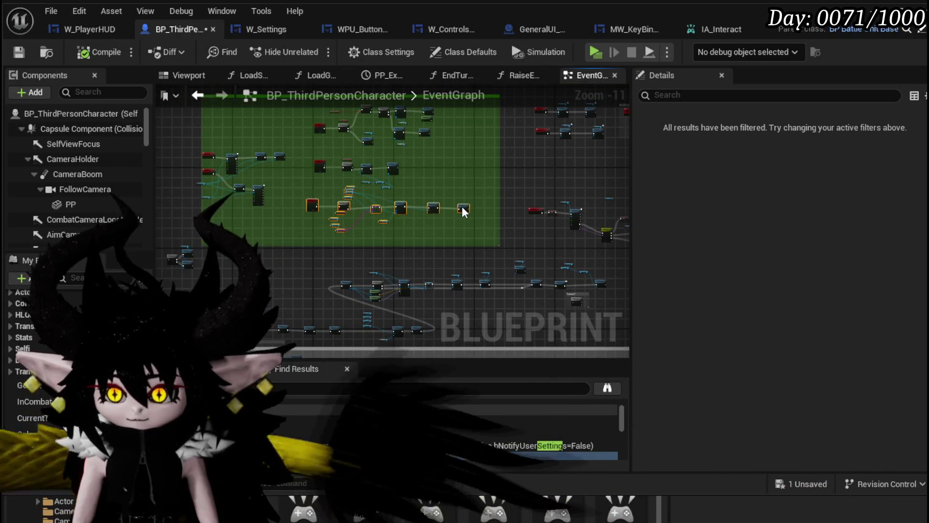
scroll(322, 184, "up", 8)
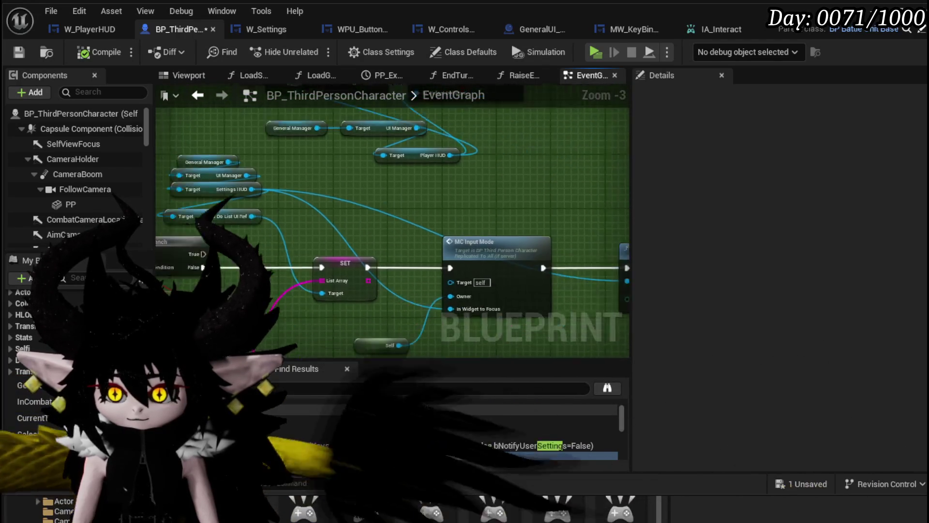
Select Set Visibility, Client Input Mode and getters near the SET node, then pull an action off Player HUD
mouse_move(538, 199)
left_mouse_down()
mouse_move(485, 162)
mouse_move(593, 232)
mouse_move(616, 227)
left_mouse_up()
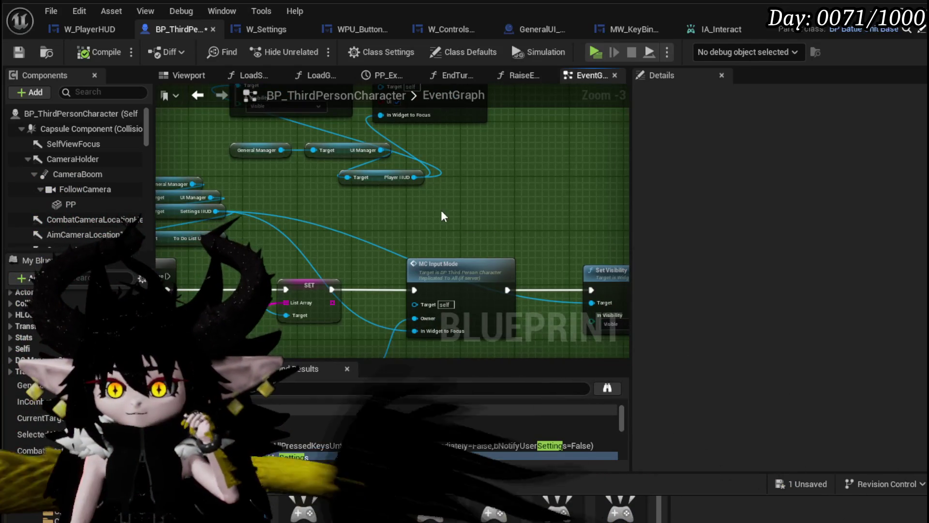
left_click_drag(318, 231, 426, 253)
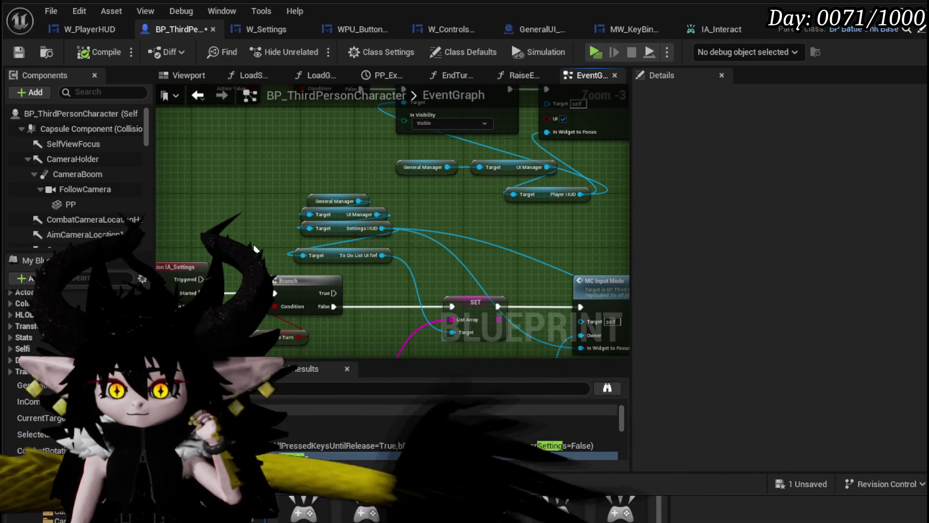
mouse_move(338, 314)
left_mouse_down()
mouse_move(287, 220)
mouse_move(267, 249)
mouse_move(272, 242)
left_mouse_up()
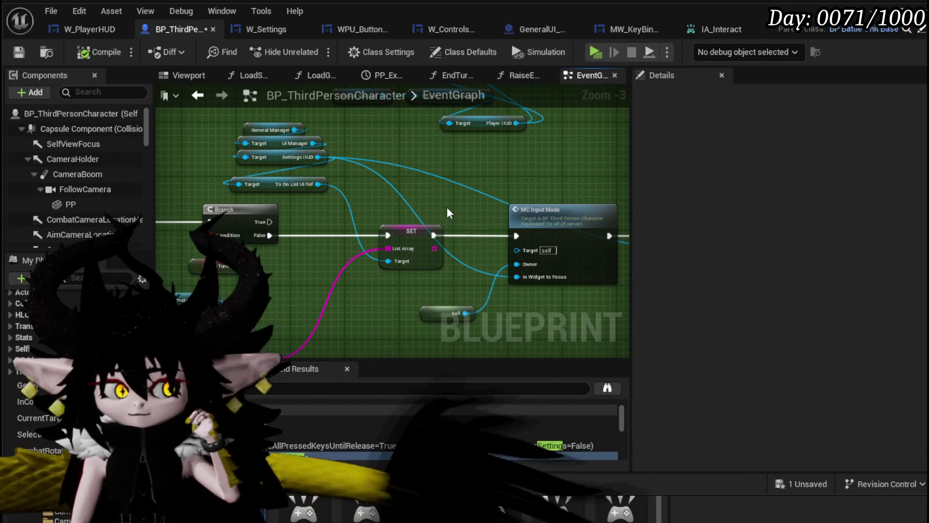
mouse_move(448, 213)
left_mouse_down()
mouse_move(418, 218)
mouse_move(436, 261)
mouse_move(311, 228)
mouse_move(383, 213)
mouse_move(315, 222)
mouse_move(308, 229)
mouse_move(335, 299)
mouse_move(350, 301)
mouse_move(280, 181)
left_mouse_up()
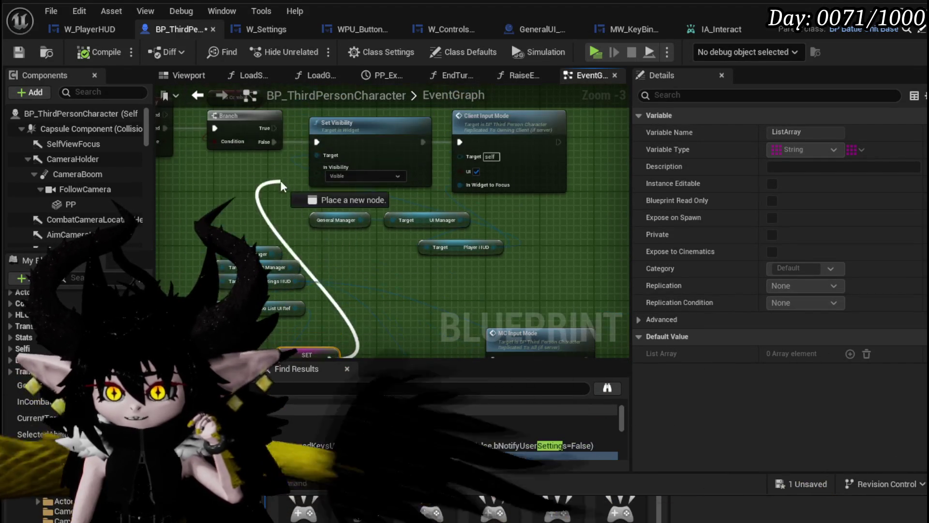
left_click_drag(312, 137, 313, 143)
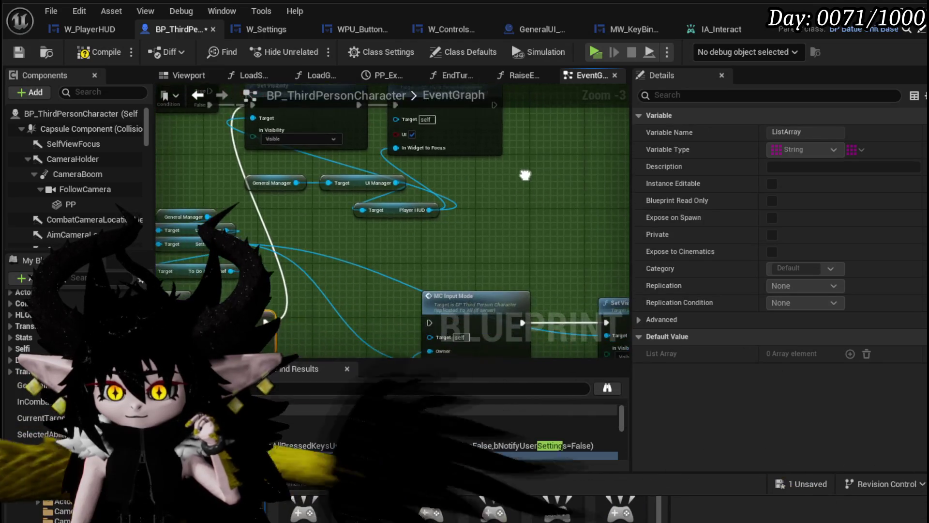
mouse_move(291, 276)
left_mouse_down()
mouse_move(484, 156)
mouse_move(572, 156)
left_mouse_up()
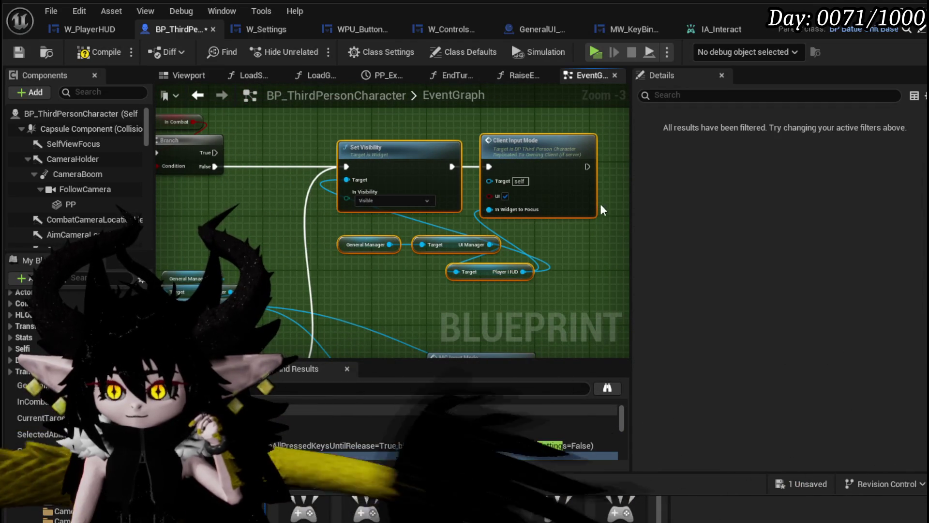
left_click_drag(560, 200, 527, 119)
mouse_move(528, 184)
left_mouse_down()
mouse_move(530, 250)
mouse_move(546, 254)
mouse_move(483, 249)
left_mouse_up()
left_click_drag(393, 246, 450, 250)
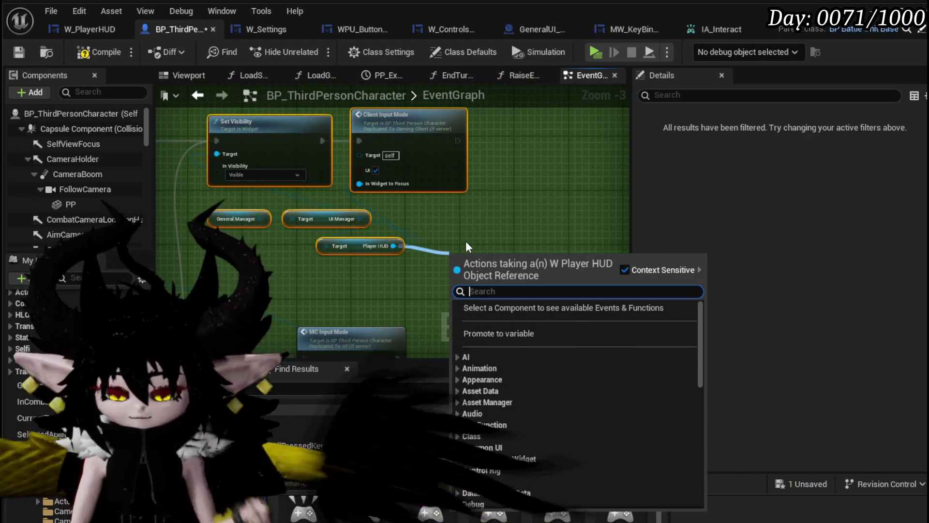
Add a Get WP_ButtonWidget_Settings from Player HUD and a Set Visibility node off it
type("setting")
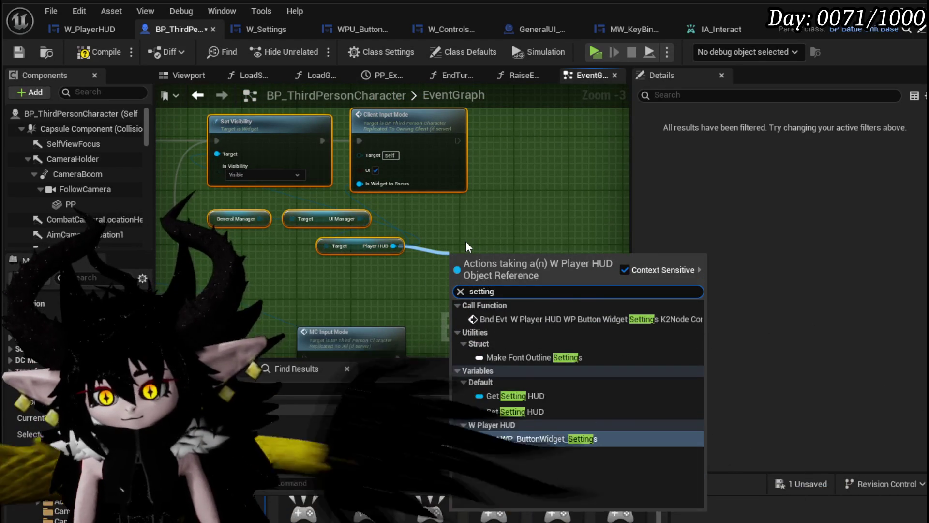
key("Return")
left_click_drag(552, 268, 432, 262)
left_click_drag(501, 269, 509, 266)
type("bor")
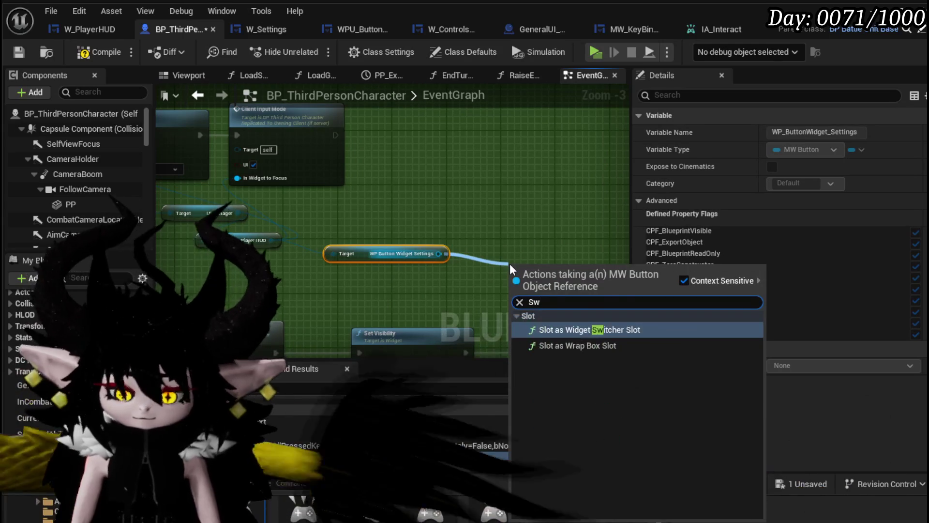
key("BackSpace")
key("BackSpace")
key("BackSpace")
type("Wid")
key("BackSpace")
key("BackSpace")
key("BackSpace")
type("Visi")
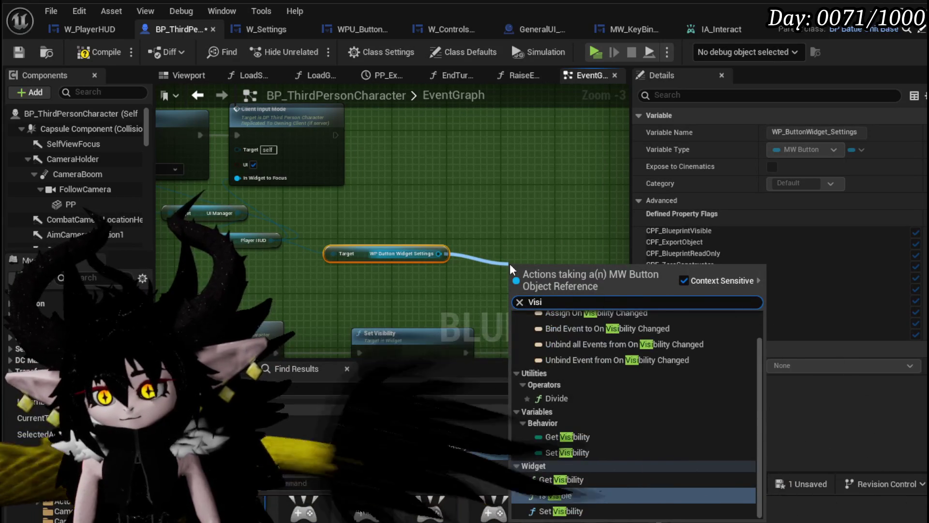
left_click(571, 496)
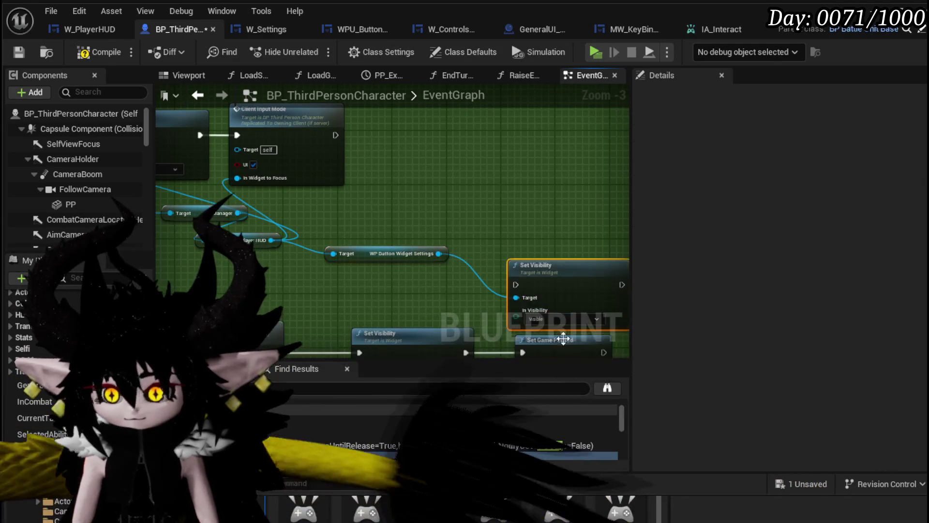
Connect the SET node's exec output into the new Set Visibility node
left_click_drag(545, 285, 327, 265)
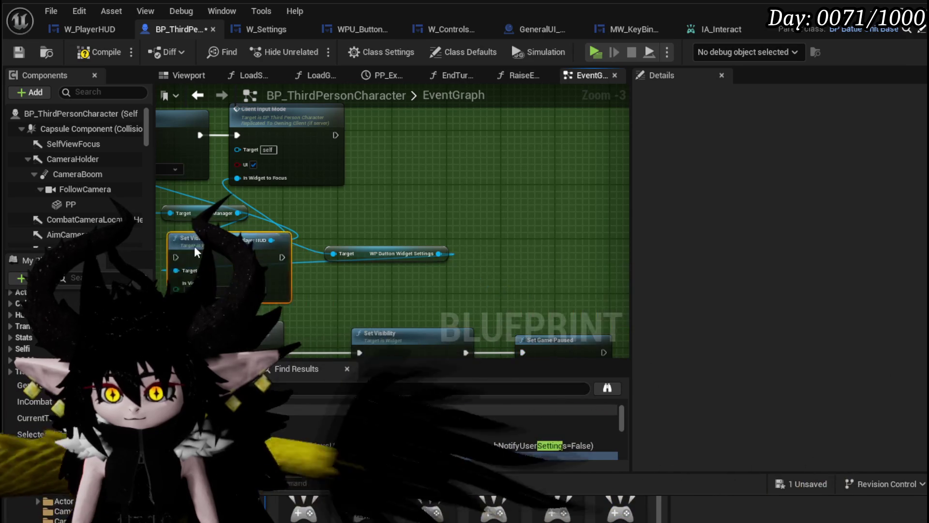
mouse_move(326, 345)
left_mouse_down()
mouse_move(495, 247)
mouse_move(469, 250)
left_mouse_up()
left_click_drag(523, 241, 393, 250)
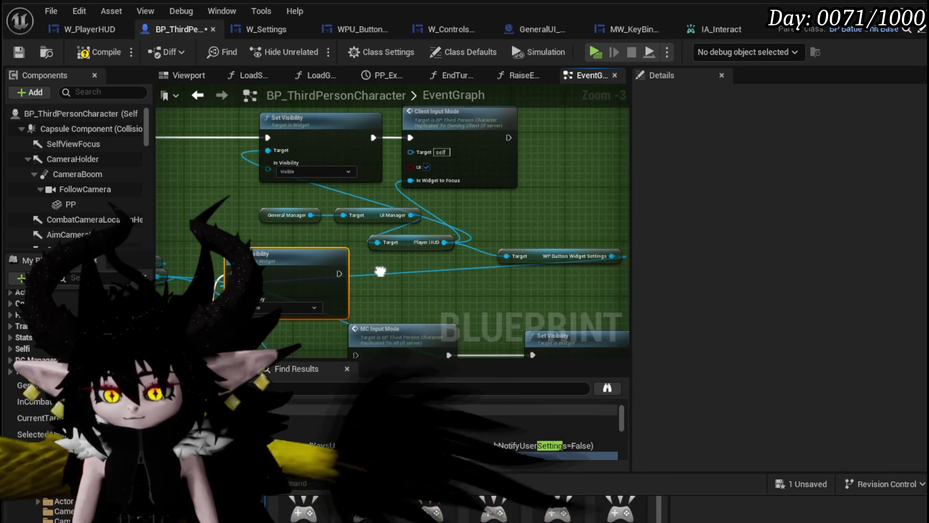
Regroup the Player HUD getters and shift the input-mode and Set Game Paused chain down
left_click_drag(564, 261, 491, 225)
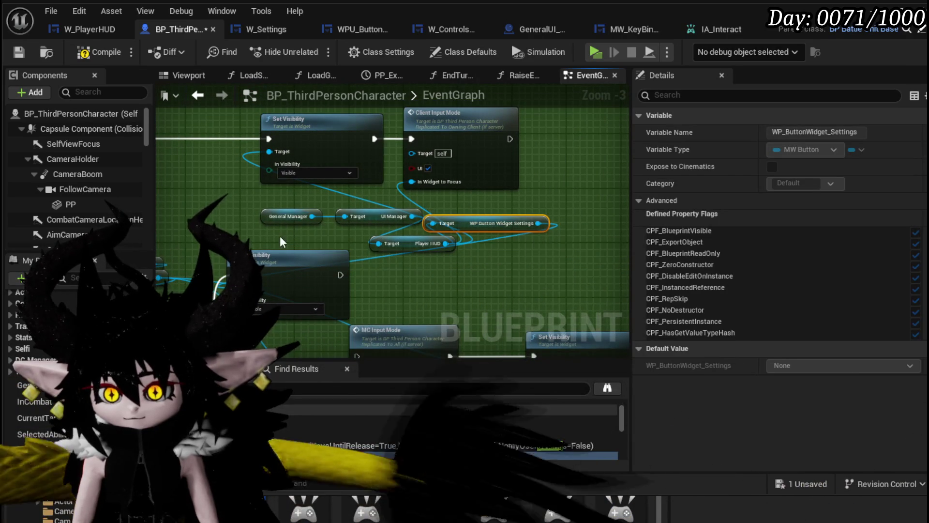
left_click_drag(280, 236, 388, 211)
left_click_drag(461, 224, 277, 197)
mouse_move(371, 218)
left_mouse_down()
mouse_move(391, 183)
mouse_move(355, 183)
mouse_move(383, 183)
left_mouse_up()
scroll(392, 182, "down", 2)
left_click_drag(346, 208, 345, 264)
left_click_drag(323, 192, 405, 246)
mouse_move(355, 232)
left_mouse_down()
mouse_move(359, 277)
mouse_move(388, 268)
left_mouse_up()
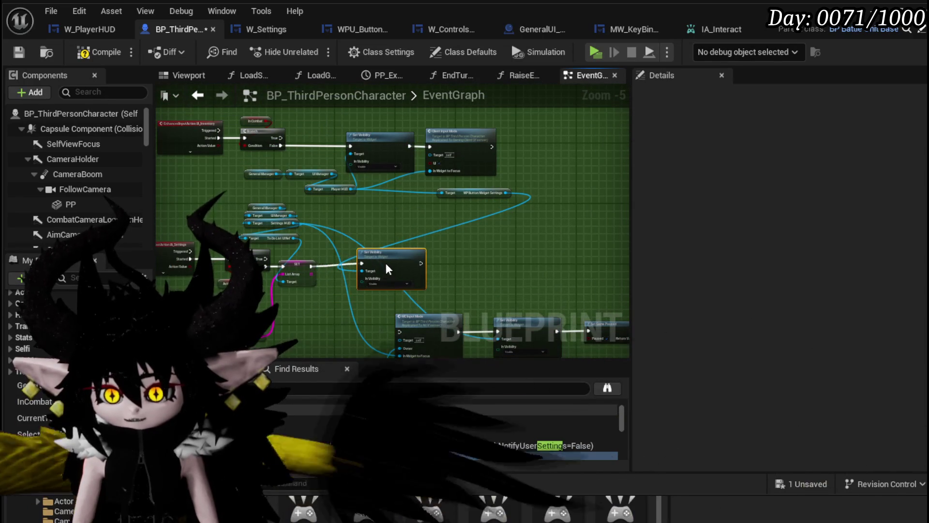
Place Set Visibility beside Client Input Mode and run Client Input Mode after it
left_click(494, 155)
left_click_drag(494, 155, 453, 112)
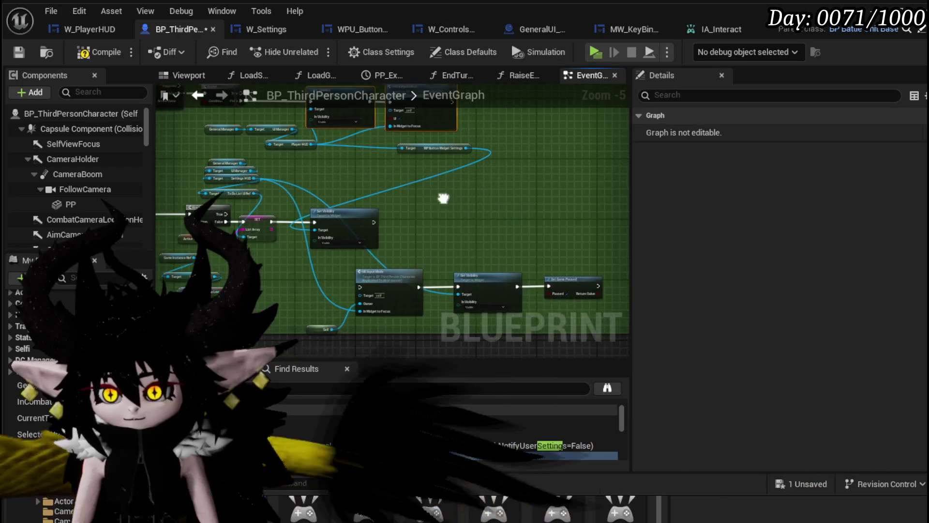
left_click_drag(372, 99, 471, 204)
scroll(364, 216, "up", 3)
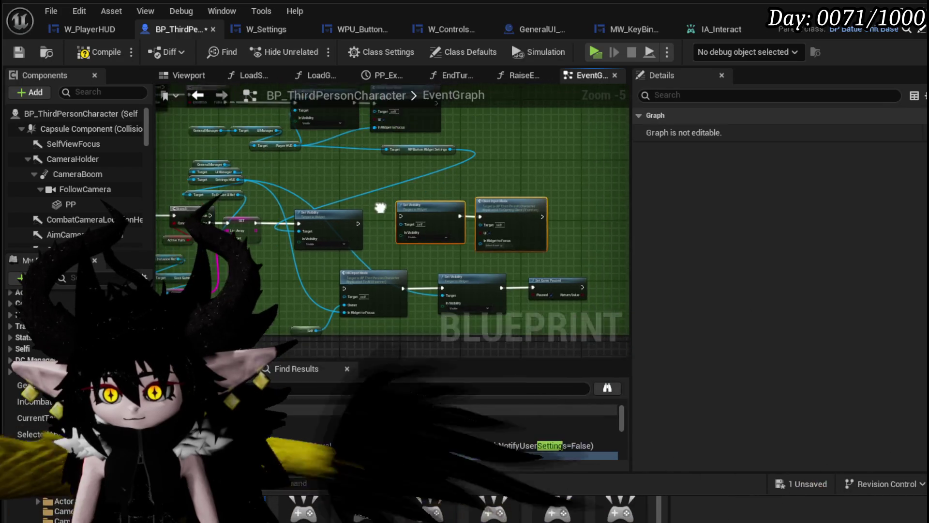
left_click(317, 213)
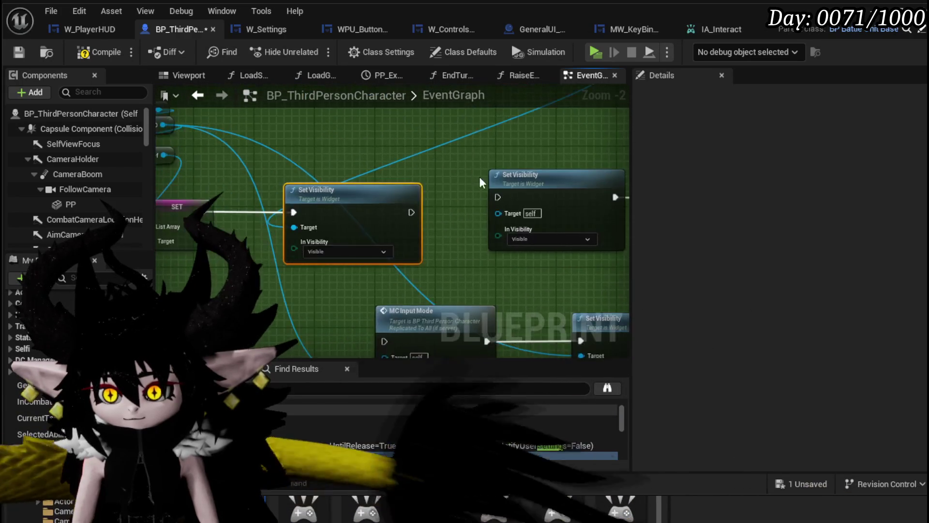
scroll(422, 235, "down", 2)
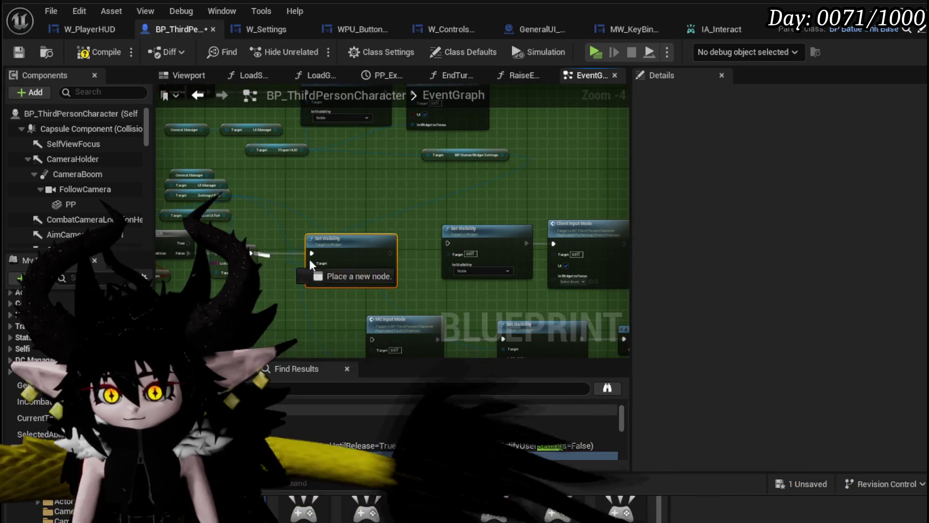
mouse_move(435, 236)
left_mouse_down()
mouse_move(309, 206)
mouse_move(532, 213)
mouse_move(539, 229)
mouse_move(541, 175)
mouse_move(549, 174)
left_mouse_up()
mouse_move(367, 218)
left_mouse_down()
mouse_move(460, 219)
mouse_move(349, 217)
mouse_move(459, 224)
left_mouse_up()
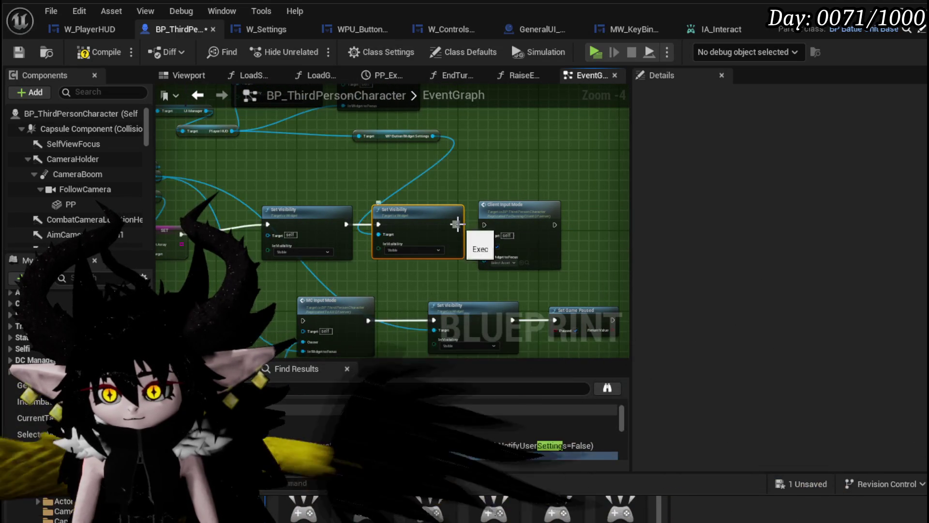
left_click_drag(347, 177, 441, 237)
Feed WP Button Widget Settings into Client Input Mode's focus widget and save the blueprint
mouse_move(341, 153)
left_mouse_down()
mouse_move(323, 125)
mouse_move(359, 246)
mouse_move(349, 264)
left_mouse_up()
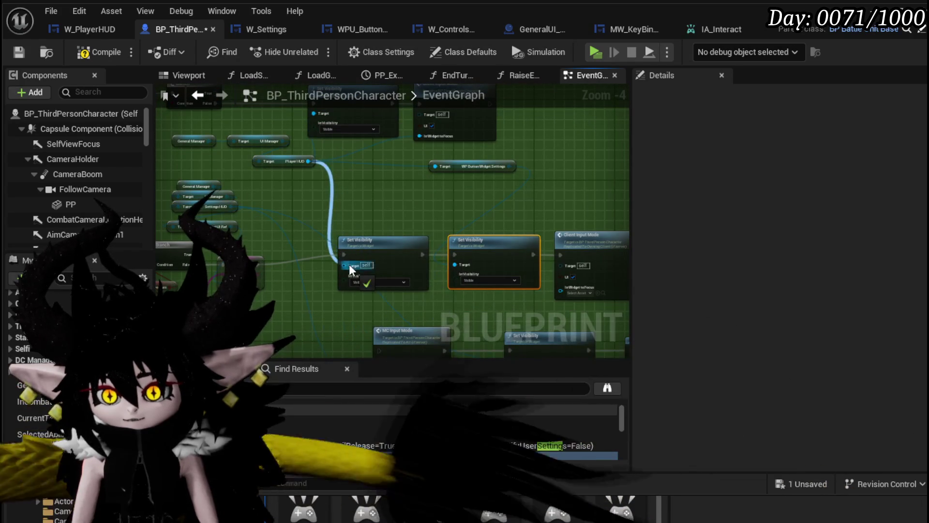
left_click_drag(521, 201, 396, 184)
left_click_drag(385, 147, 437, 267)
left_click_drag(466, 193, 471, 242)
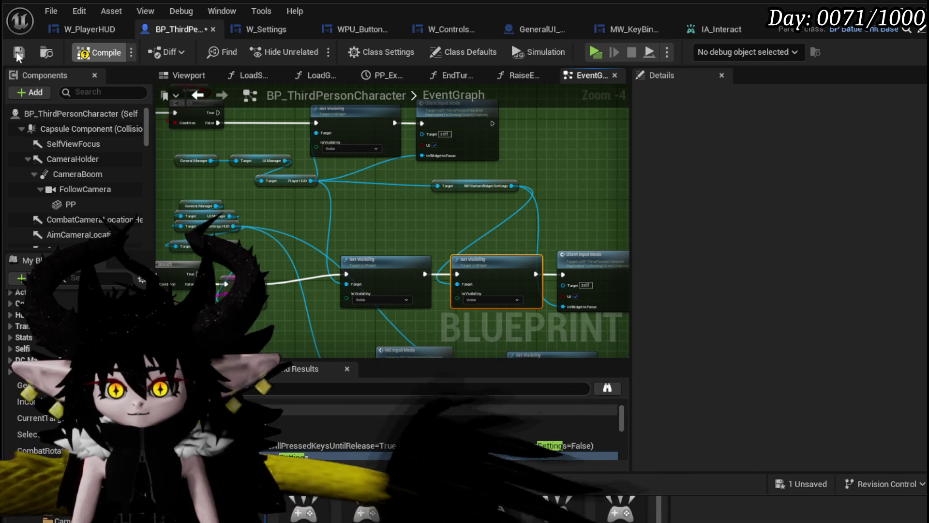
left_click(17, 52)
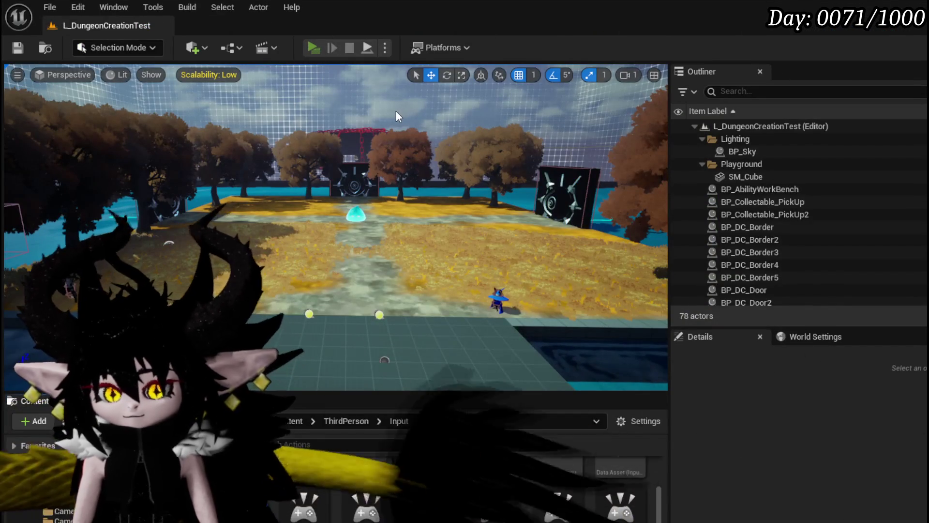
Play standalone, open and close the SETTINGS menu, stop, and return to the EventGraph
key("alt+p")
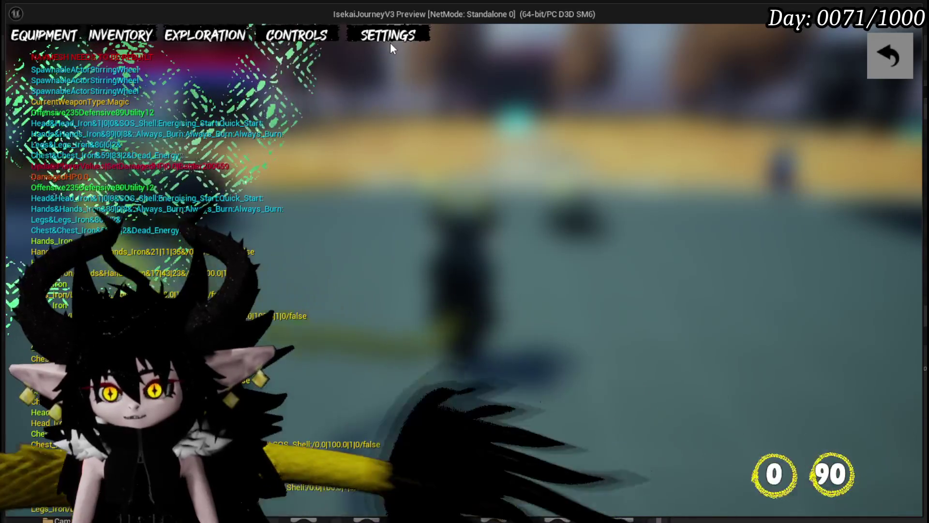
left_click(390, 41)
left_click(881, 62)
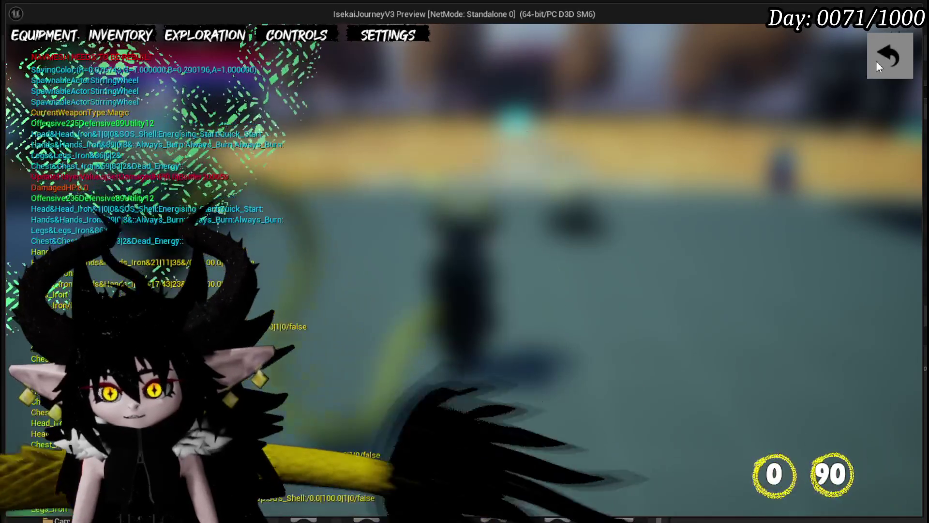
key("Escape")
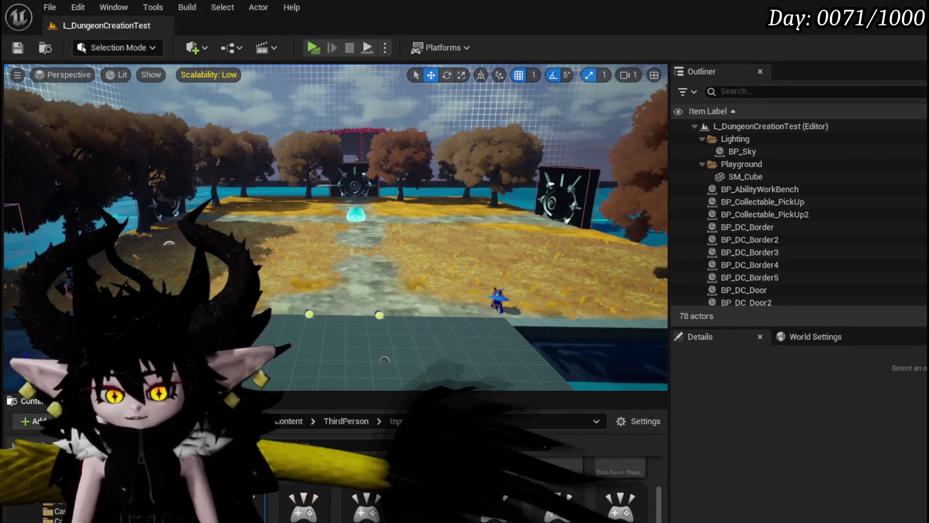
key("alt+Tab")
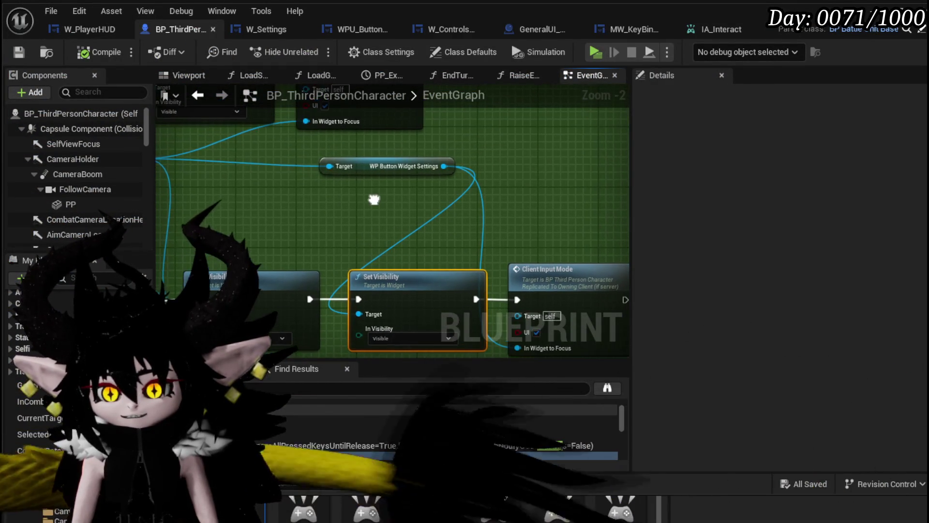
Add Get Setting HUD from Player HUD and wire it to Set Visibility Target and In Widget to Focus
mouse_move(372, 170)
left_mouse_down()
mouse_move(322, 217)
mouse_move(410, 228)
mouse_move(201, 179)
left_mouse_up()
left_click(328, 157)
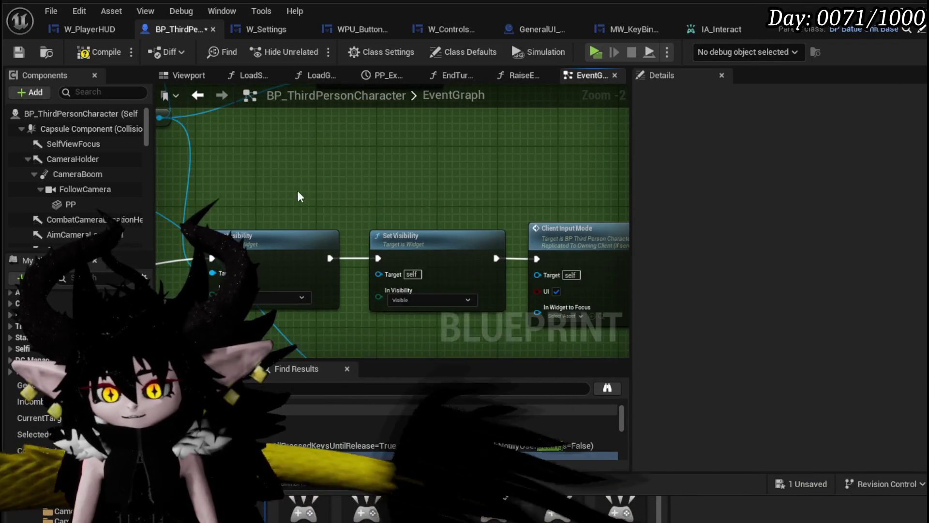
left_click_drag(396, 188, 395, 196)
type("Setting")
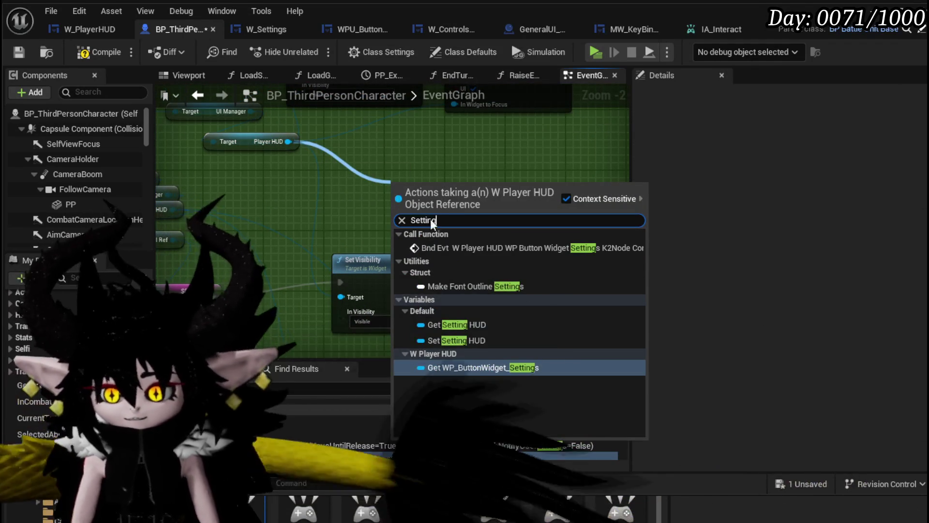
left_click(499, 326)
left_click_drag(252, 141, 298, 257)
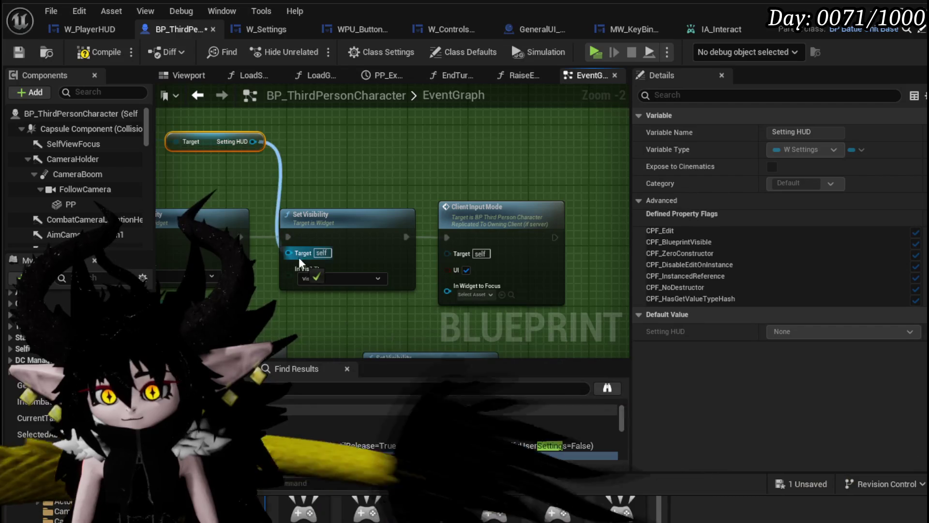
left_click_drag(253, 142, 463, 295)
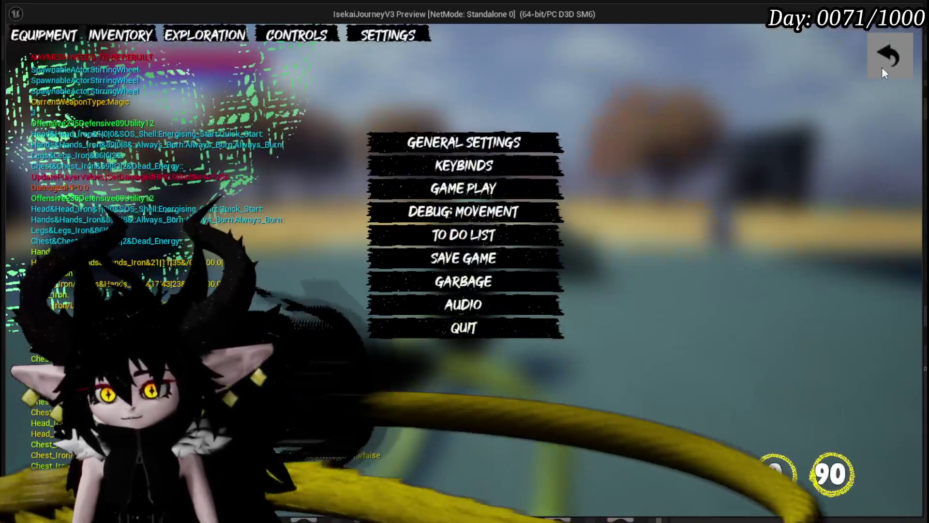
Close the in-game settings menu, stop the preview, and recentre on the Setting HUD nodes
left_click(882, 67)
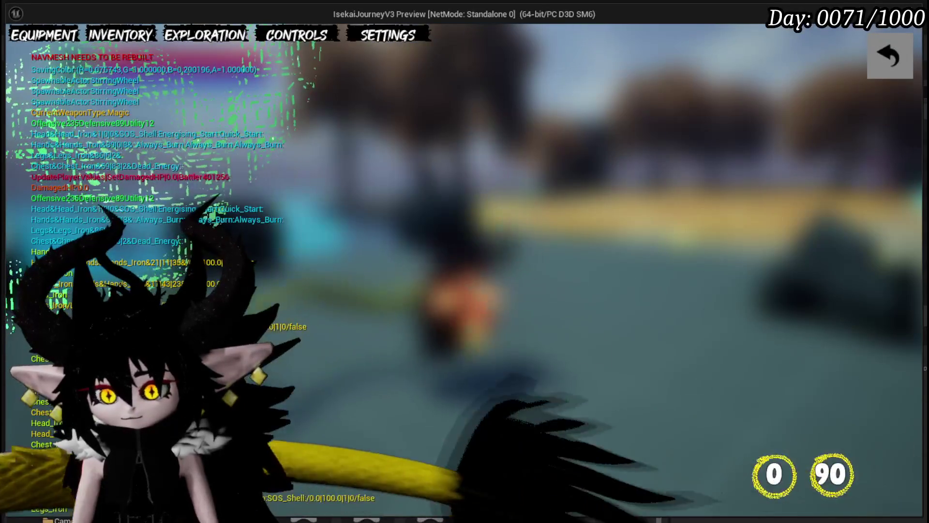
key("Escape")
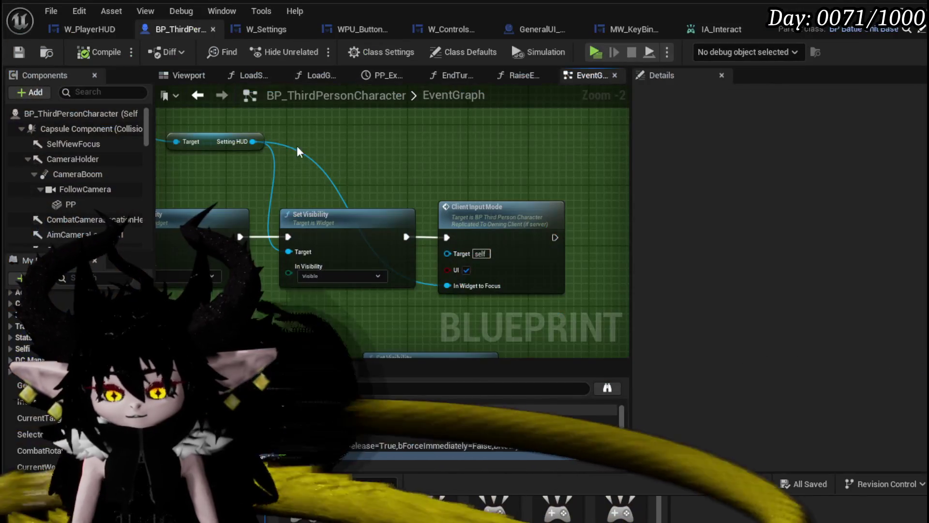
mouse_move(297, 146)
left_mouse_down()
mouse_move(469, 154)
mouse_move(459, 204)
mouse_move(334, 171)
mouse_move(425, 228)
mouse_move(481, 235)
left_mouse_up()
Search 'Kee' off Setting HUD, add Keep Widget Controlls? set true between both Set Visibility nodes, and save
left_click_drag(405, 245, 525, 245)
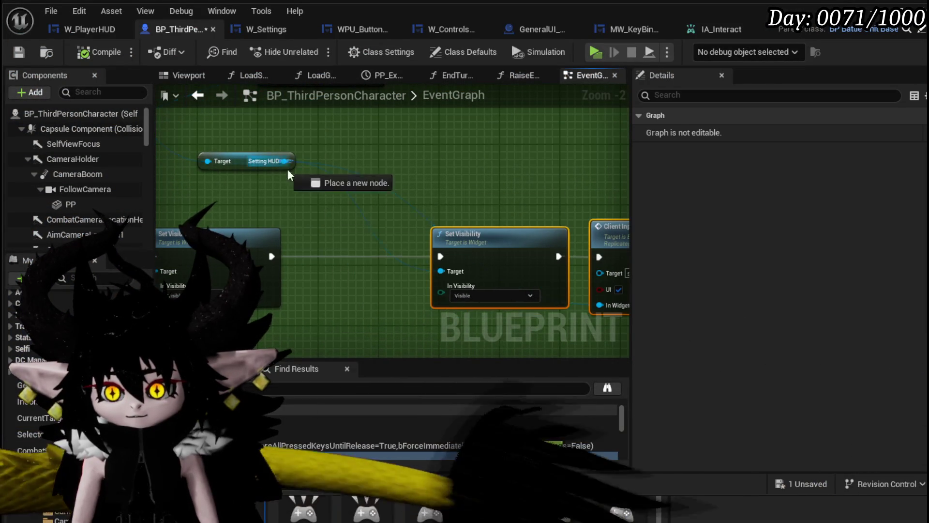
left_click_drag(284, 161, 336, 217)
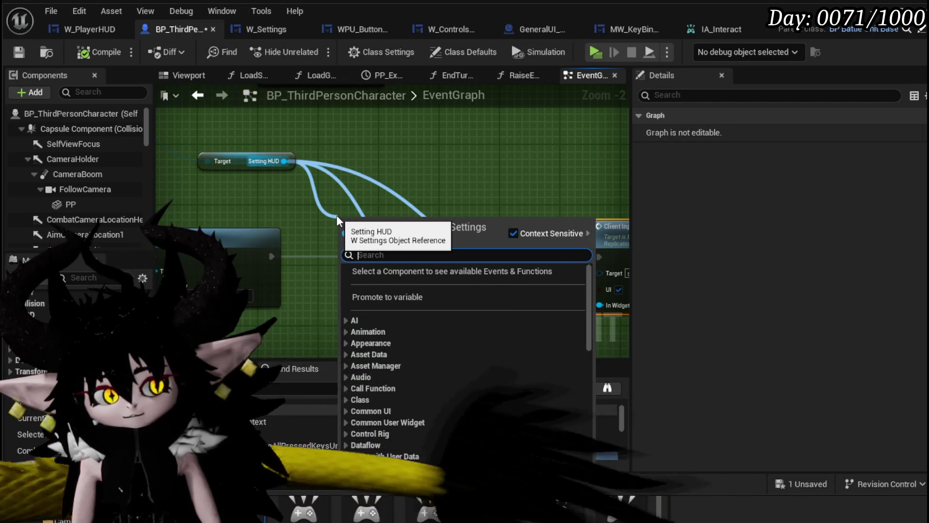
type("Kee")
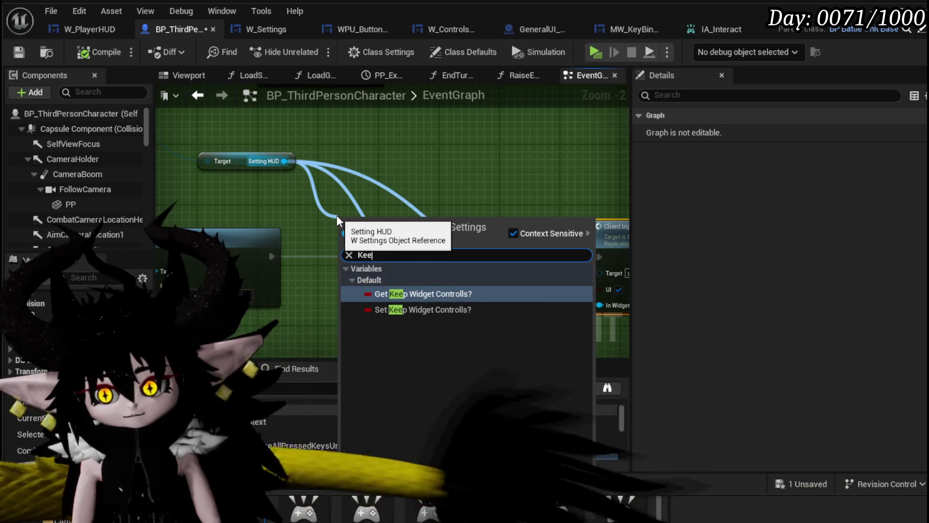
left_click(430, 309)
mouse_move(415, 242)
left_mouse_down()
mouse_move(370, 274)
mouse_move(372, 261)
left_mouse_up()
left_click_drag(271, 256, 313, 255)
left_click(386, 271)
left_click_drag(422, 254, 440, 256)
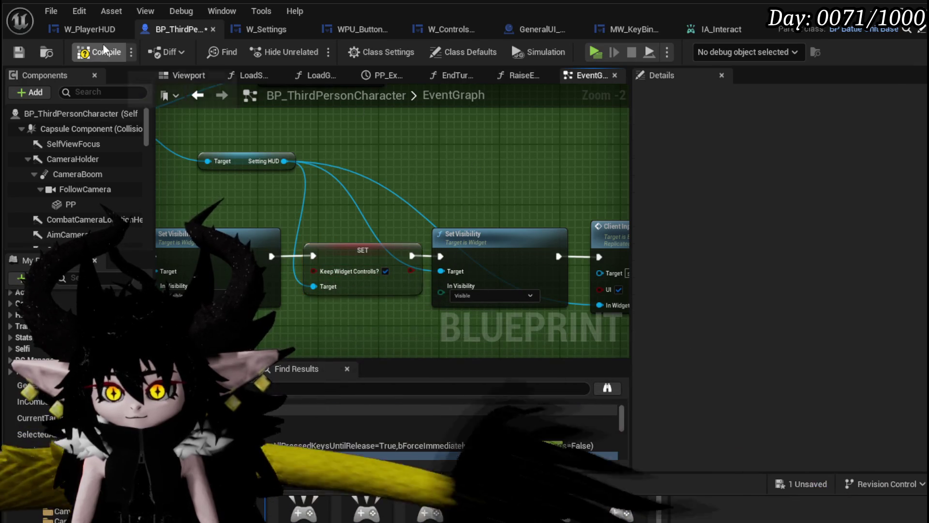
left_click(18, 52)
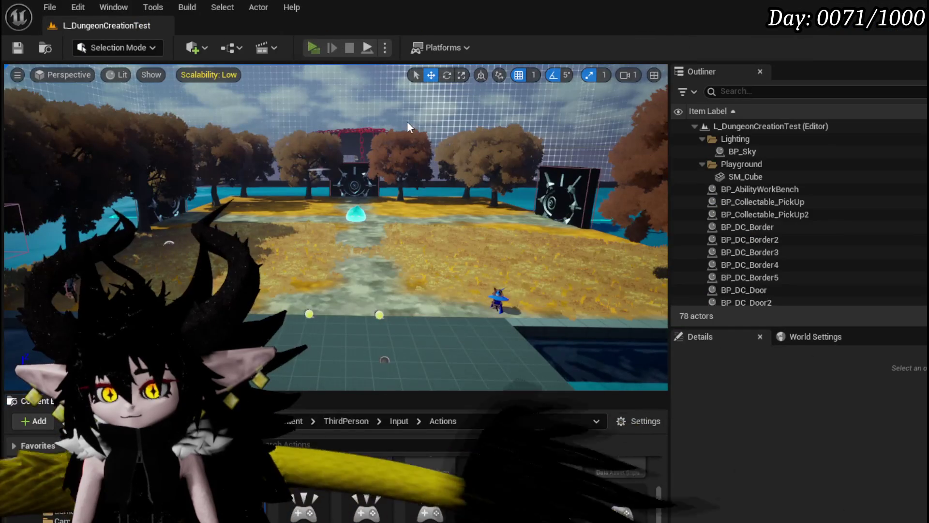
Open and close the in-game Settings menu twice using Esc and its back arrow
key("Escape")
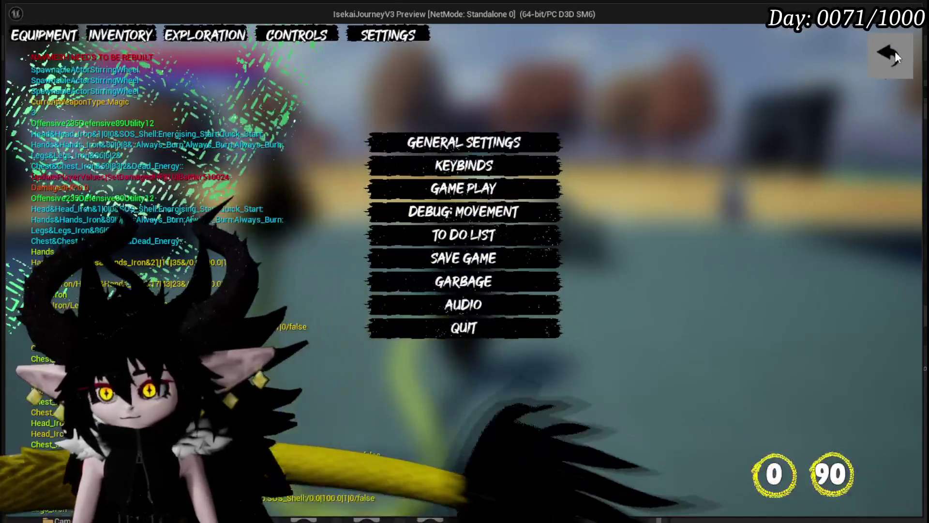
left_click(895, 51)
key("Escape")
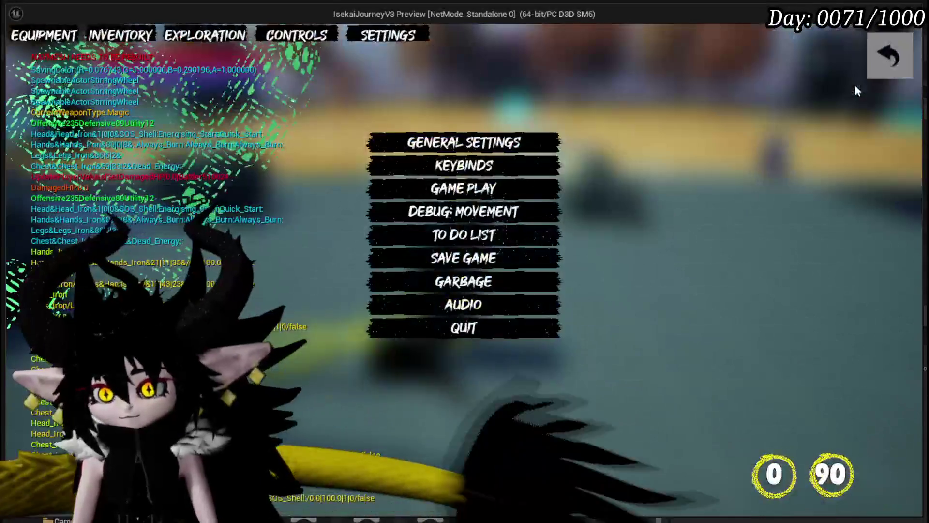
left_click(890, 55)
Walk the character around the level, then show the Equipment panel from the pause menu
key("w")
key("w")
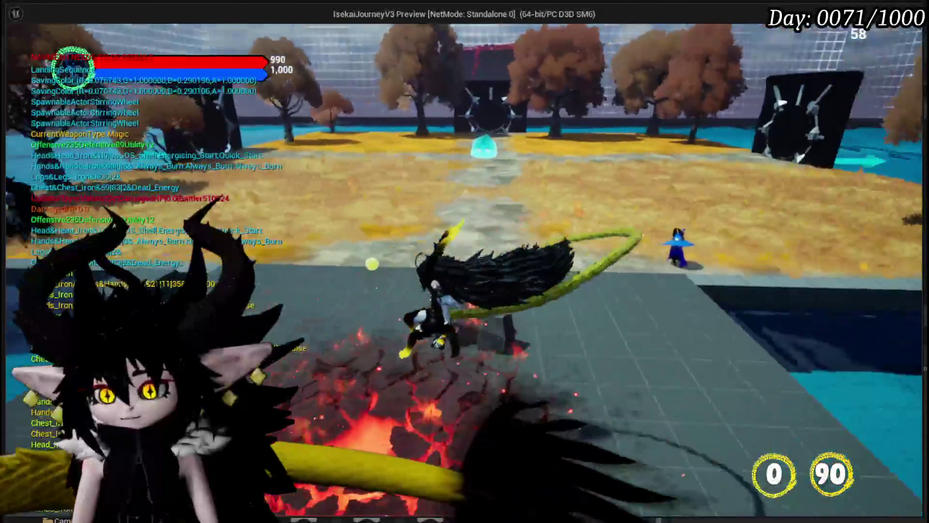
key("w")
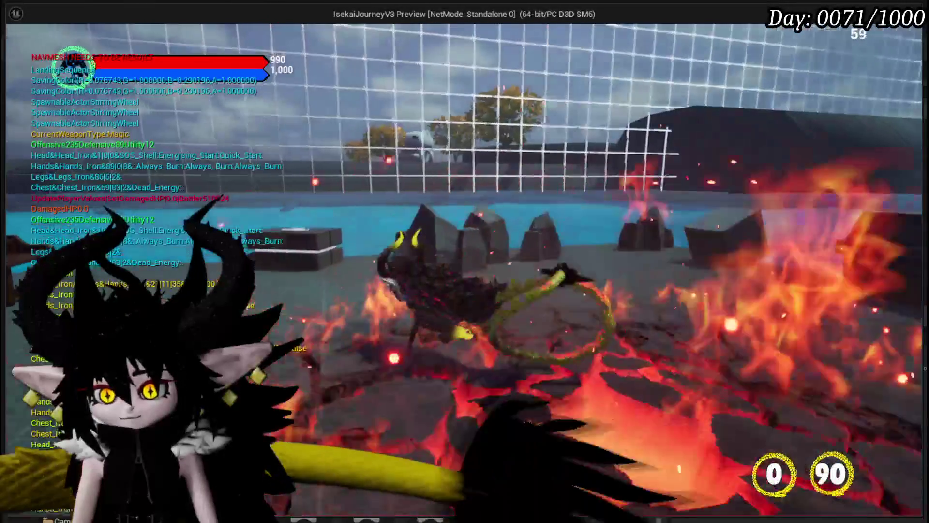
key("w")
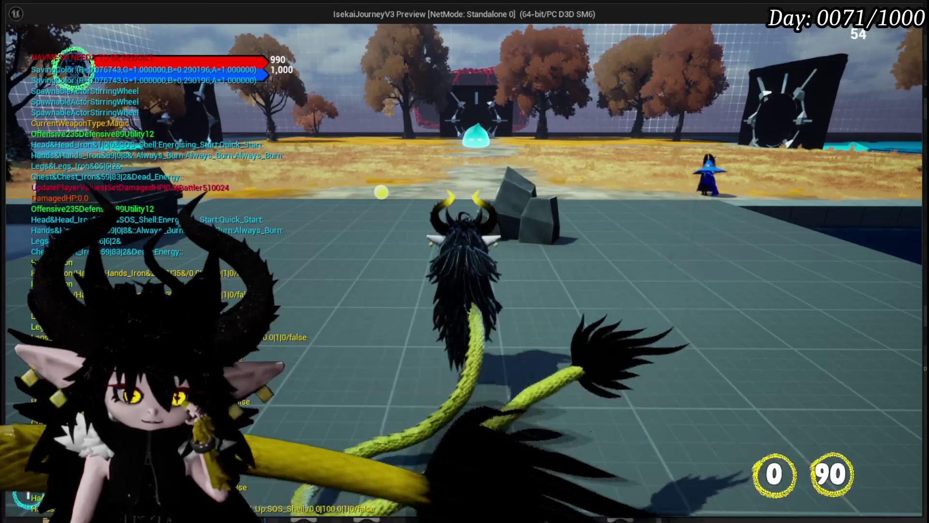
key("Escape")
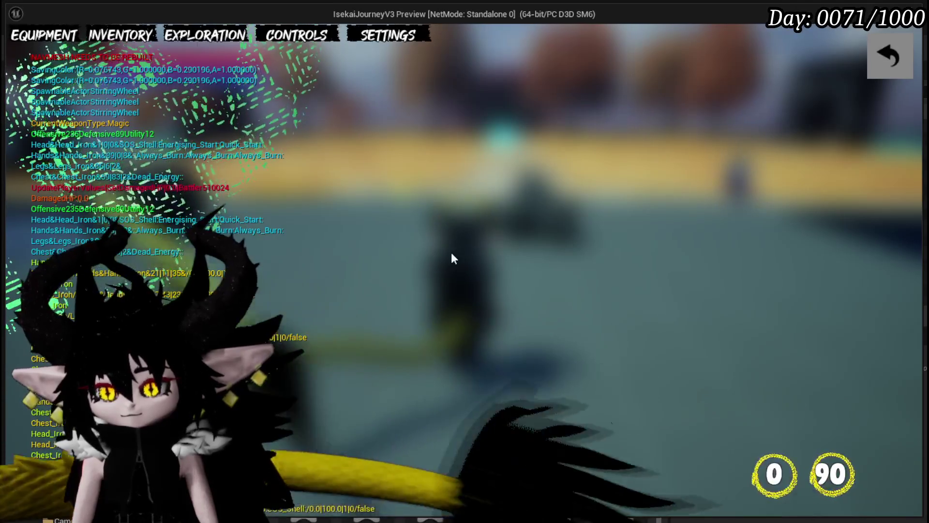
left_click(41, 31)
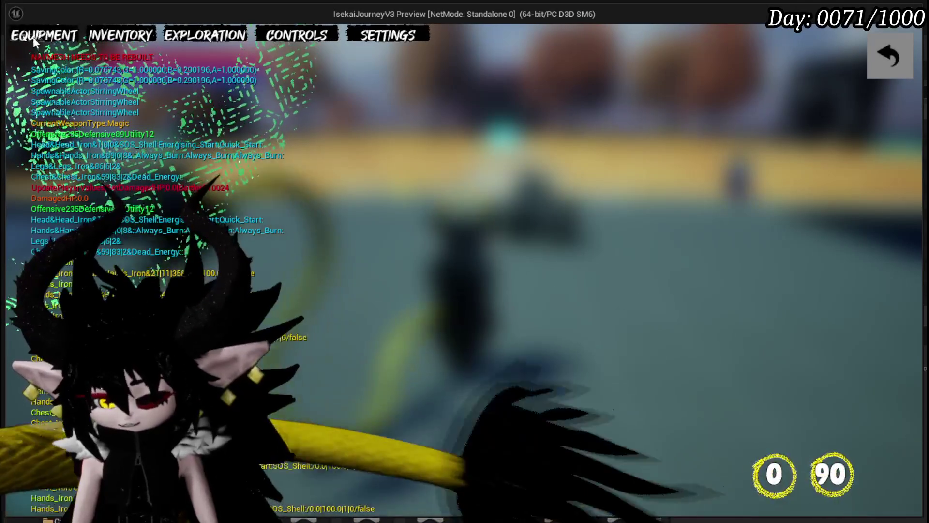
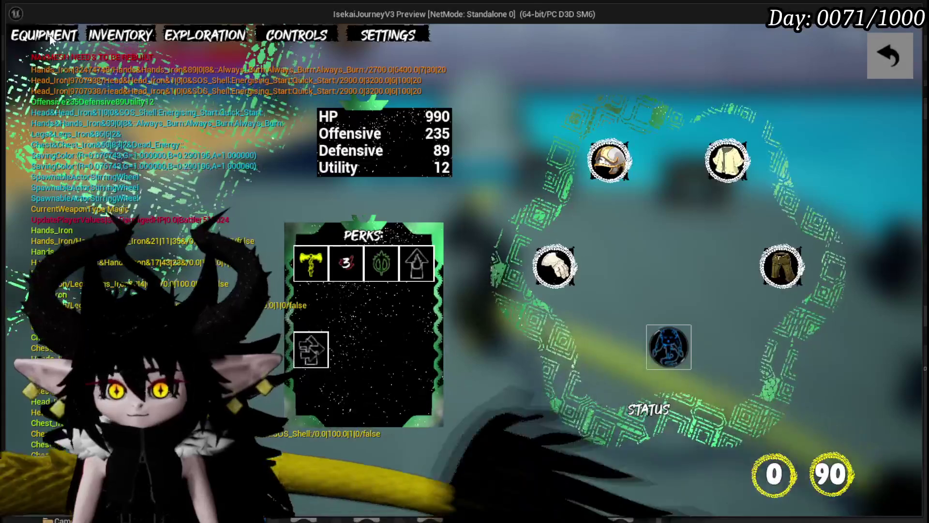
Close the pause menu, end the play preview with Esc, and save all packages
left_click(893, 51)
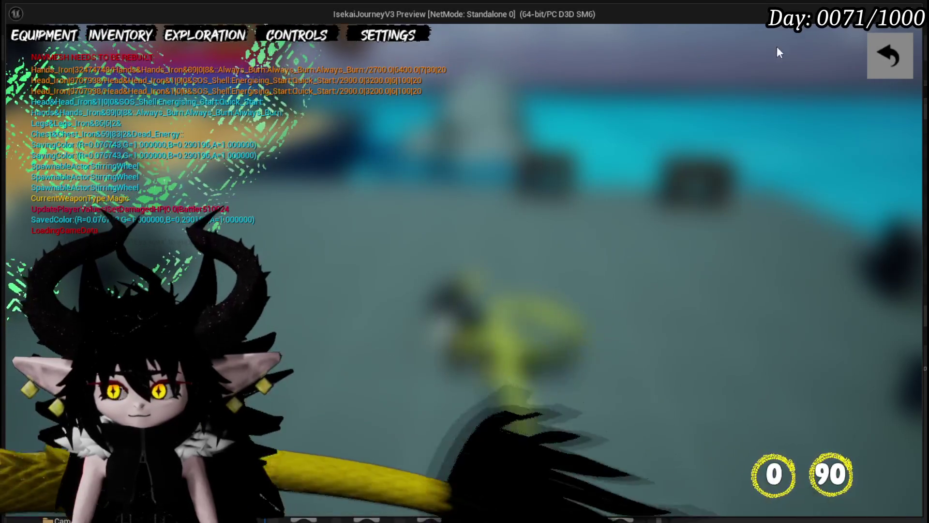
left_click(871, 51)
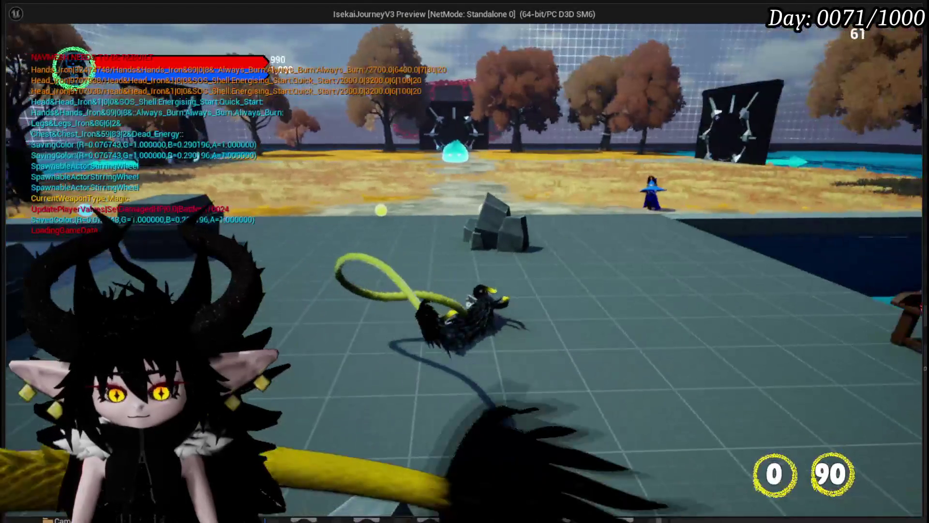
key("Escape")
left_click(23, 51)
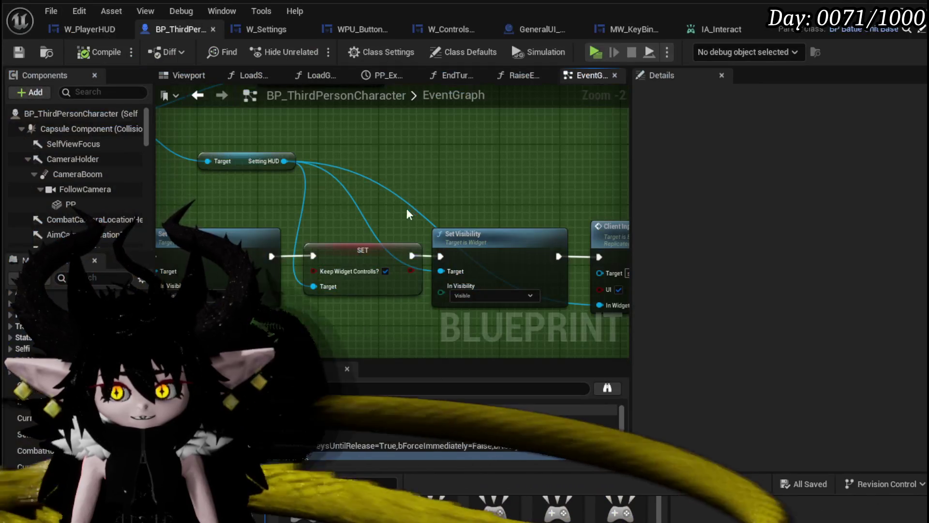
Inspect the Set Game Paused and Input Mode nodes in BP_ThirdPersonCharacter and save the blueprint
mouse_move(406, 215)
left_mouse_down()
mouse_move(375, 236)
mouse_move(434, 222)
left_mouse_up()
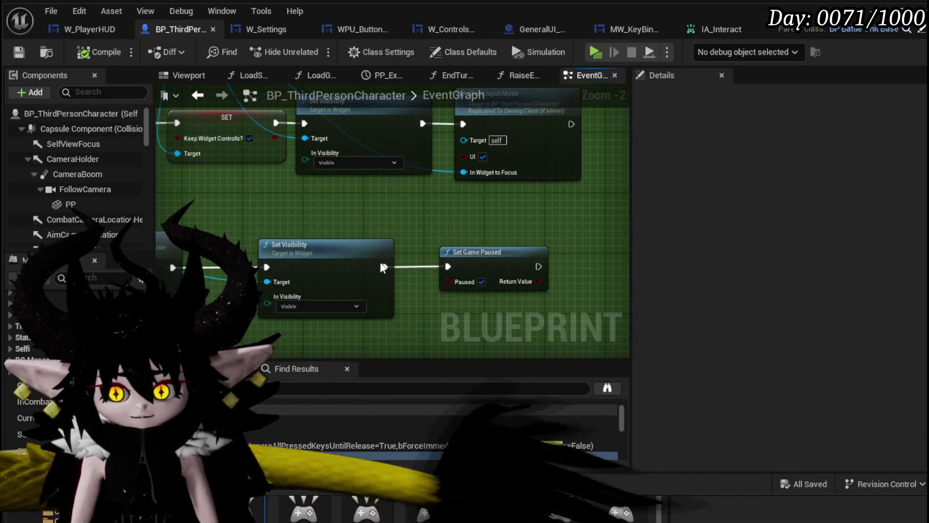
mouse_move(383, 267)
left_mouse_down()
mouse_move(271, 242)
mouse_move(408, 207)
mouse_move(533, 203)
left_mouse_up()
scroll(534, 203, "down", 2)
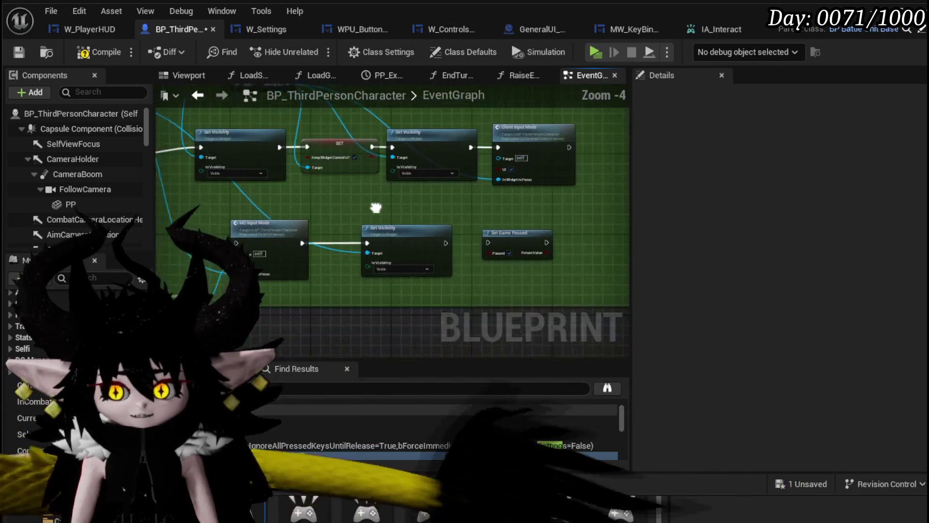
left_click_drag(562, 252, 562, 251)
mouse_move(214, 274)
left_mouse_down()
mouse_move(256, 273)
mouse_move(295, 291)
mouse_move(339, 286)
left_mouse_up()
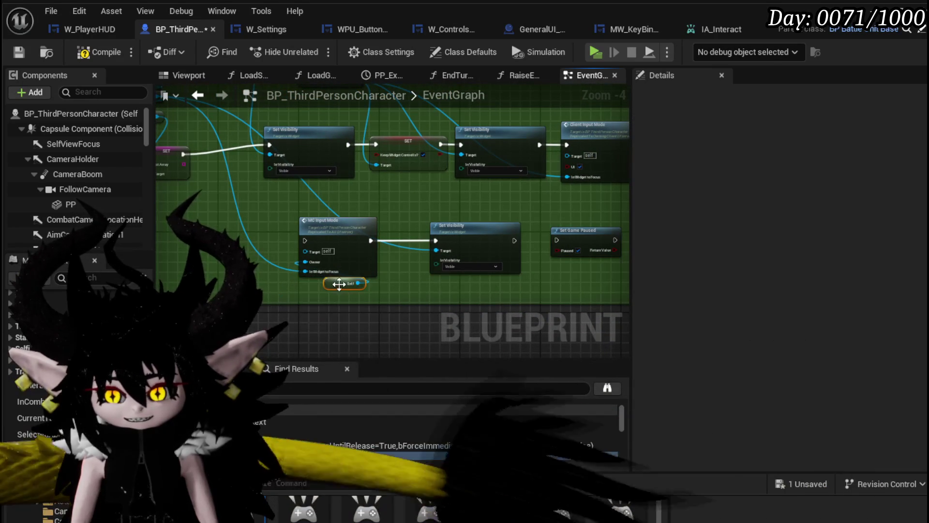
mouse_move(283, 236)
left_mouse_down()
mouse_move(352, 293)
mouse_move(393, 349)
left_mouse_up()
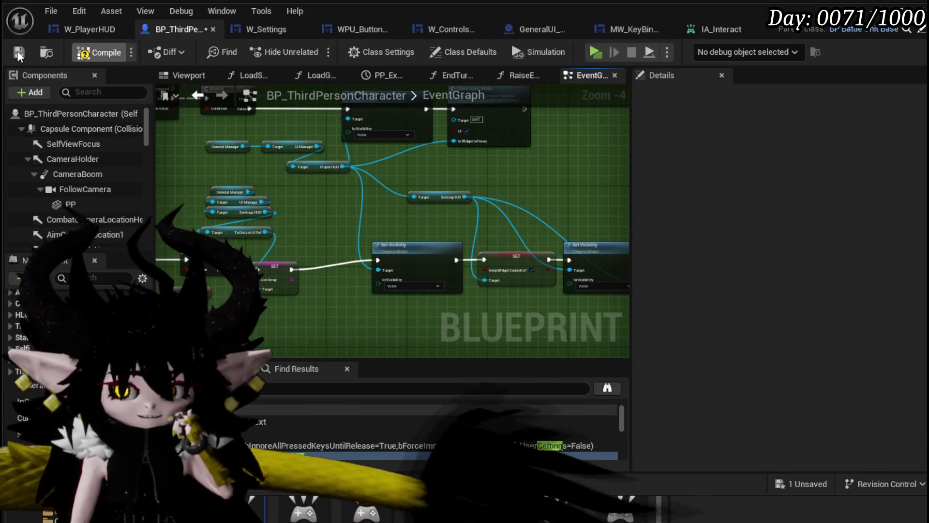
left_click(19, 52)
Review the lower-left nodes of the graph, then switch to the W_PlayerHUD graph
left_click_drag(341, 217, 339, 184)
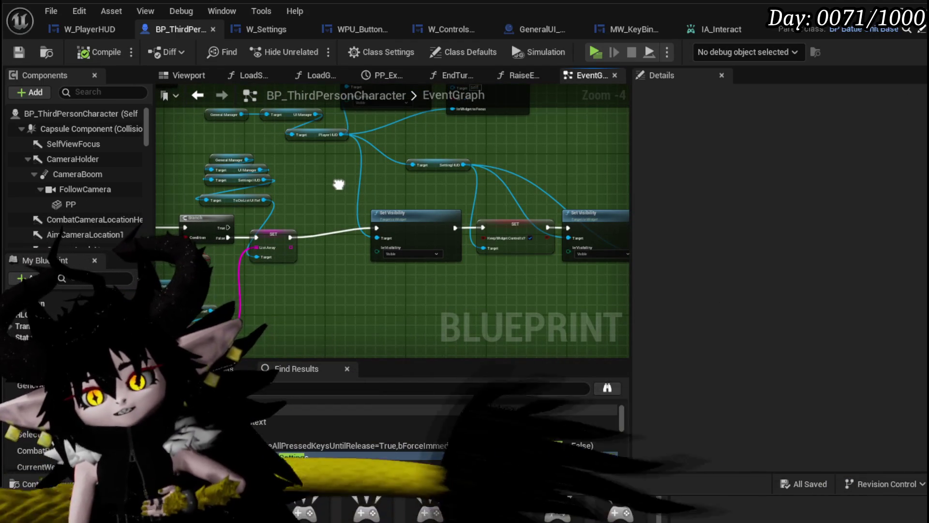
left_click_drag(298, 216, 337, 187)
mouse_move(209, 312)
left_mouse_down()
mouse_move(259, 263)
mouse_move(465, 232)
mouse_move(363, 186)
left_mouse_up()
left_click(315, 203)
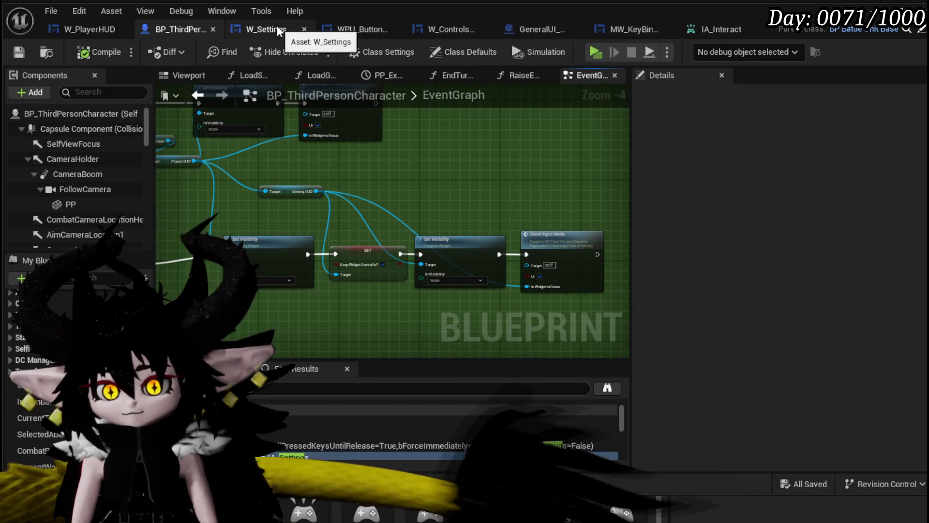
left_click(57, 27)
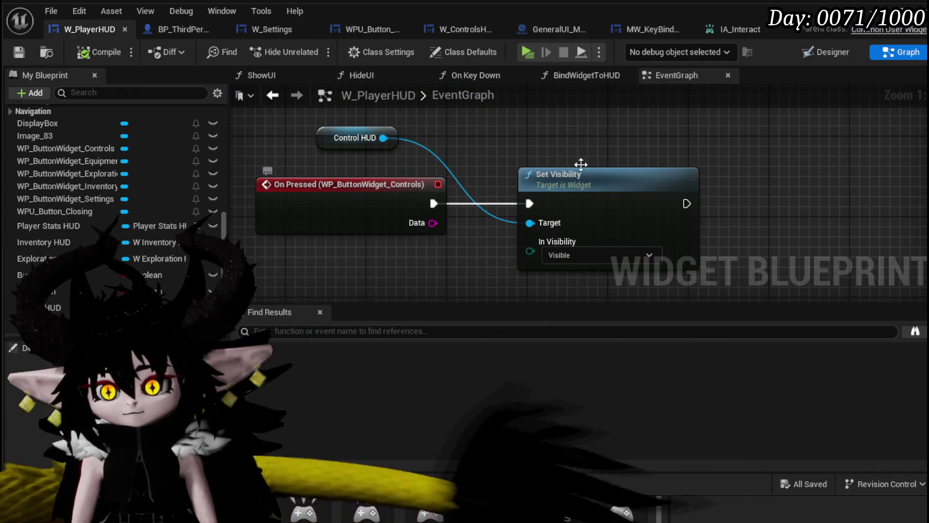
Copy the SET List Array node and its Game Instance, Save Game and To Do List getters, then return to W_PlayerHUD
left_click_drag(535, 149, 413, 130)
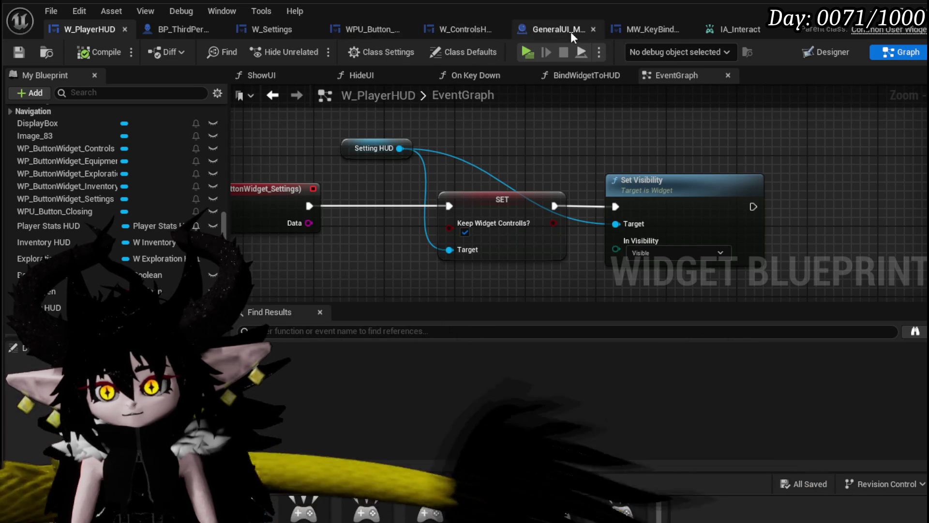
left_click(188, 31)
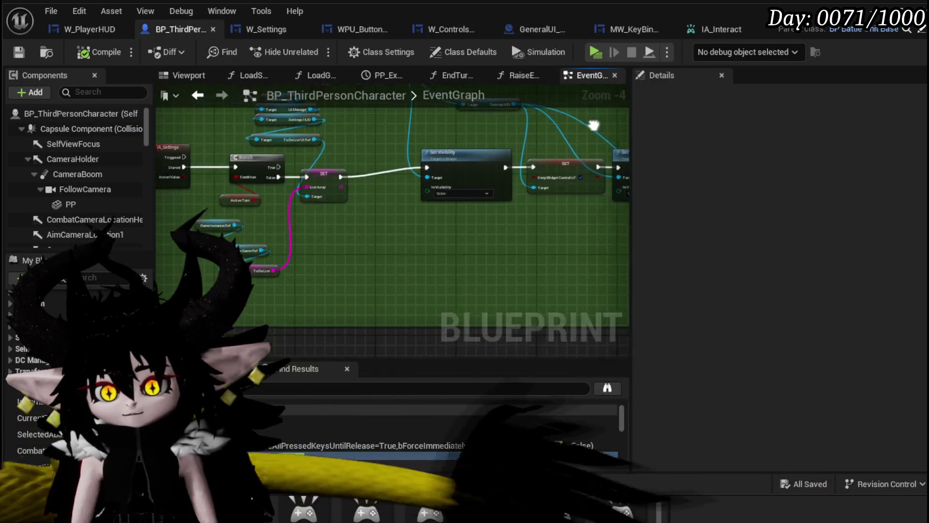
scroll(382, 204, "up", 3)
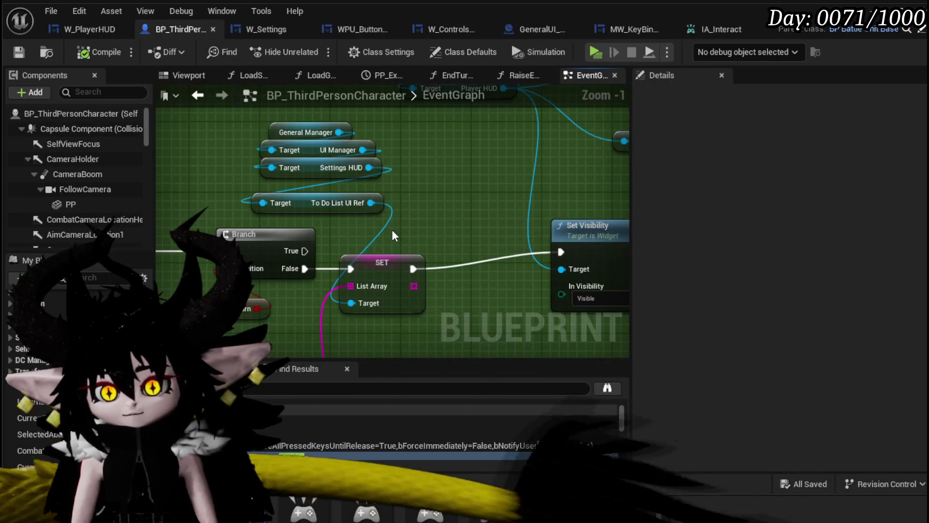
left_click(367, 290)
mouse_move(265, 315)
left_mouse_down()
mouse_move(328, 296)
mouse_move(333, 188)
mouse_move(363, 227)
left_mouse_up()
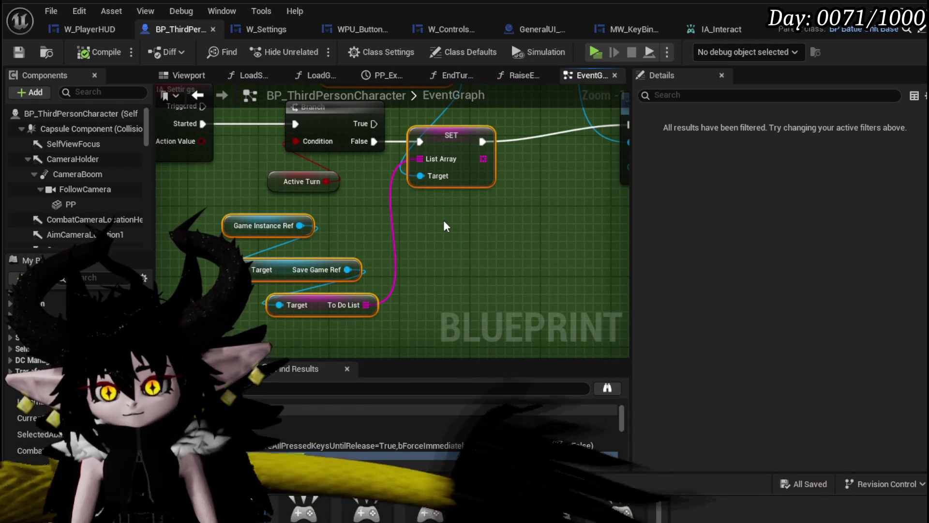
mouse_move(459, 219)
left_mouse_down()
mouse_move(448, 299)
mouse_move(372, 279)
left_mouse_up()
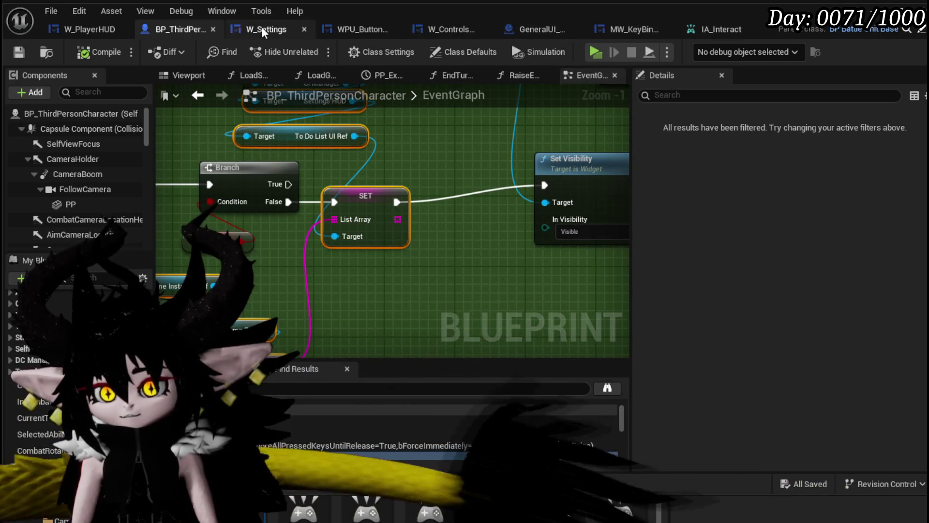
left_click(77, 32)
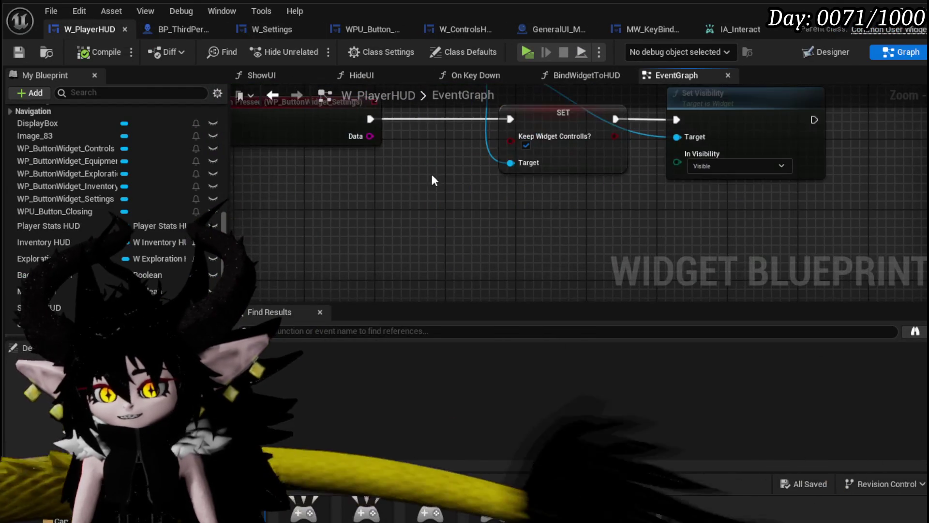
Paste the SET List Array nodes beside the Settings On Pressed event and position the Setting HUD getter
key("ctrl+v")
mouse_move(559, 191)
left_mouse_down()
mouse_move(488, 265)
mouse_move(506, 253)
left_mouse_up()
mouse_move(375, 220)
left_mouse_down()
mouse_move(381, 203)
mouse_move(232, 203)
mouse_move(222, 188)
left_mouse_up()
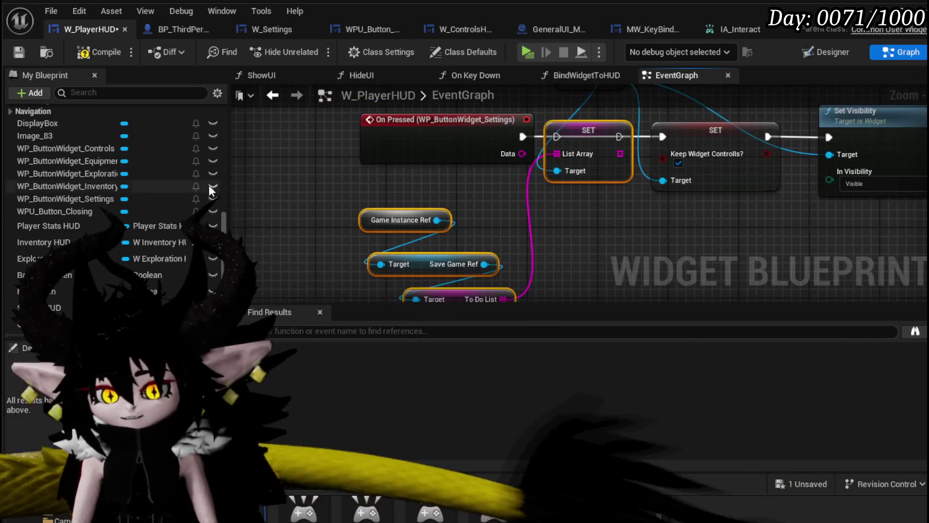
left_click(384, 223)
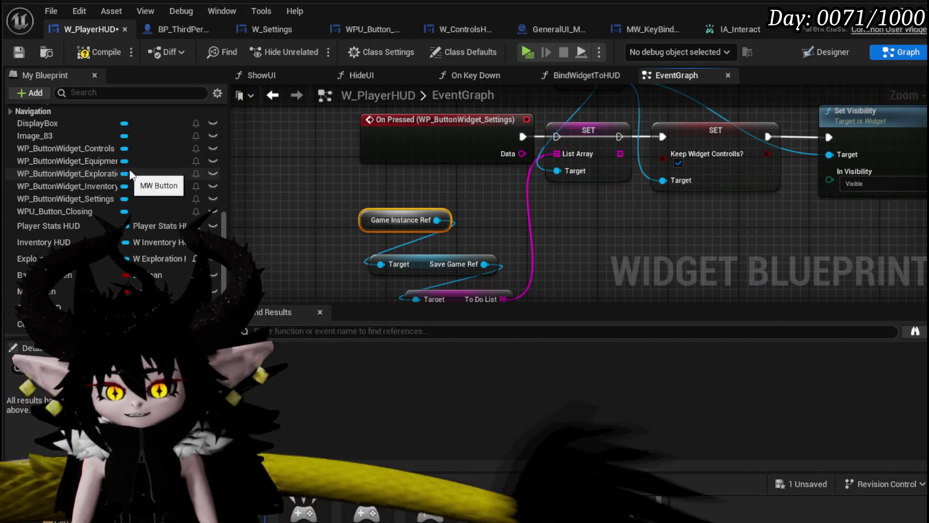
left_click_drag(580, 199, 496, 290)
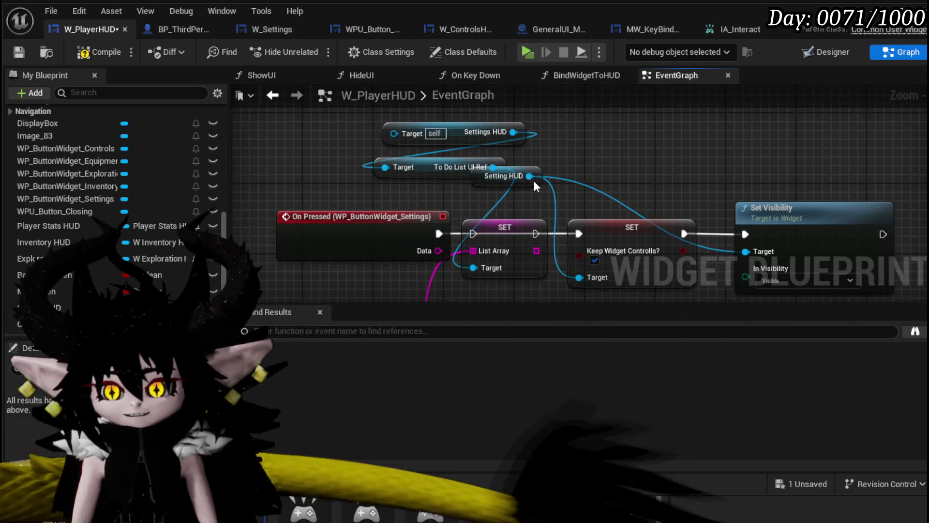
mouse_move(529, 190)
left_mouse_down()
mouse_move(640, 195)
mouse_move(643, 210)
left_mouse_up()
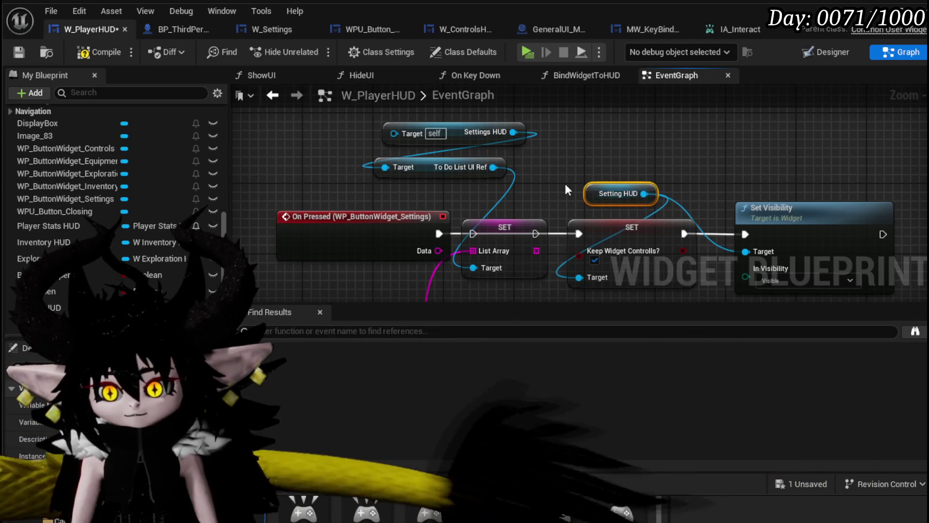
scroll(561, 188, "down", 1)
scroll(116, 196, "up", 10)
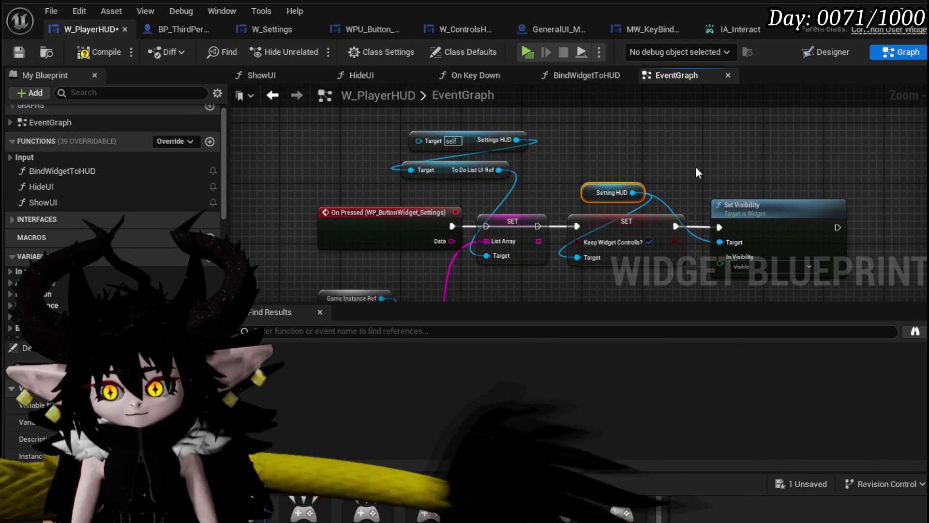
mouse_move(375, 173)
left_mouse_down()
mouse_move(268, 153)
mouse_move(341, 175)
left_mouse_up()
left_click_drag(574, 194, 529, 144)
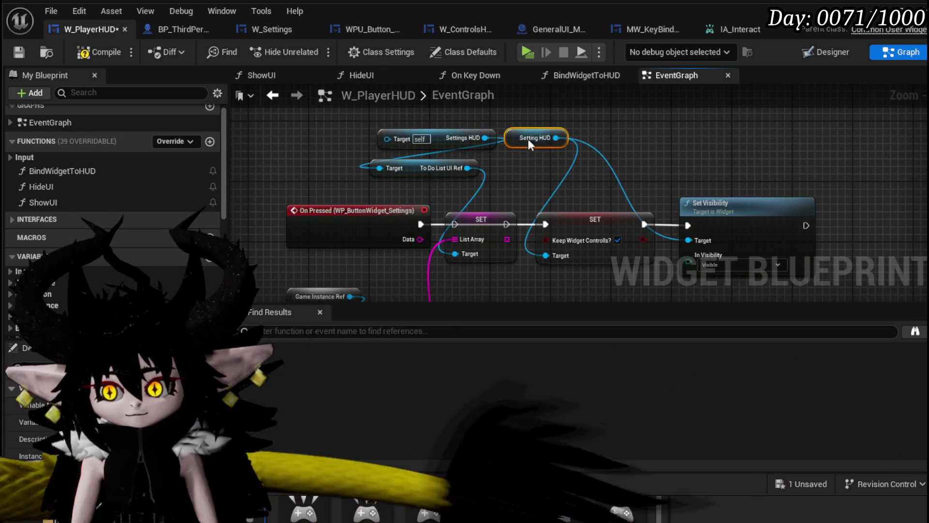
Add a Get Owner node off Setting HUD and a Get To Do List UI Ref node
left_click_drag(634, 146, 633, 144)
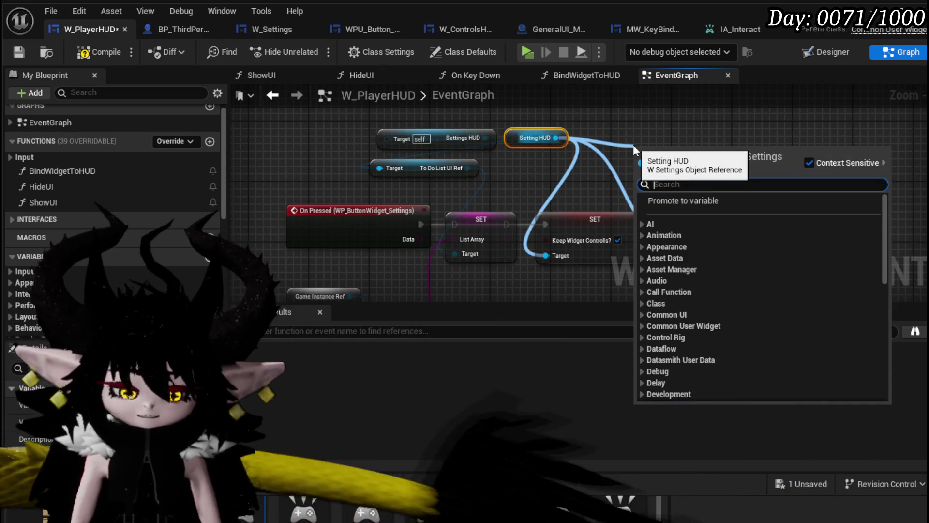
type("owner")
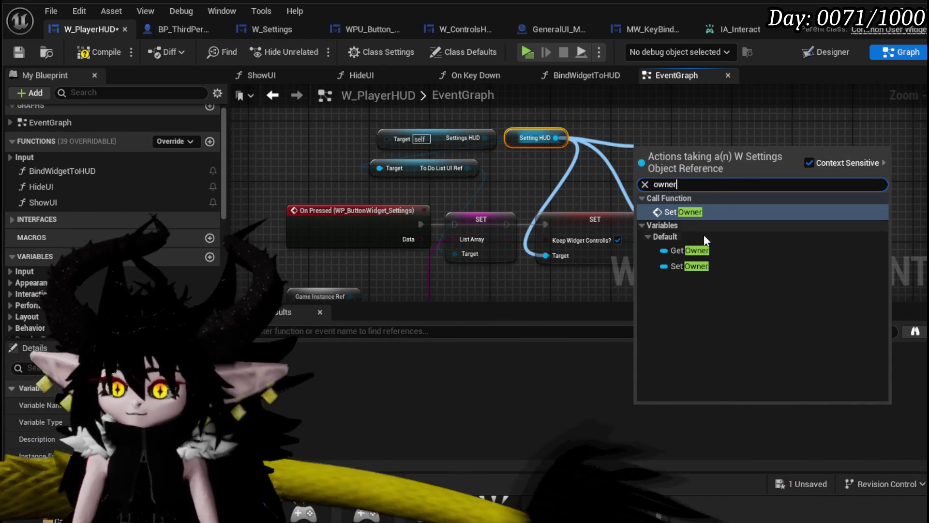
left_click(687, 250)
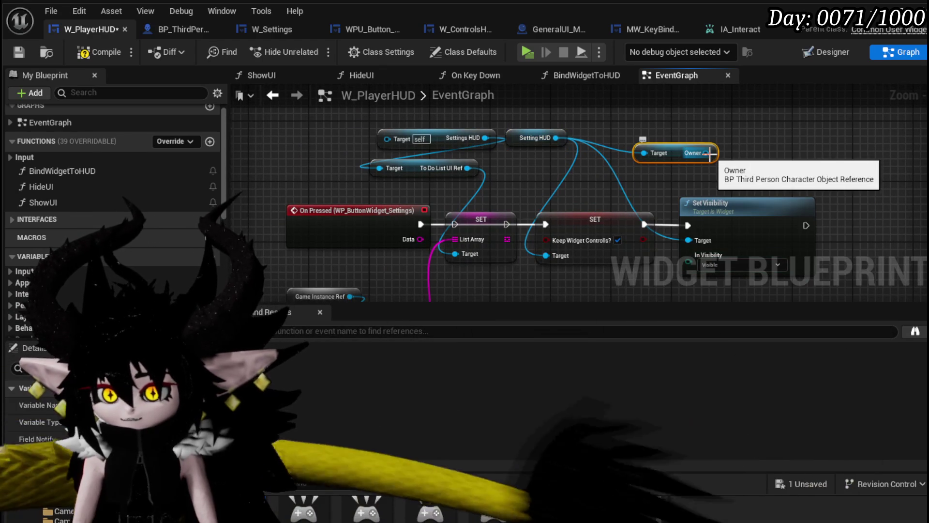
mouse_move(695, 154)
left_mouse_down()
mouse_move(526, 170)
mouse_move(623, 191)
mouse_move(781, 164)
left_mouse_up()
key("Escape")
mouse_move(531, 138)
left_mouse_down()
mouse_move(322, 105)
mouse_move(246, 140)
mouse_move(267, 139)
mouse_move(288, 163)
left_mouse_up()
type("tod")
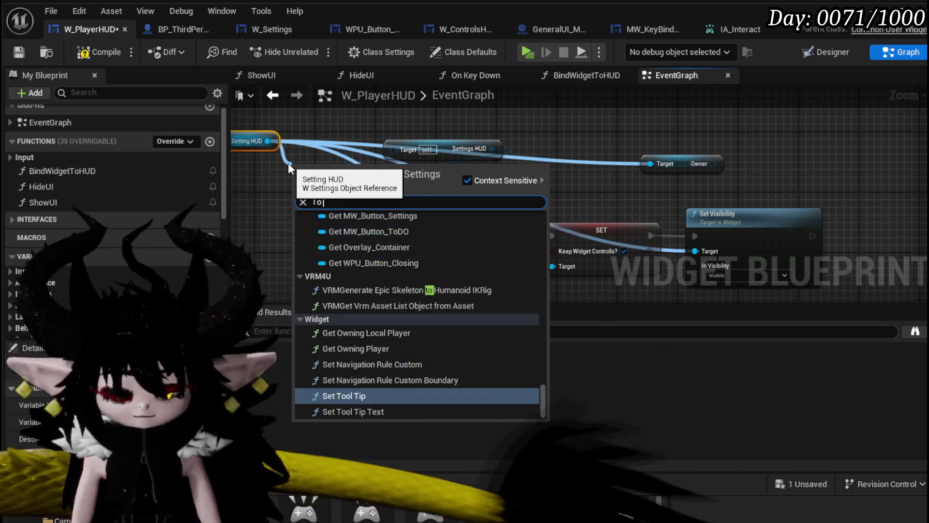
key("BackSpace")
key("BackSpace")
key("BackSpace")
type("To do l")
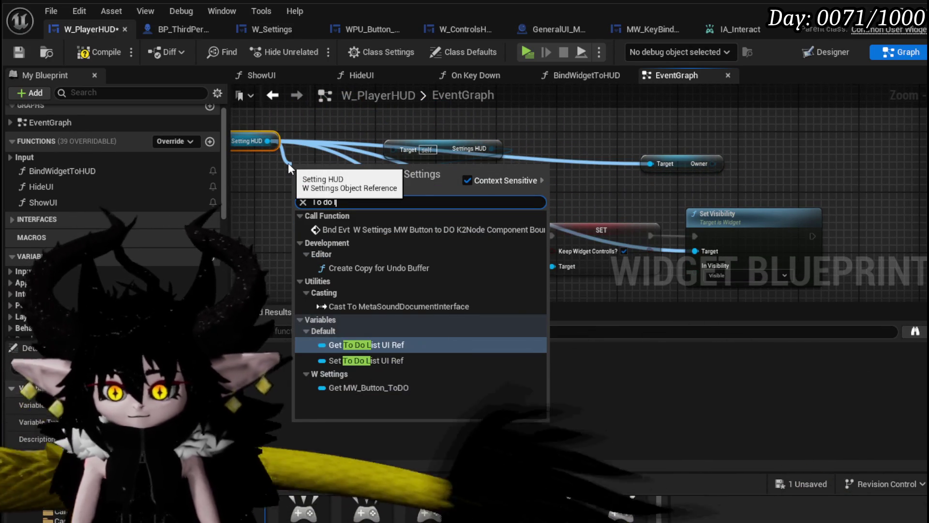
left_click(368, 344)
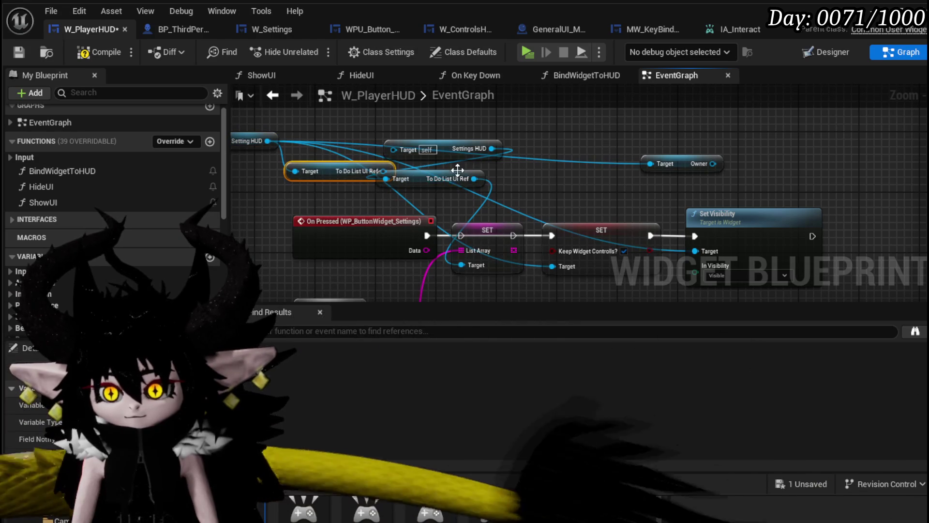
Wire a Game Instance Ref getter into Save Game Ref's Target and run SET from On Pressed
mouse_move(383, 172)
left_mouse_down()
mouse_move(310, 194)
mouse_move(455, 272)
left_mouse_up()
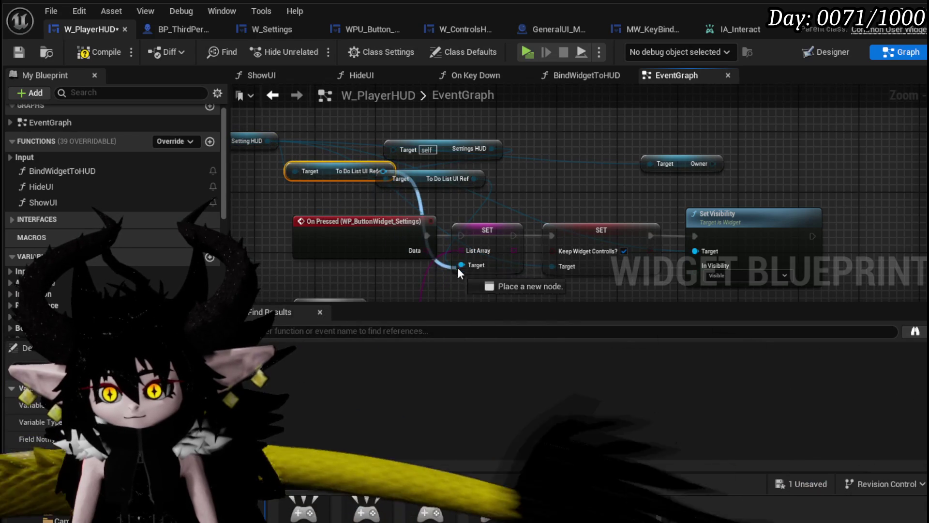
mouse_move(672, 158)
left_mouse_down()
mouse_move(269, 298)
mouse_move(408, 228)
mouse_move(383, 282)
left_mouse_up()
type("ge")
type("me inst")
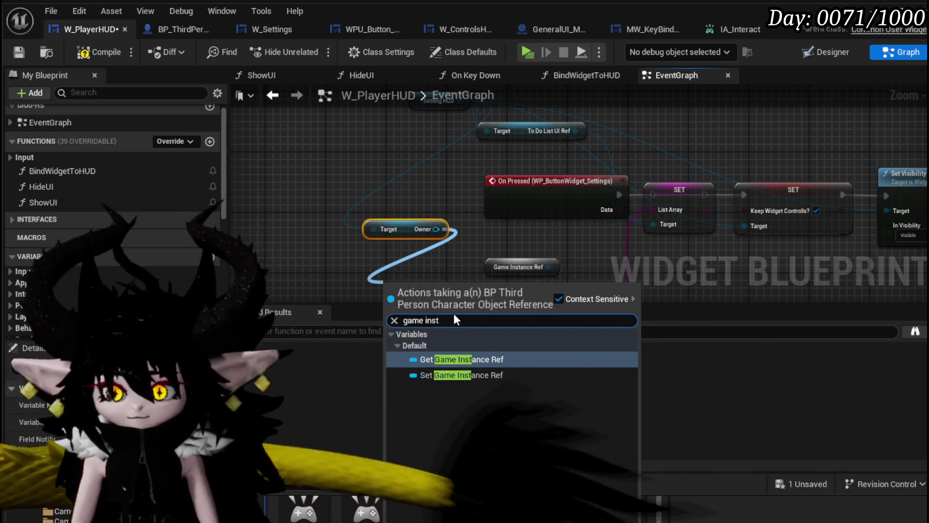
left_click(434, 358)
left_click_drag(439, 258, 378, 181)
mouse_move(422, 212)
left_mouse_down()
mouse_move(461, 234)
mouse_move(440, 227)
left_mouse_up()
left_click(496, 195)
mouse_move(495, 194)
left_mouse_down()
mouse_move(479, 213)
mouse_move(373, 224)
mouse_move(424, 222)
left_mouse_up()
left_click_drag(362, 276, 350, 248)
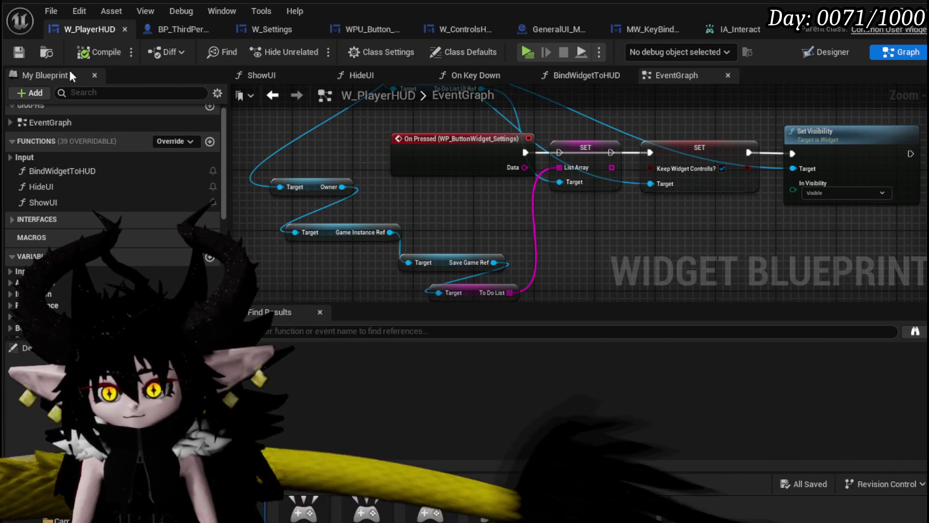
left_click_drag(521, 154, 555, 152)
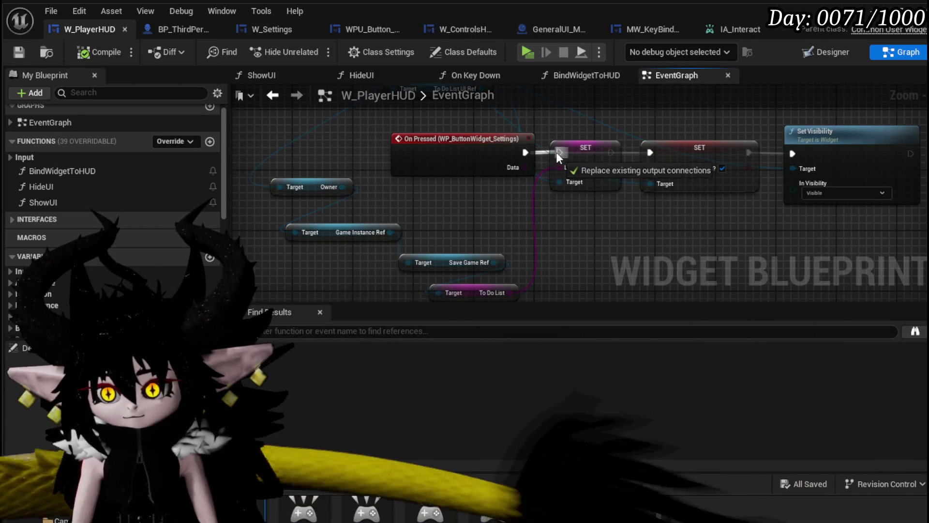
scroll(658, 155, "down", 2)
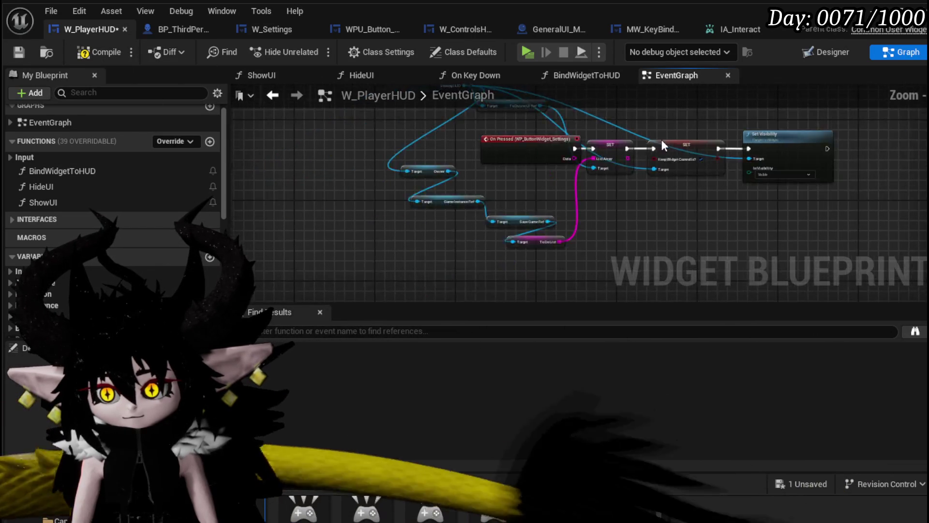
left_click_drag(671, 201, 673, 203)
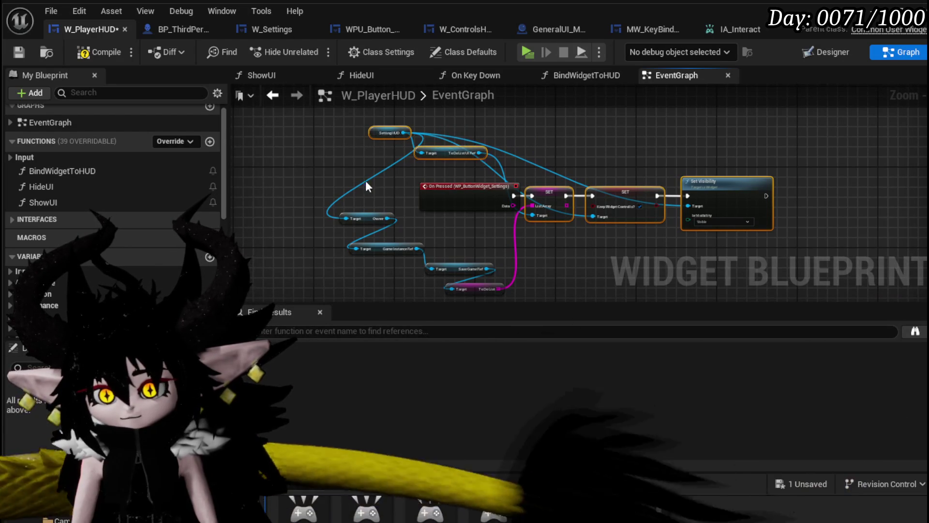
Collapse the SET, Set Visibility and getter nodes into an OpenSettings function after On Pressed; compile and save
left_click_drag(323, 200, 305, 145)
left_click(440, 213, "ctrl")
left_click(455, 233, "ctrl")
right_click(726, 146)
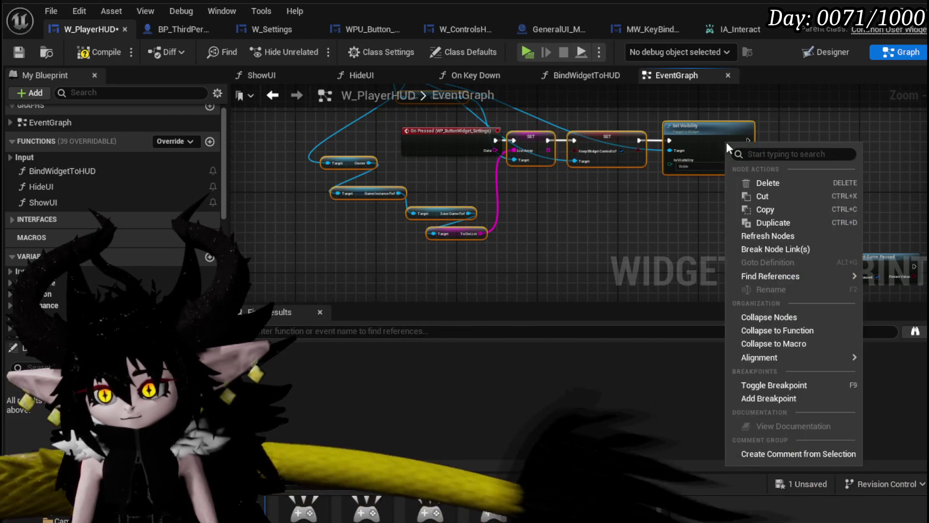
left_click(776, 331)
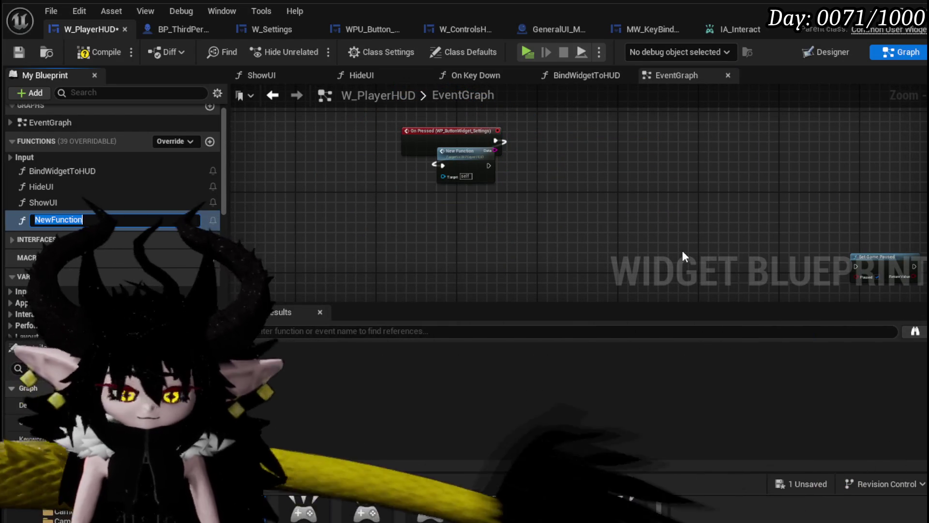
type("OpenSettings")
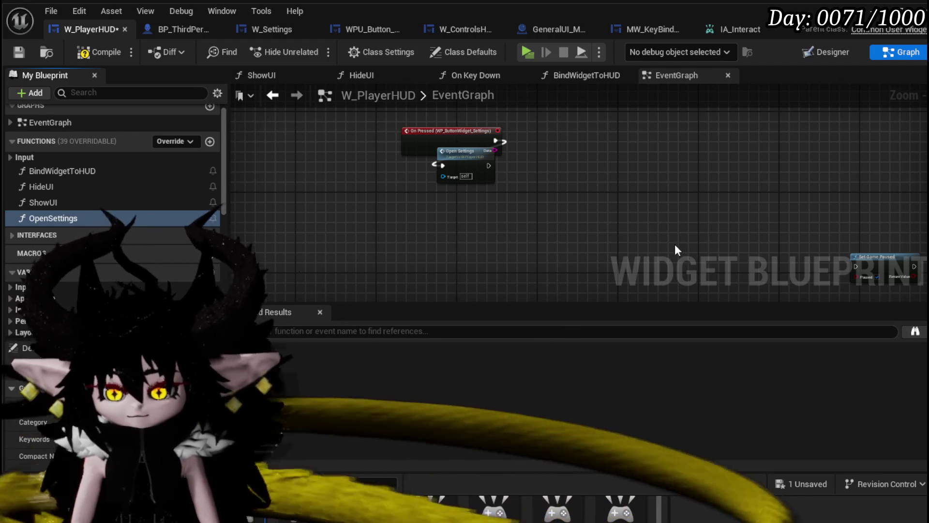
scroll(674, 244, "up", 2)
mouse_move(411, 158)
left_mouse_down()
mouse_move(576, 124)
mouse_move(534, 145)
left_mouse_up()
left_click(532, 203)
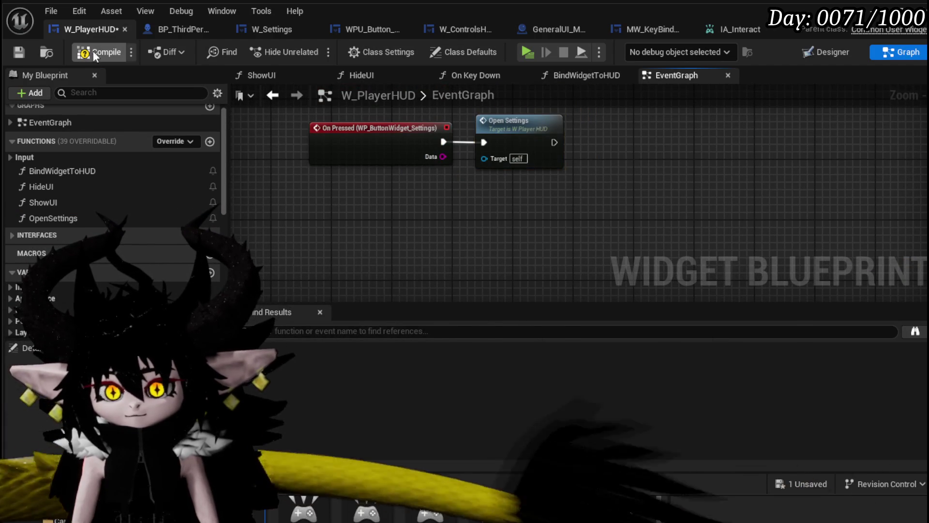
left_click(19, 52)
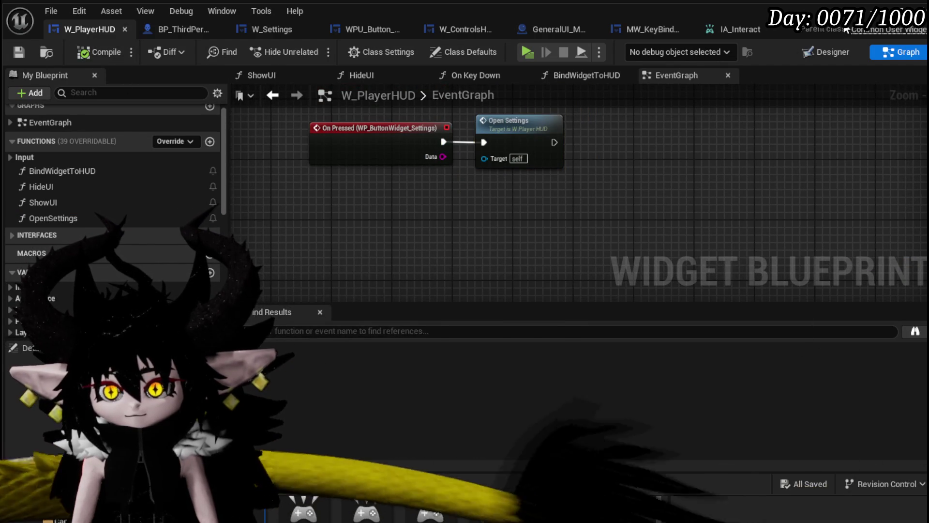
left_click(877, 19)
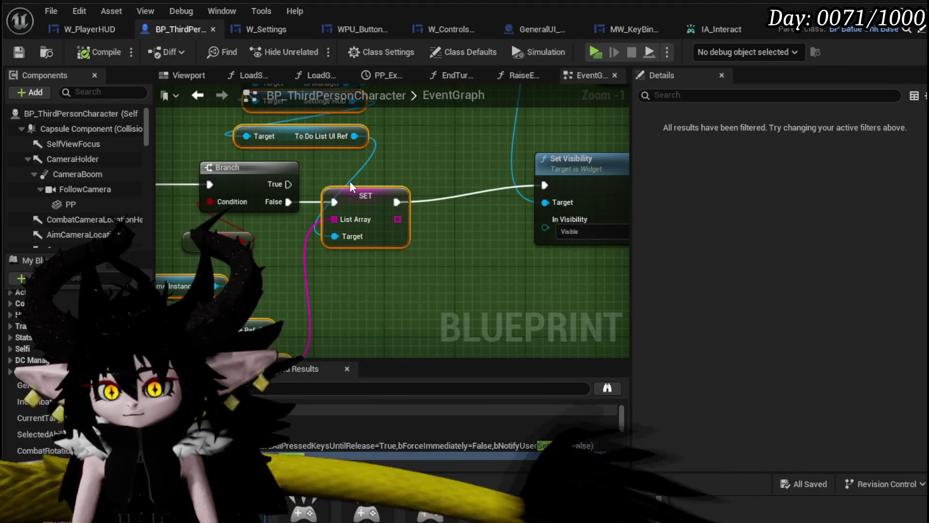
Add an Open Settings call on Player HUD, running right after Set Visibility
scroll(595, 158, "up", 3)
mouse_move(595, 158)
left_mouse_down()
mouse_move(390, 161)
mouse_move(341, 246)
left_mouse_up()
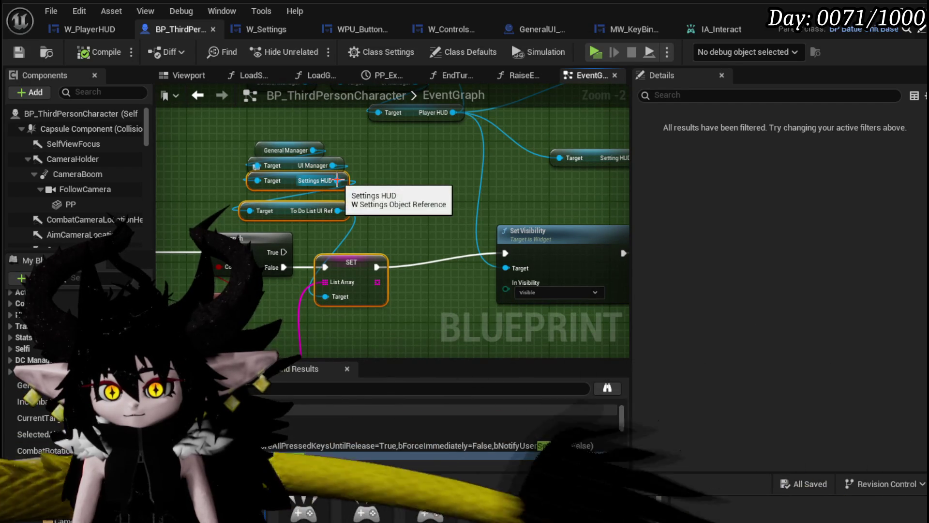
mouse_move(421, 174)
left_mouse_down()
mouse_move(257, 192)
mouse_move(246, 182)
mouse_move(384, 241)
mouse_move(302, 214)
left_mouse_up()
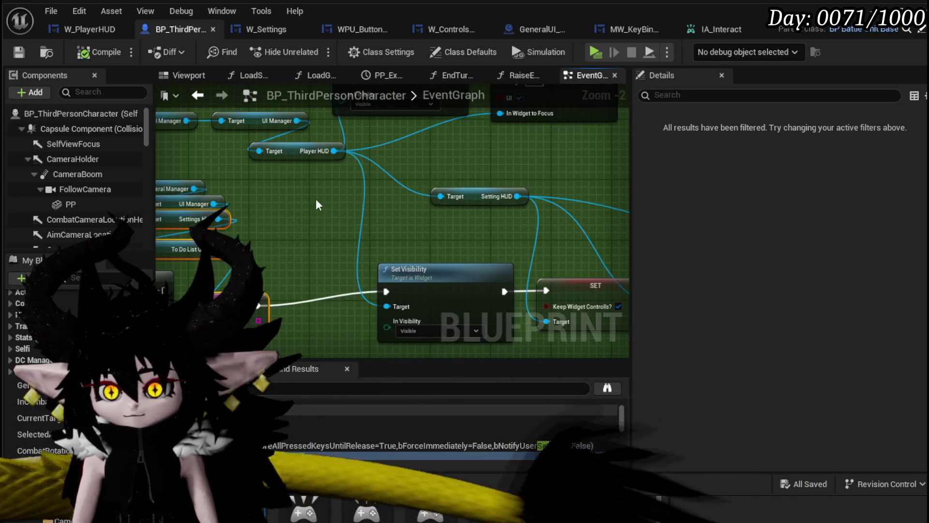
left_click_drag(340, 158, 333, 207)
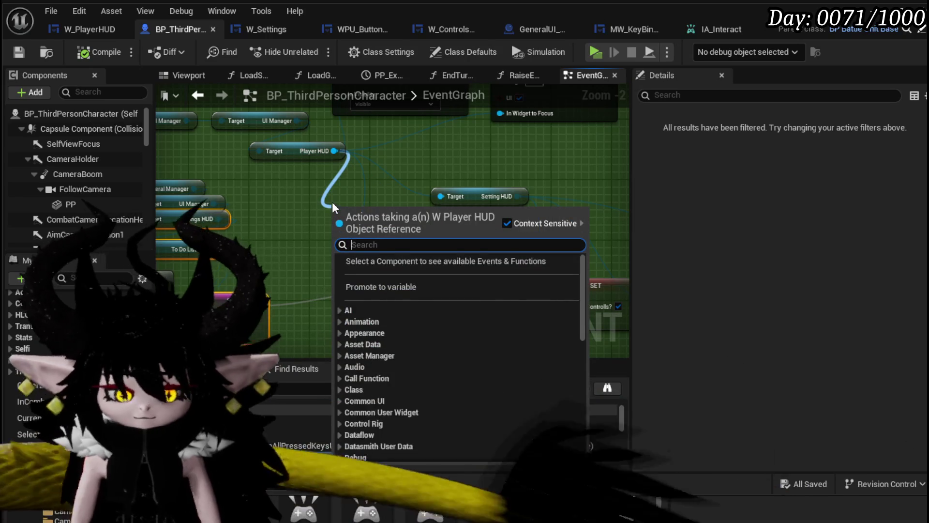
type("Open")
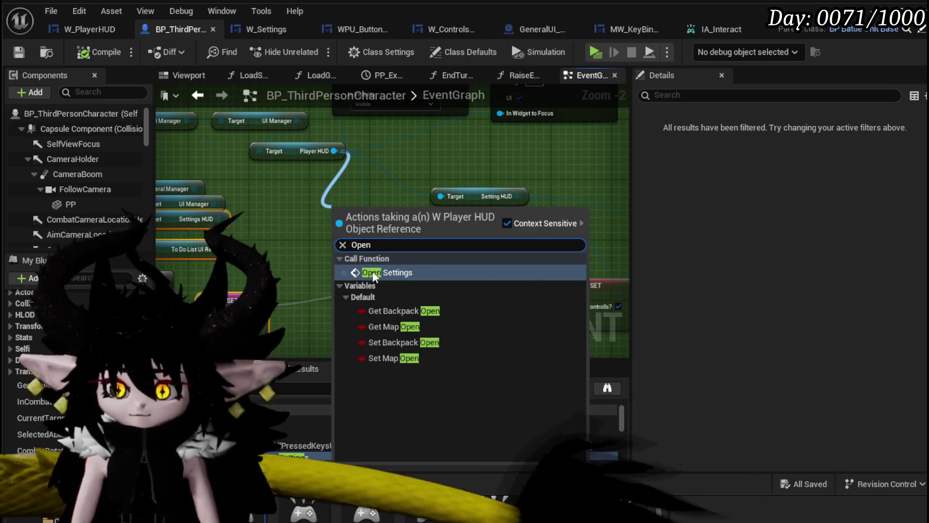
key("Return")
scroll(444, 243, "down", 1)
mouse_move(443, 244)
left_mouse_down()
mouse_move(322, 194)
mouse_move(211, 192)
left_mouse_up()
left_click_drag(244, 284, 402, 289)
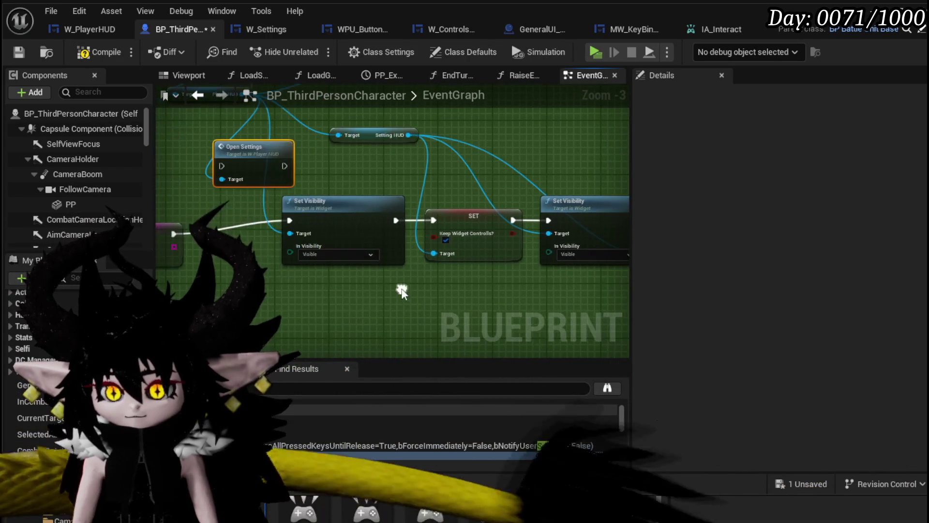
mouse_move(310, 220)
left_mouse_down()
mouse_move(269, 221)
mouse_move(344, 220)
left_mouse_up()
mouse_move(439, 211)
left_mouse_down()
mouse_move(260, 186)
mouse_move(543, 220)
left_mouse_up()
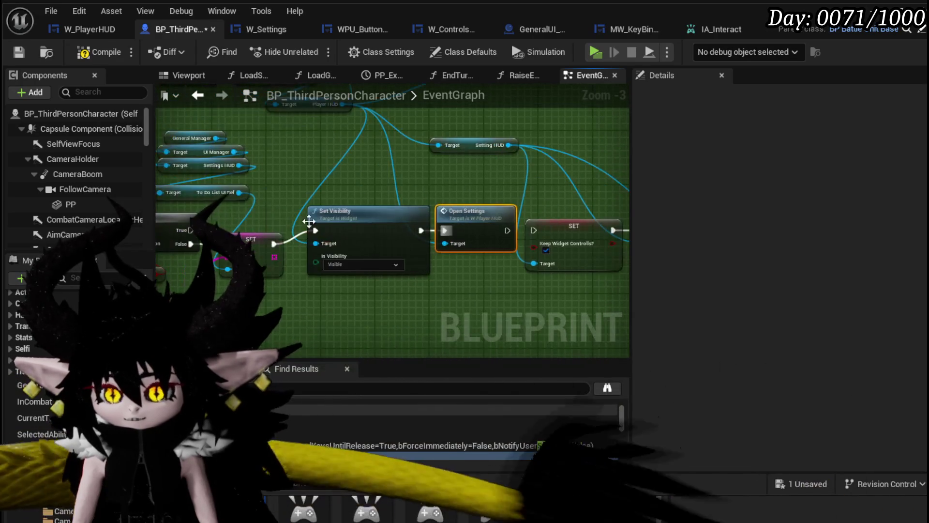
Connect Open Settings to Client Input Mode and delete the old SET, Set Visibility and getter nodes
mouse_move(300, 228)
left_mouse_down()
mouse_move(271, 213)
mouse_move(160, 208)
mouse_move(393, 224)
mouse_move(415, 194)
left_mouse_up()
mouse_move(250, 165)
left_mouse_down()
mouse_move(380, 208)
mouse_move(393, 132)
left_mouse_up()
left_click_drag(534, 214, 310, 225)
left_click_drag(252, 210, 367, 244)
left_click_drag(360, 208, 558, 181)
key("Delete")
left_click_drag(201, 261, 431, 239)
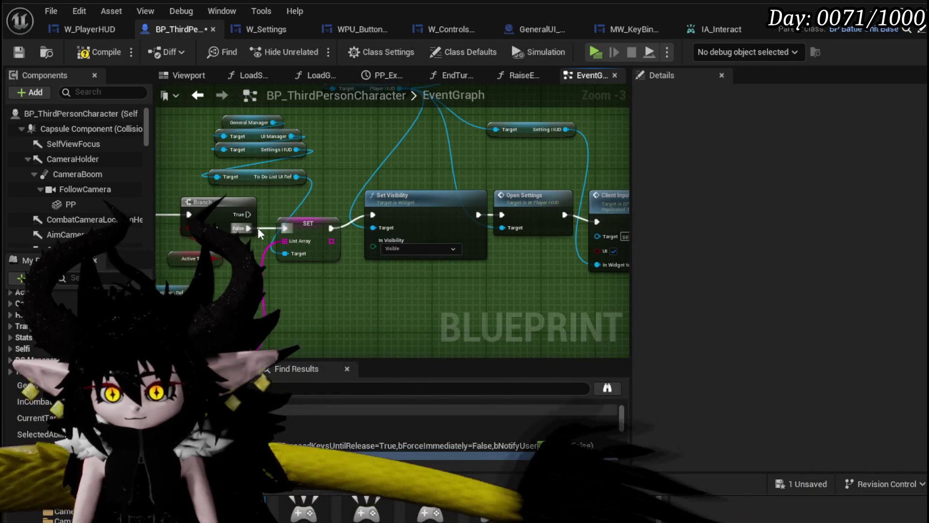
left_click_drag(379, 223, 375, 217)
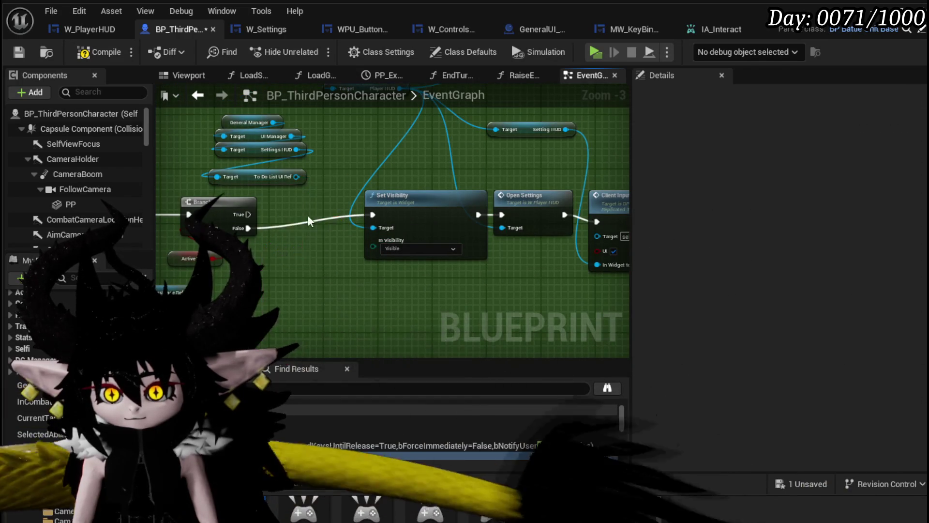
left_click_drag(282, 199, 306, 238)
left_click_drag(265, 162, 265, 162)
key("Delete")
left_click_drag(215, 366, 282, 276)
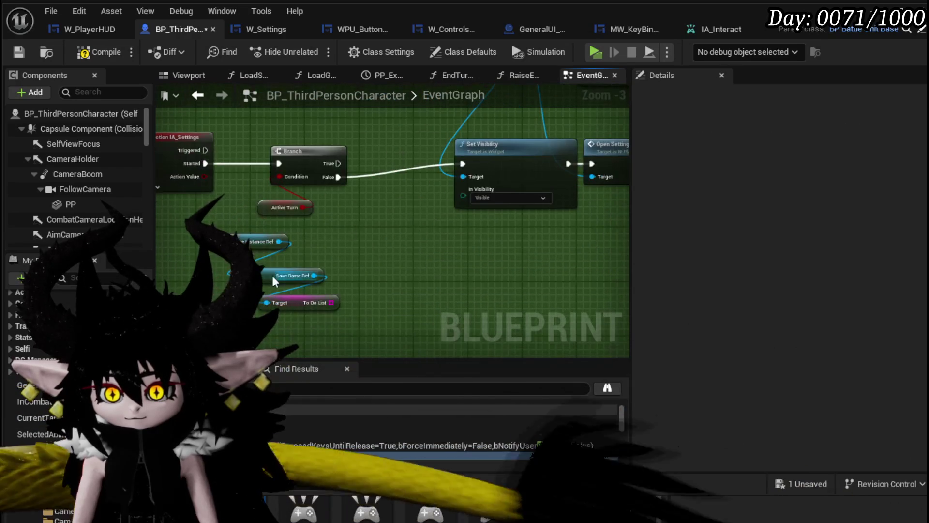
Align Client Input Mode and the Setting HUD getter, then save BP_ThirdPersonCharacter
mouse_move(311, 156)
left_mouse_down()
mouse_move(550, 224)
mouse_move(624, 271)
left_mouse_up()
mouse_move(190, 180)
left_mouse_down()
mouse_move(475, 247)
mouse_move(466, 238)
mouse_move(383, 249)
mouse_move(400, 250)
left_mouse_up()
left_click(511, 257)
left_click_drag(511, 257, 514, 250)
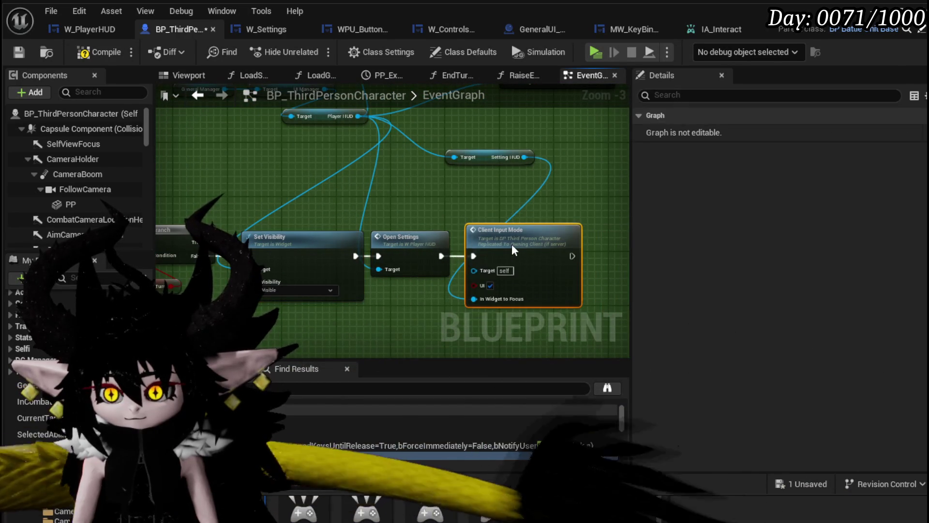
left_click_drag(493, 162, 419, 196)
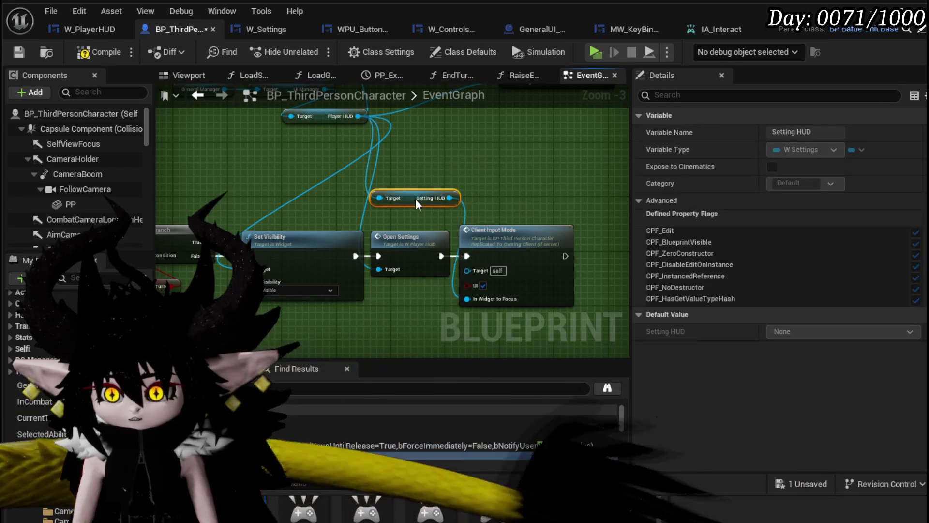
left_click(514, 190)
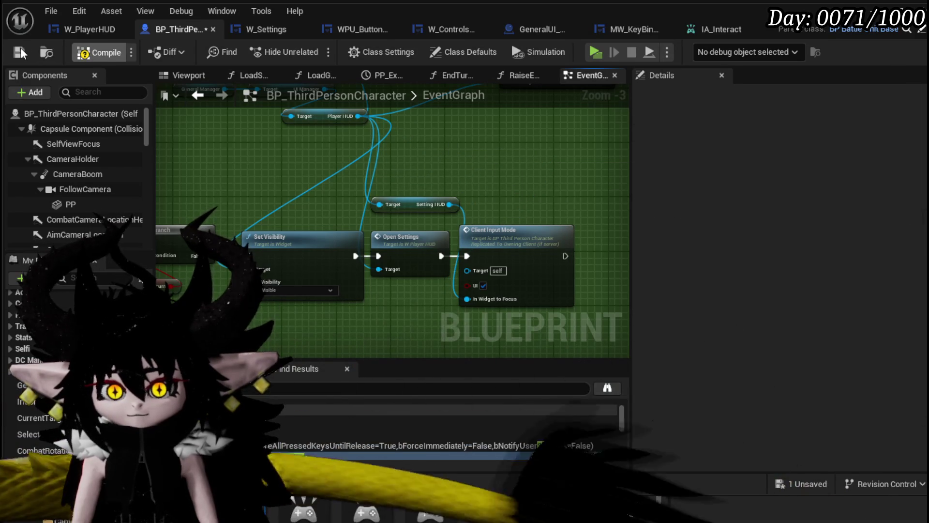
left_click(20, 52)
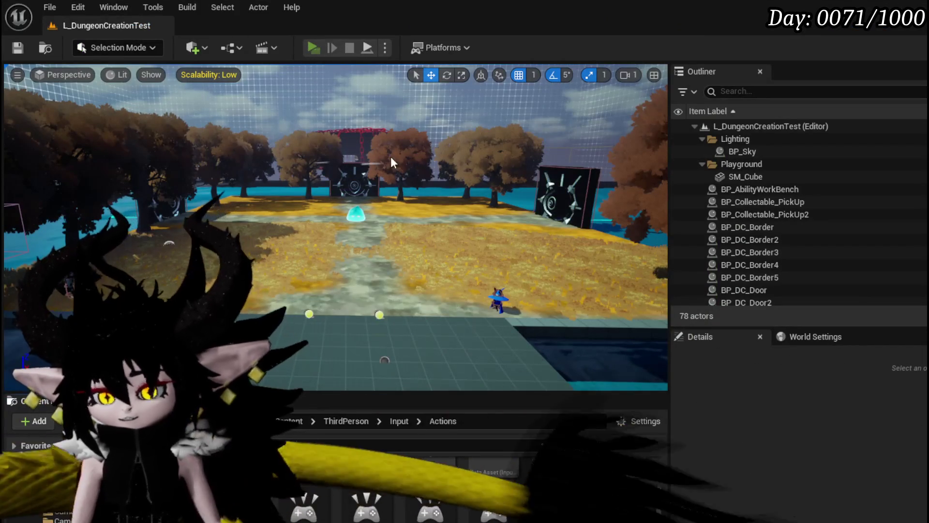
In the running game, open the Settings menu and show the To Do List panel
key("Escape")
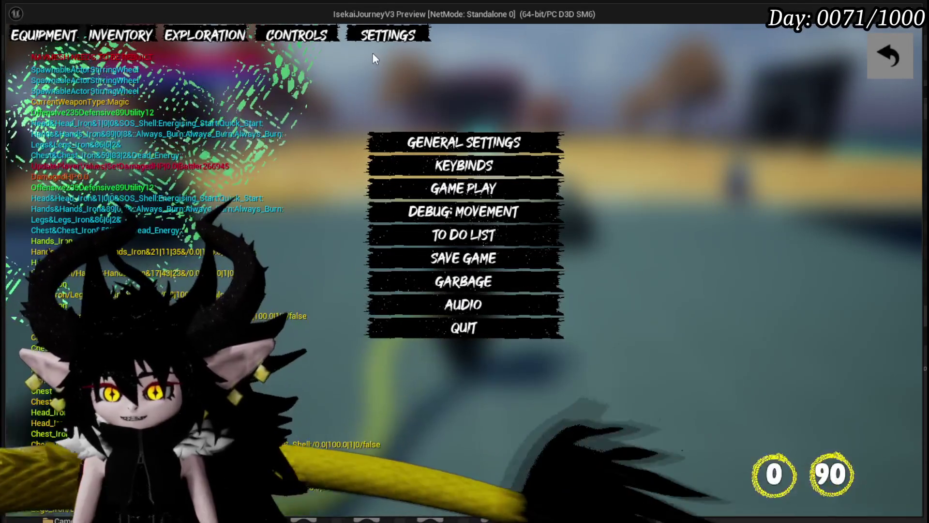
left_click(879, 47)
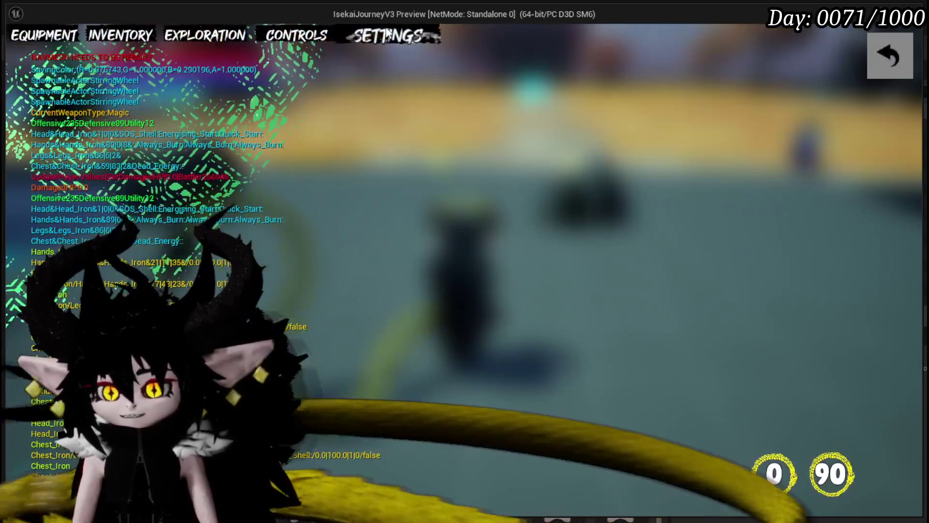
left_click(387, 35)
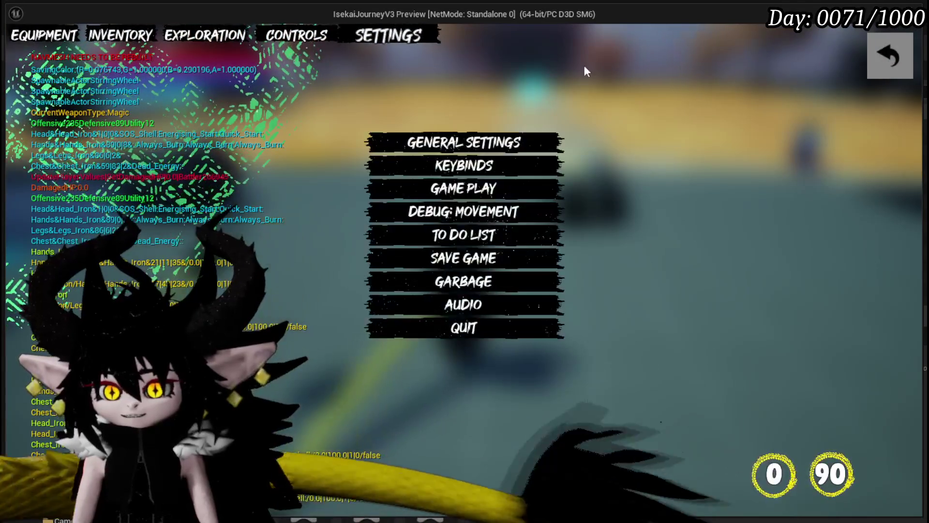
left_click(450, 234)
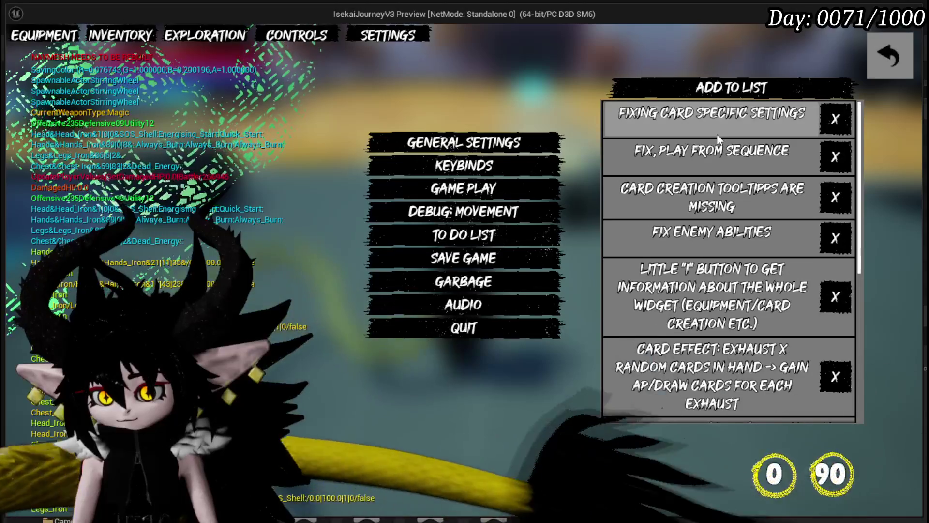
Remove the damage-calculation, no-target fix and new-wave card interaction tasks from the to-do list
scroll(716, 134, "down", 1)
scroll(717, 139, "down", 1)
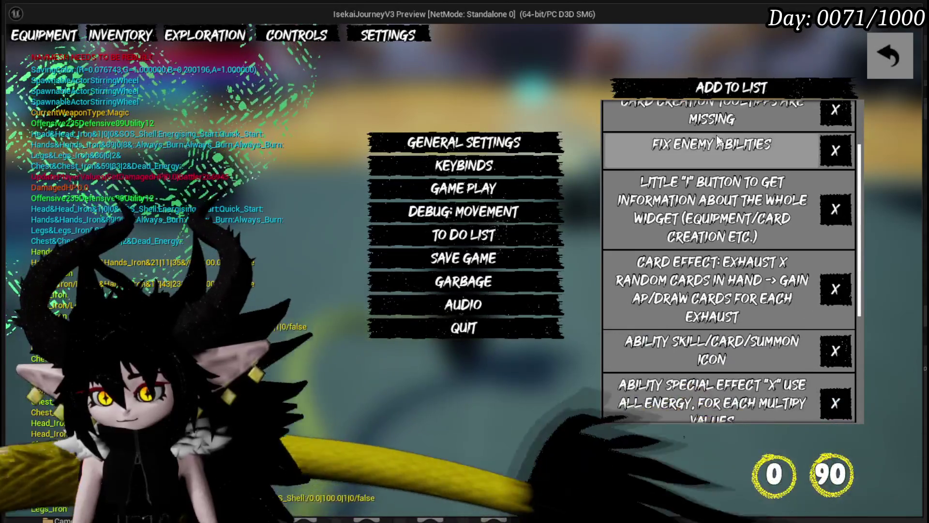
scroll(716, 139, "down", 3)
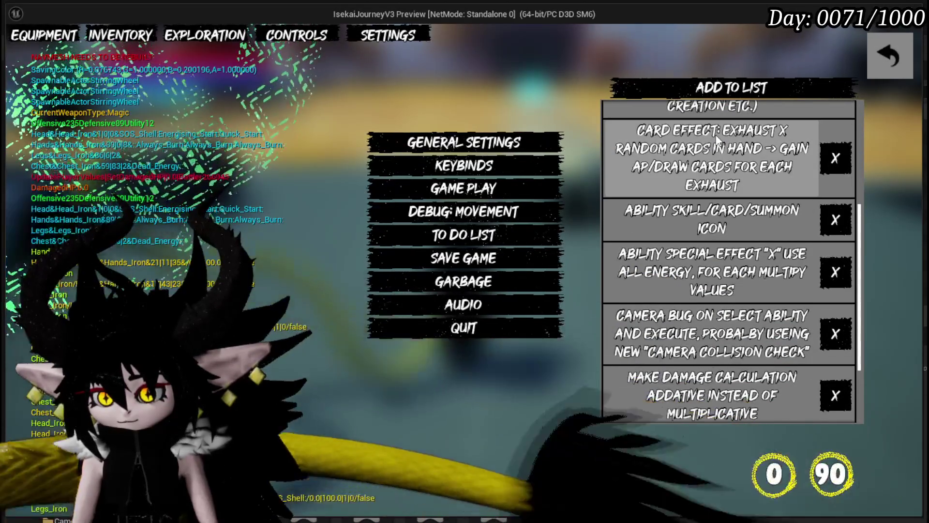
scroll(716, 137, "down", 1)
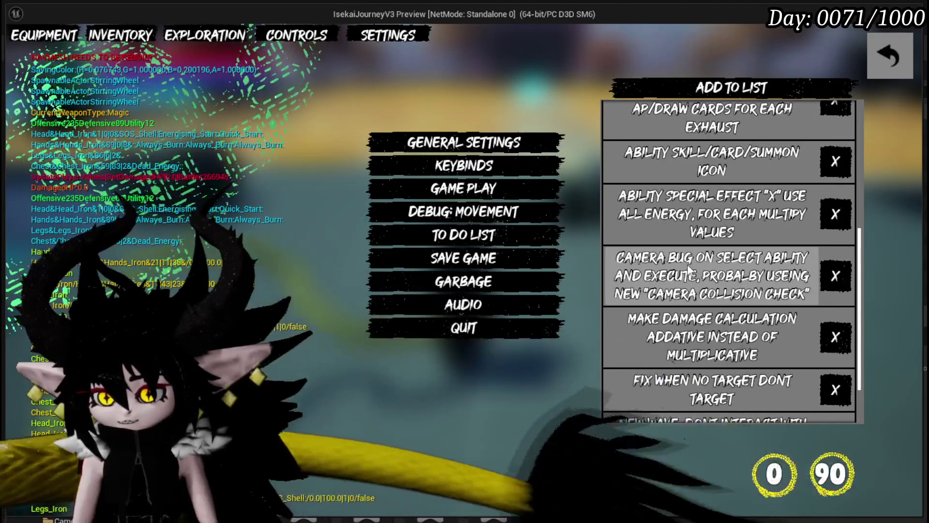
scroll(737, 286, "down", 1)
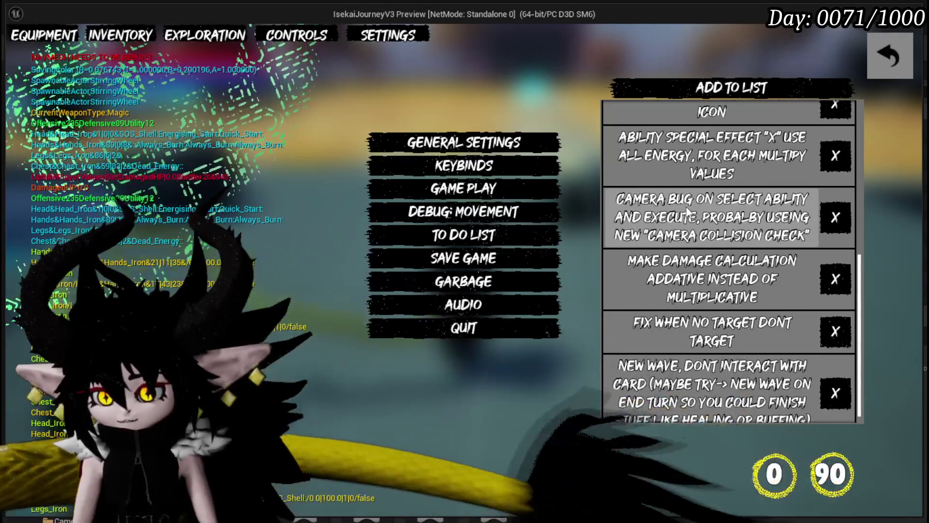
scroll(835, 267, "down", 1)
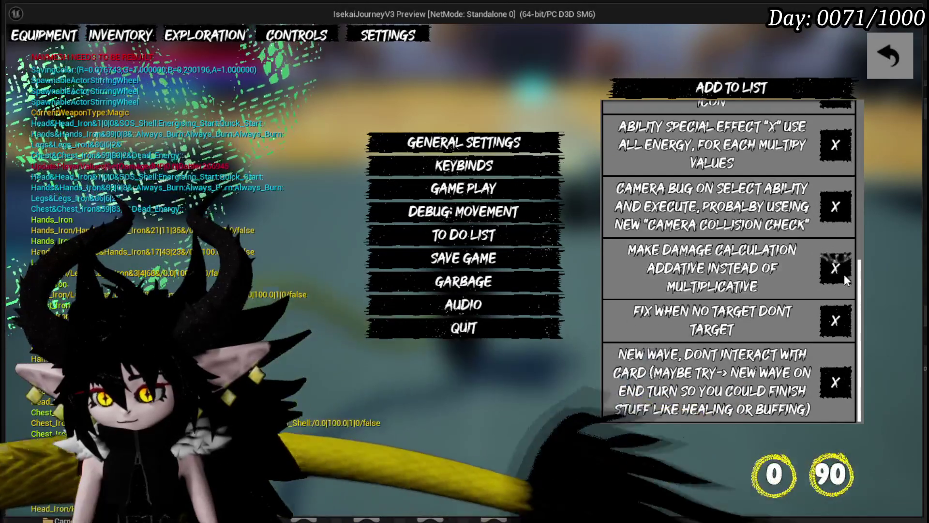
left_click(842, 274)
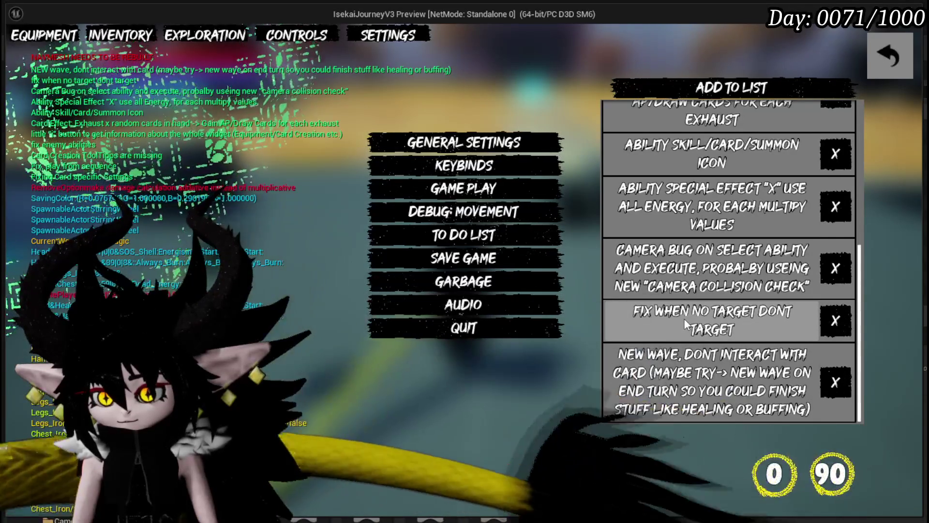
left_click(829, 319)
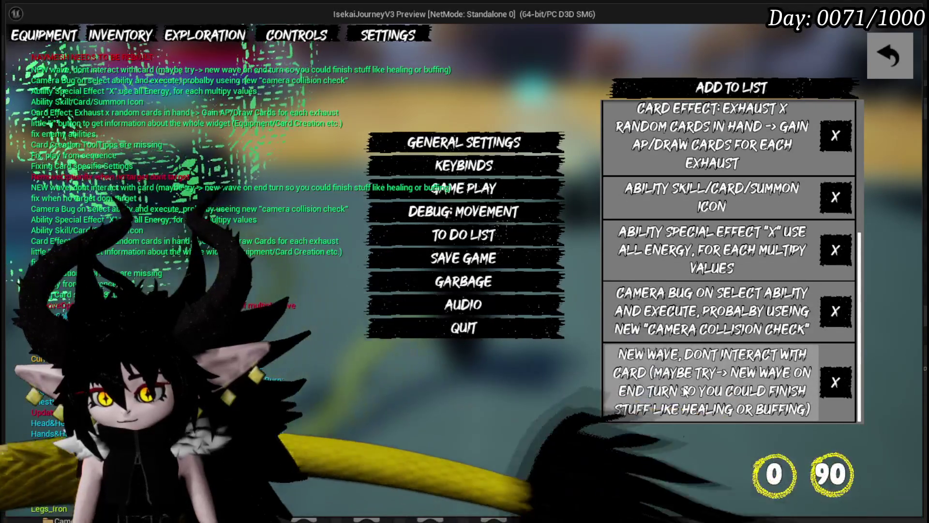
left_click(840, 384)
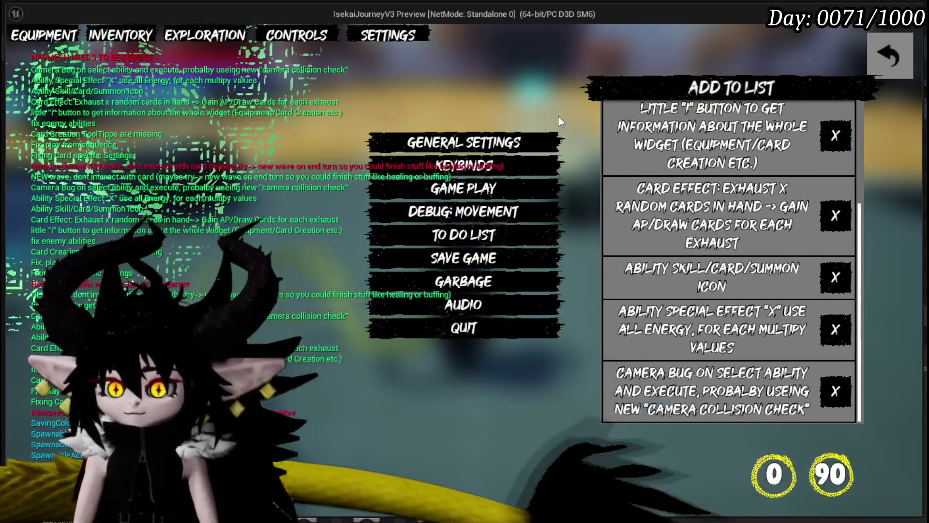
Save the game, stop the play preview, save the level and return to the blueprint editor
left_click(481, 258)
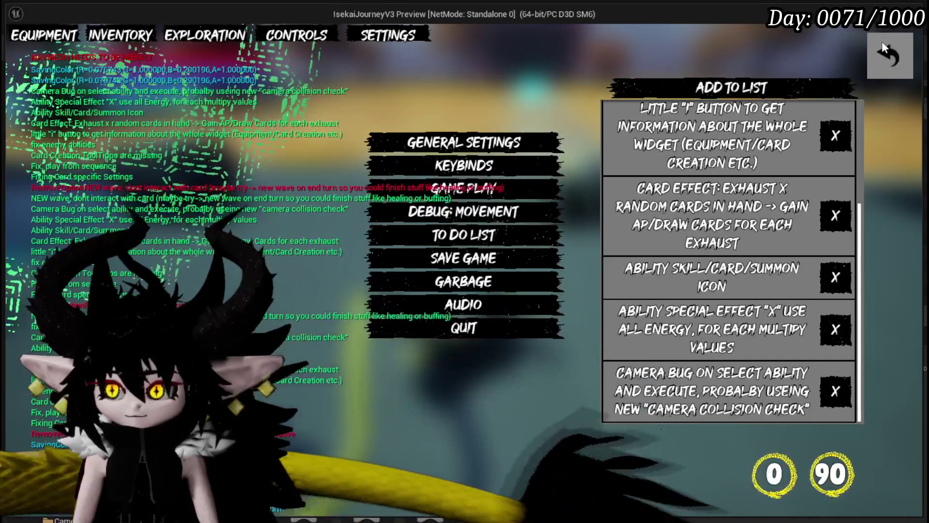
left_click(881, 42)
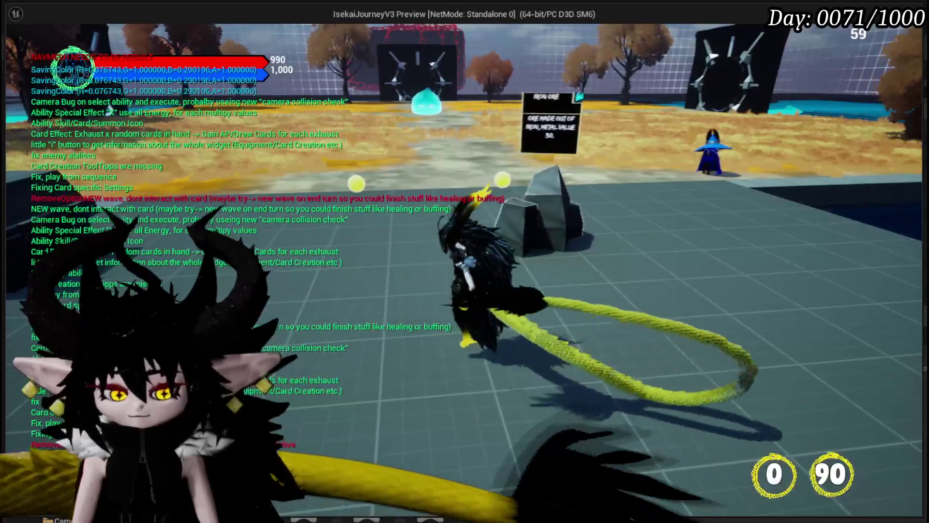
key("Escape")
left_click(18, 48)
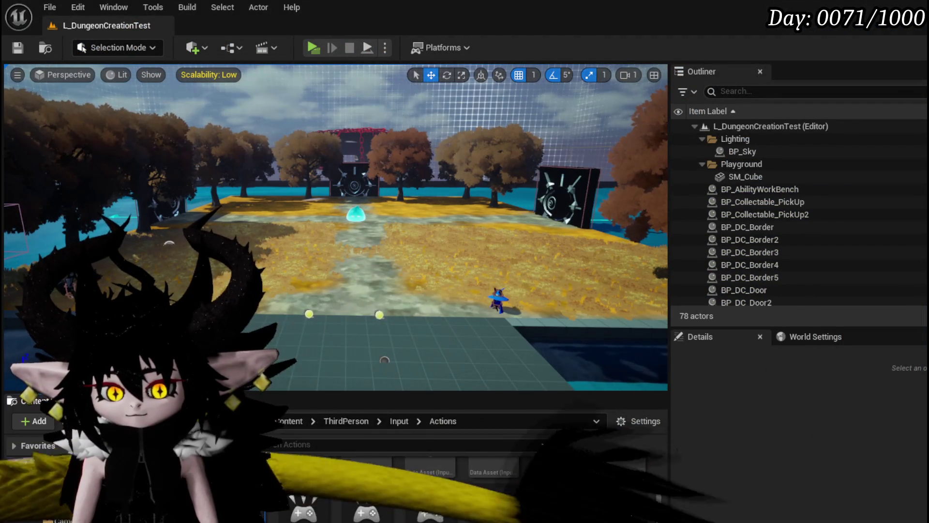
key("alt+Tab")
Move the HUD getter nodes down-left in BP_ThirdPersonCharacter's EventGraph and save with Ctrl+S
left_click_drag(343, 199, 382, 280)
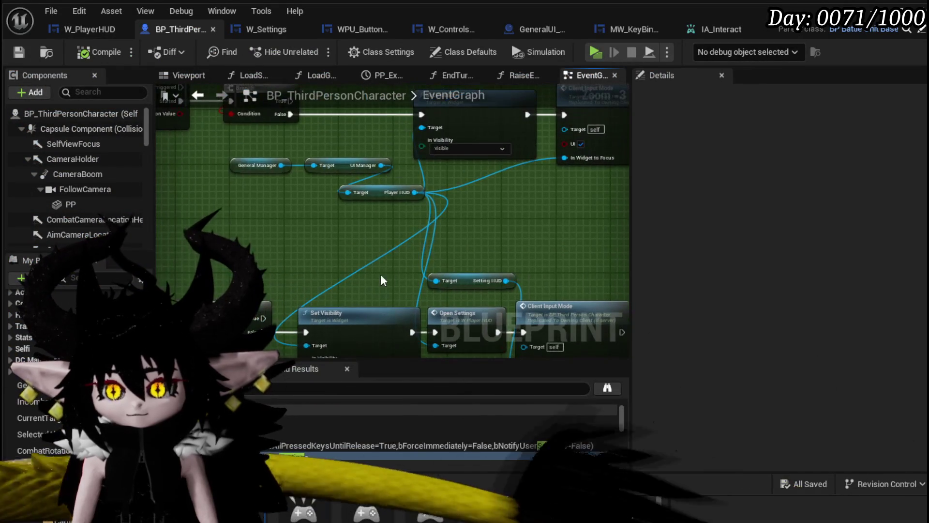
left_click_drag(382, 193, 289, 222)
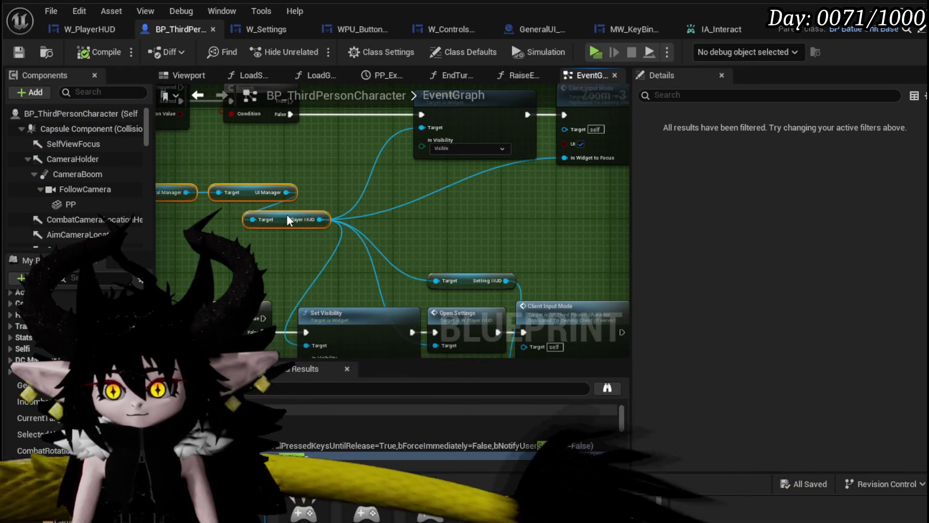
mouse_move(489, 249)
left_mouse_down()
mouse_move(440, 296)
mouse_move(533, 256)
left_mouse_up()
scroll(440, 296, "down", 1)
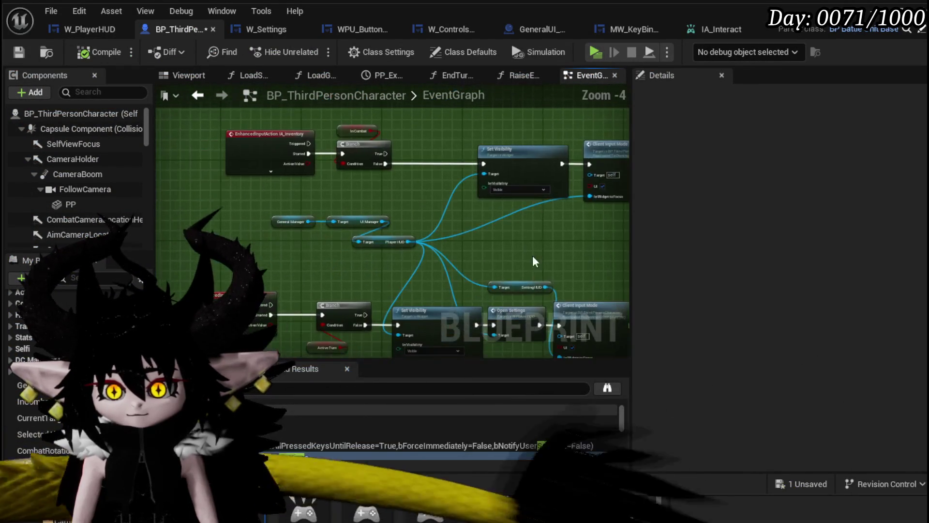
key("ctrl+s")
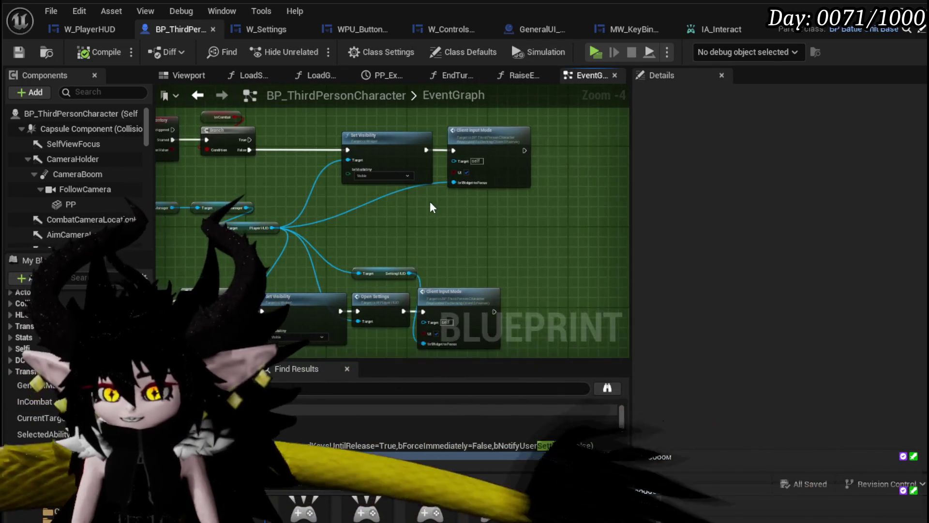
Close the IA_Interact asset tab
scroll(407, 161, "up", 1)
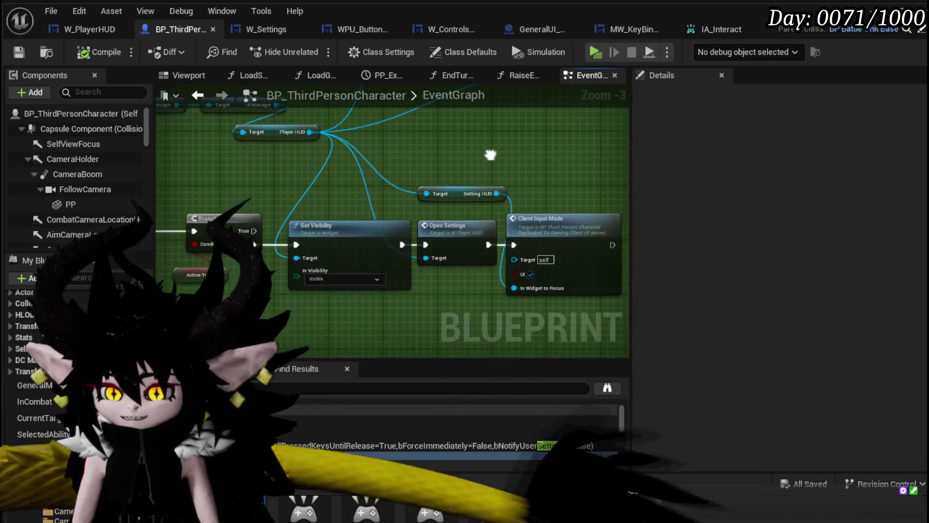
scroll(491, 151, "down", 2)
scroll(475, 228, "up", 1)
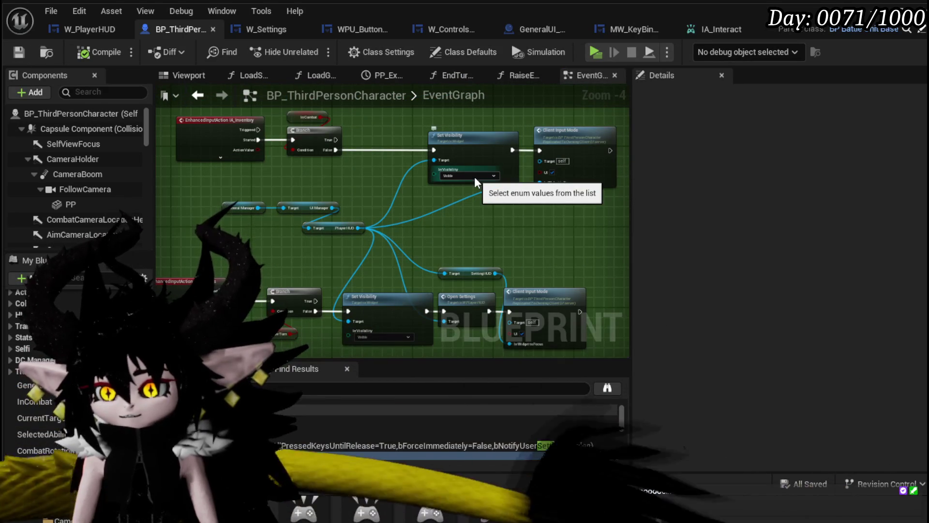
left_click(751, 29)
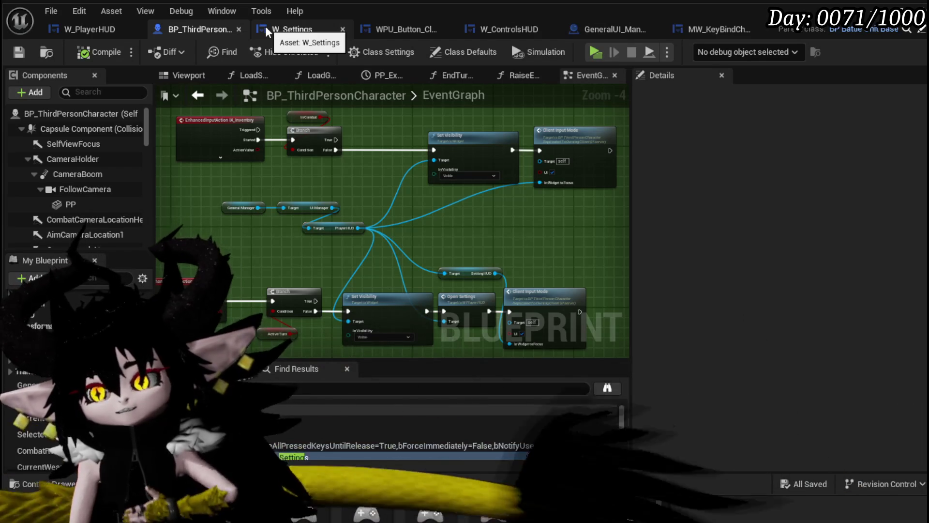
Run the IsekaiJourneyV3 preview, review the General Movement controls guide, and close it
key("alt+Tab")
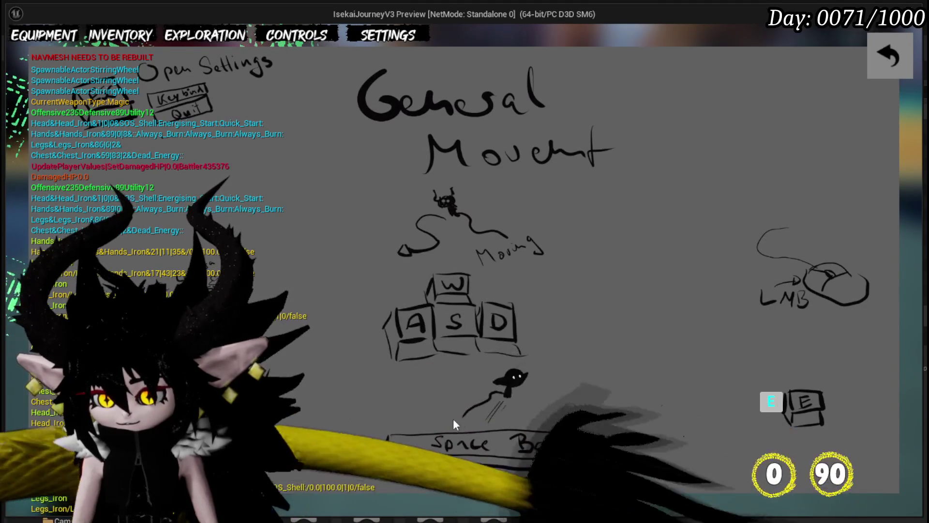
left_click(900, 54)
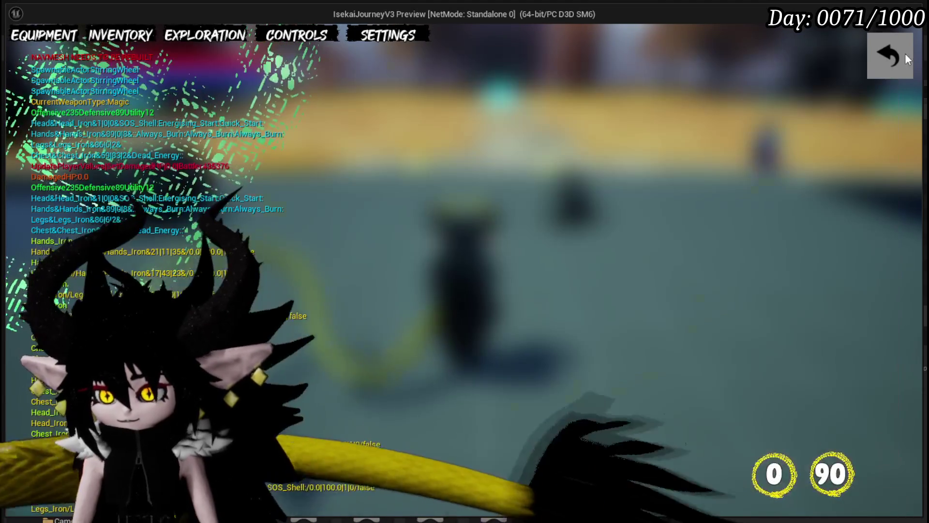
Resume play, walk the character around the pool, benches and autumn field, then stop the preview
left_click(871, 61)
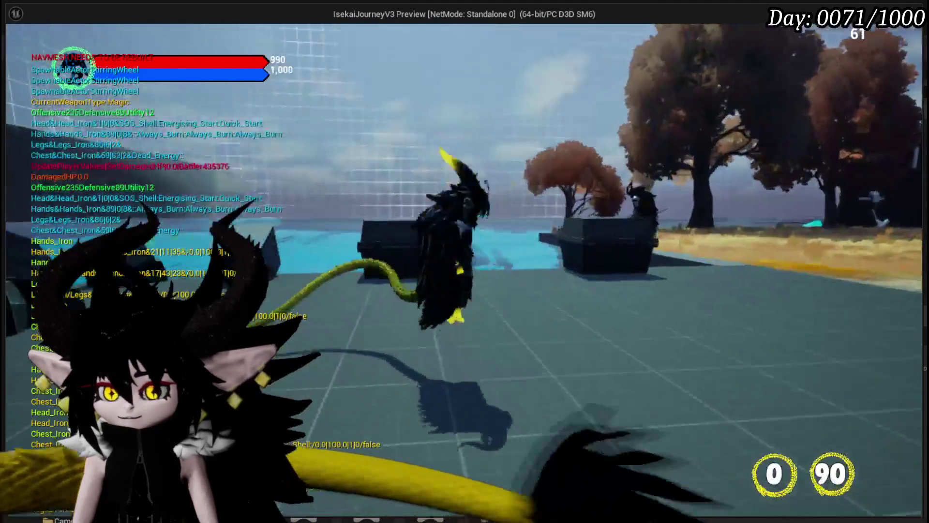
key("w")
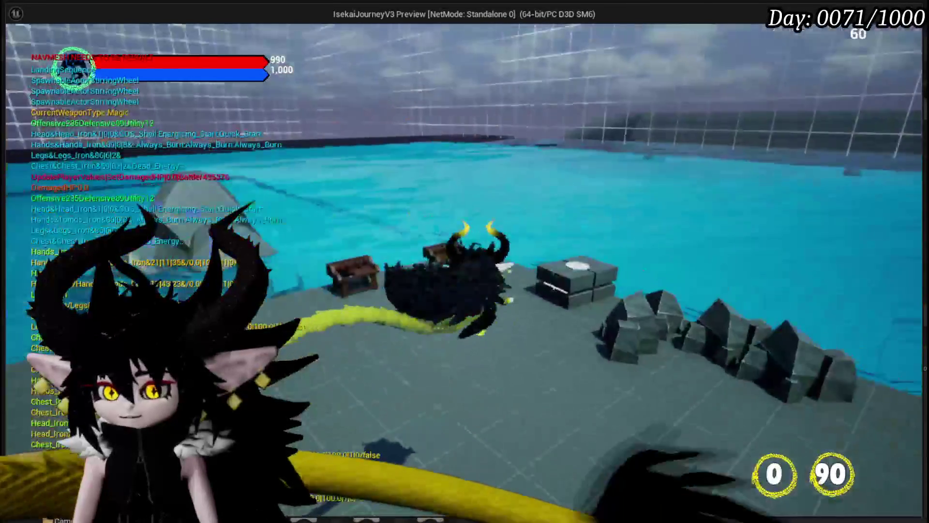
key("w")
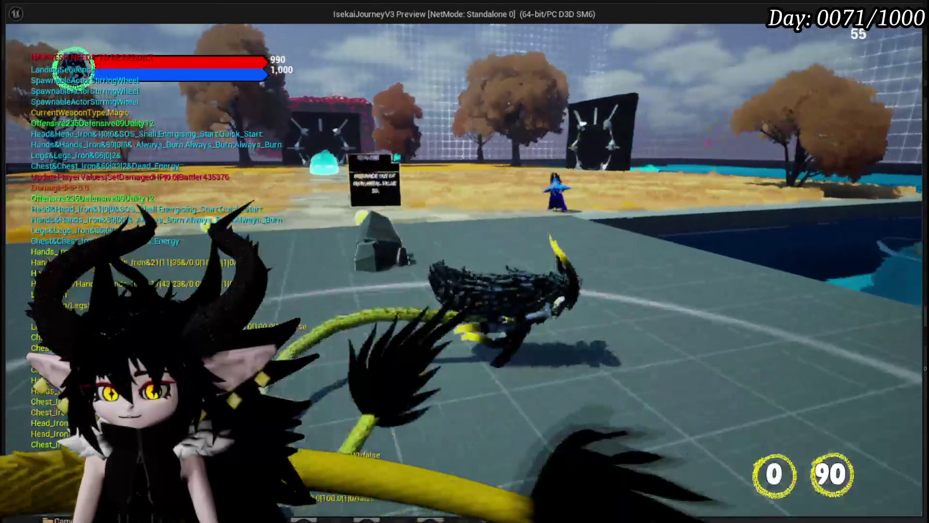
key("w")
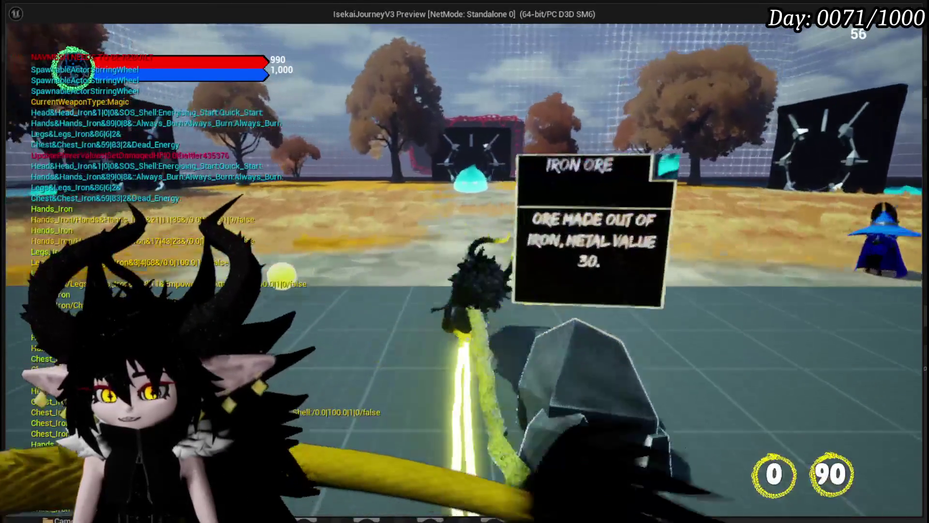
key("w")
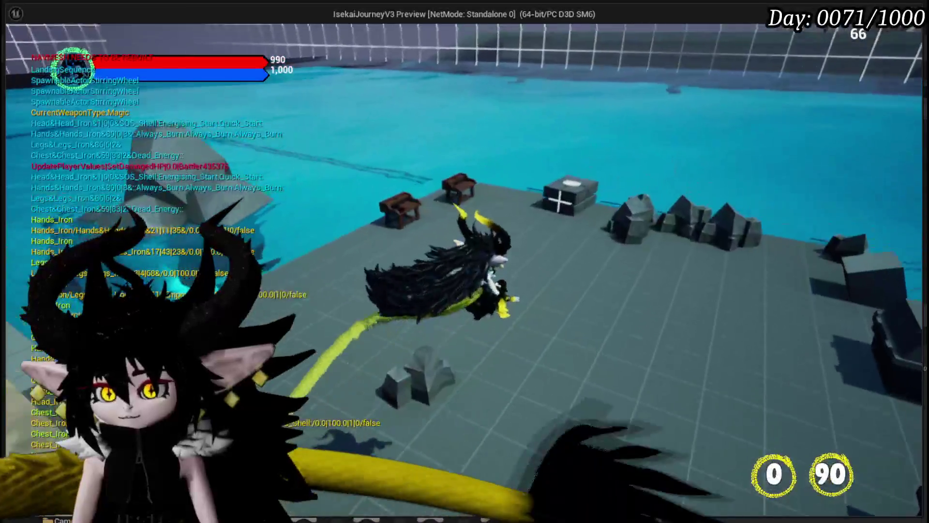
key("w")
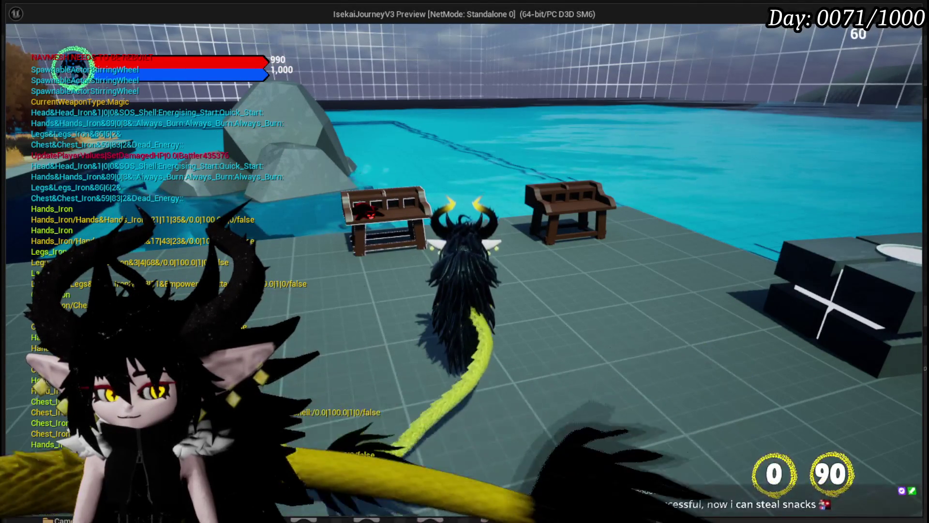
key("w")
key("w")
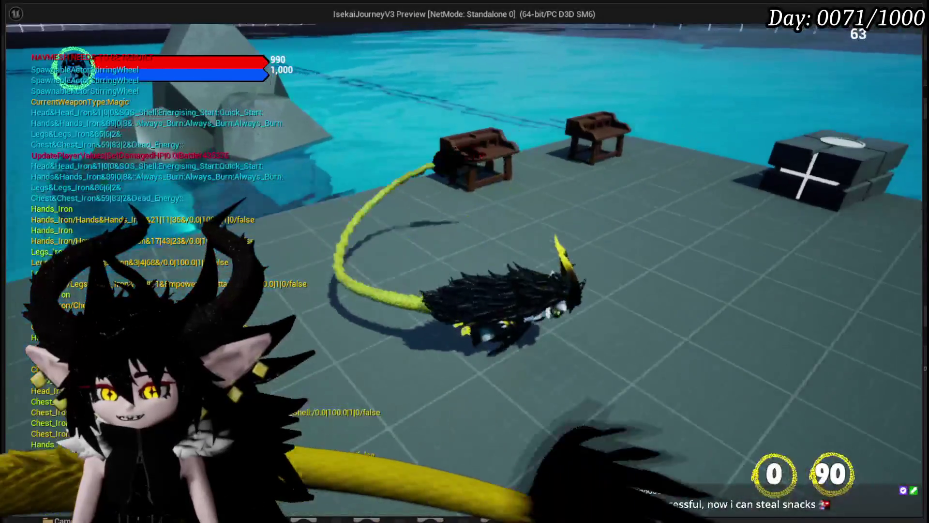
key("w")
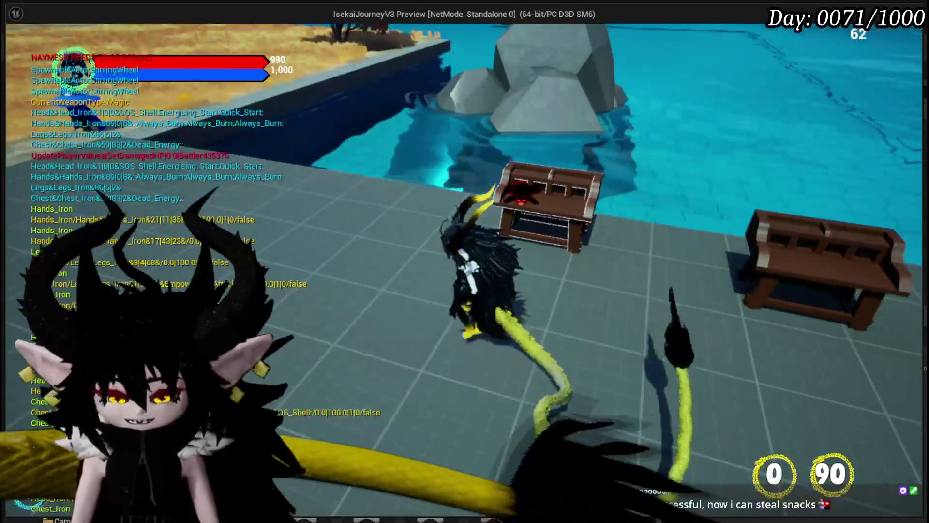
key("Escape")
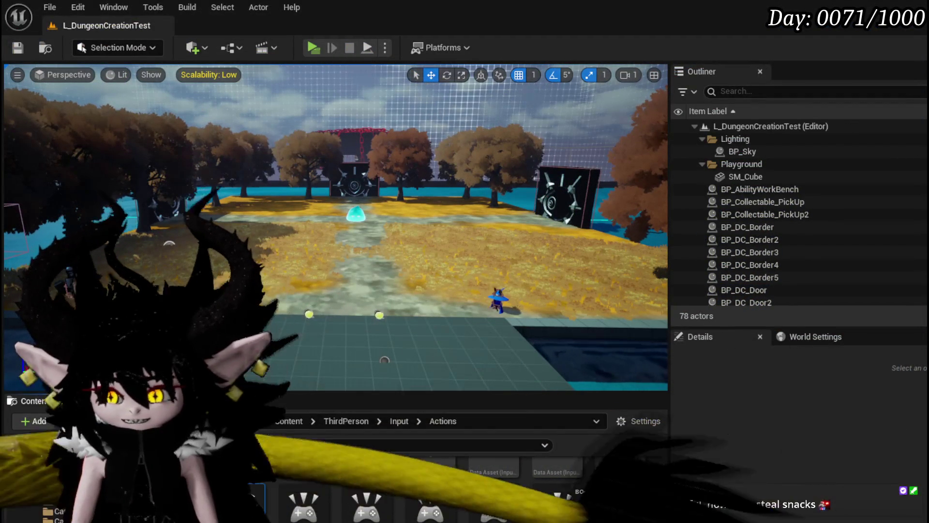
Save all assets, browse the ThirdPerson/Input/Actions folder, and turn the view toward the platform's water
key("ctrl+s")
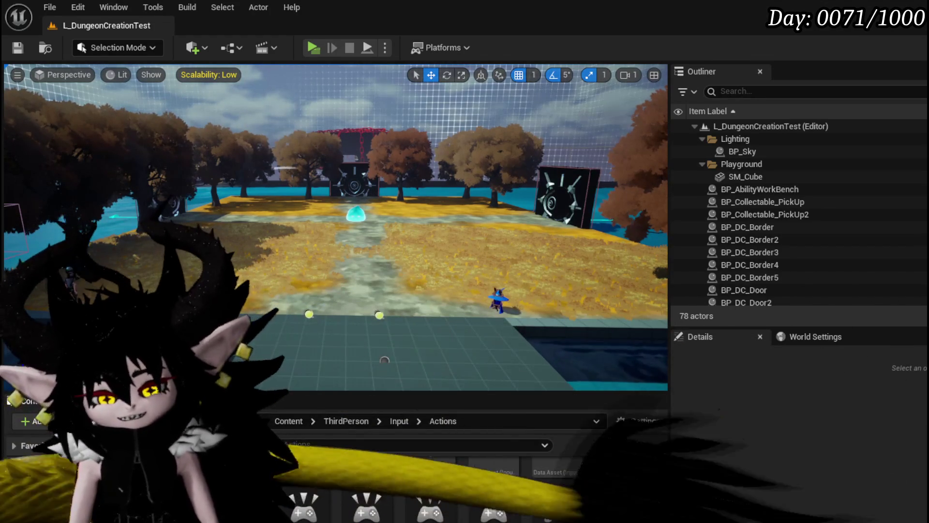
scroll(657, 478, "up", 2)
scroll(656, 494, "down", 3)
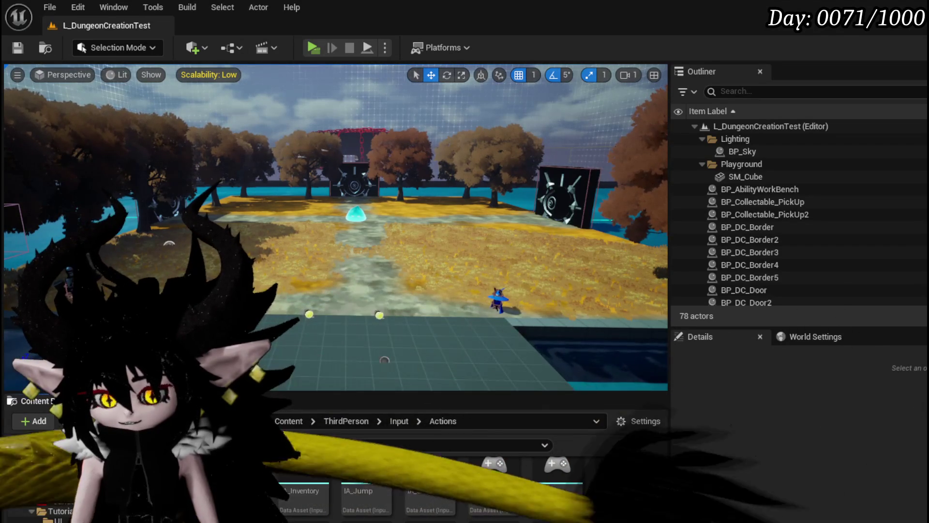
scroll(63, 513, "down", 2)
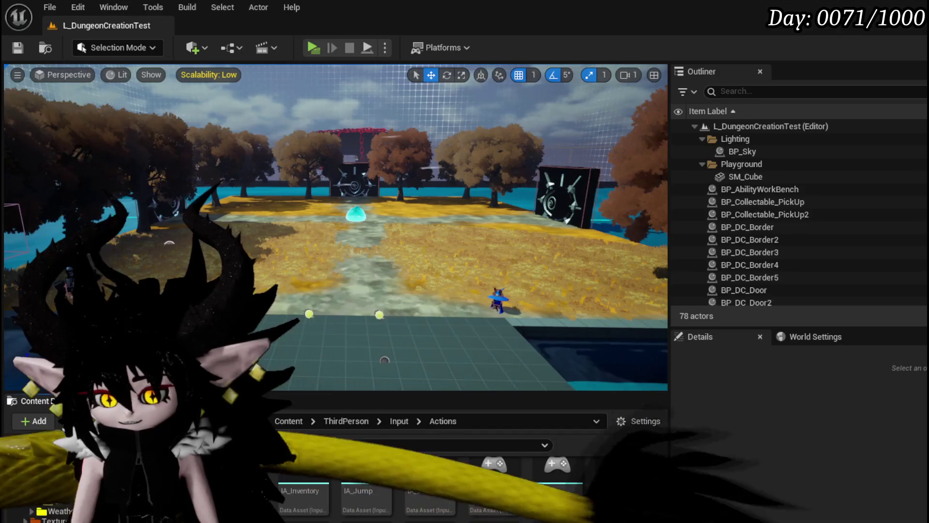
left_click_drag(384, 360, 271, 298)
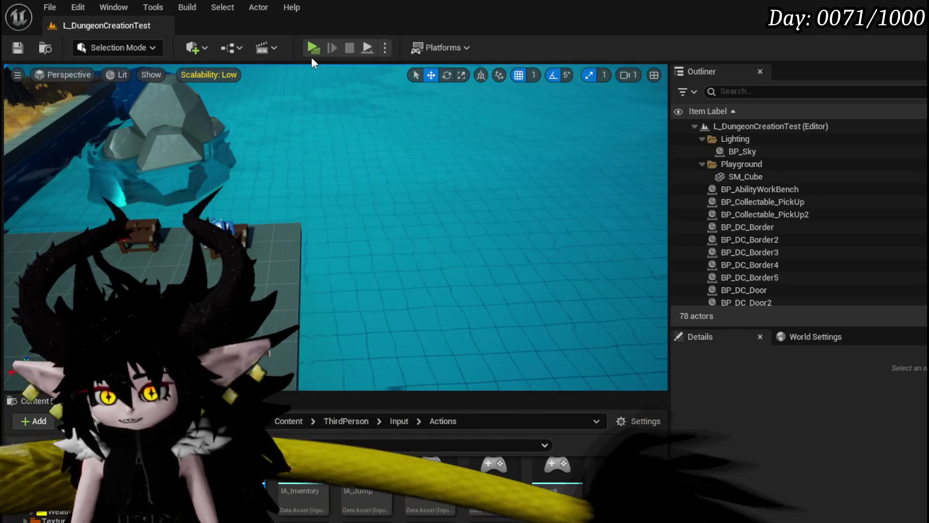
Start the preview, show the chest's full core deck (SHOWCOREDECK), and enlarge Void Movement
key("alt+p")
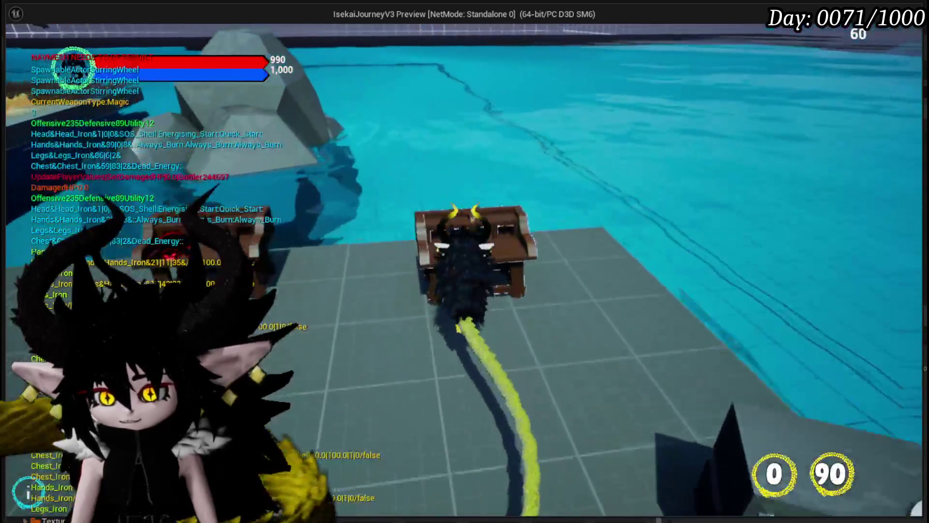
key("e")
left_click(148, 39)
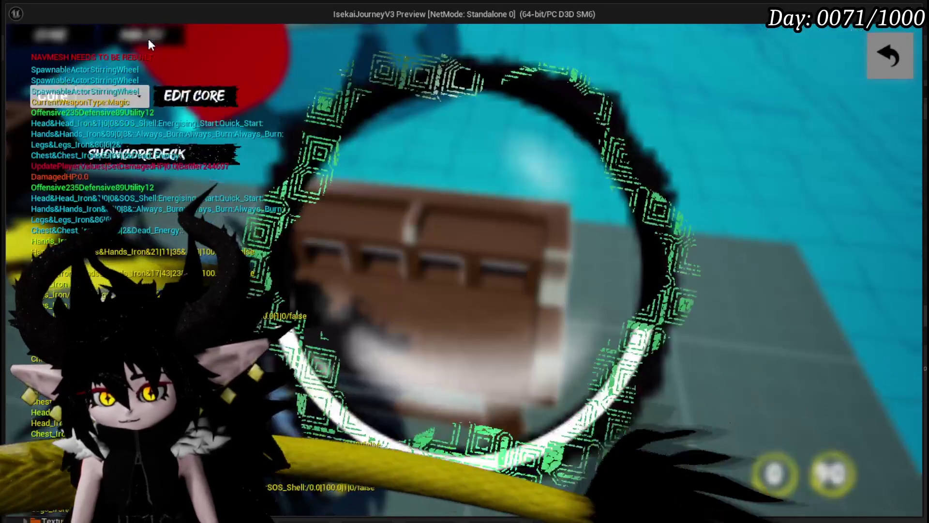
left_click(112, 103)
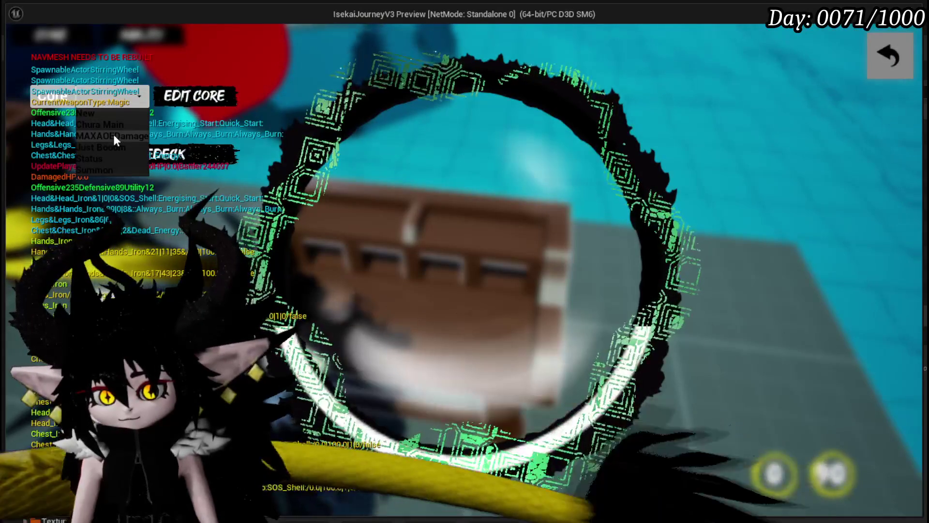
left_click(107, 158)
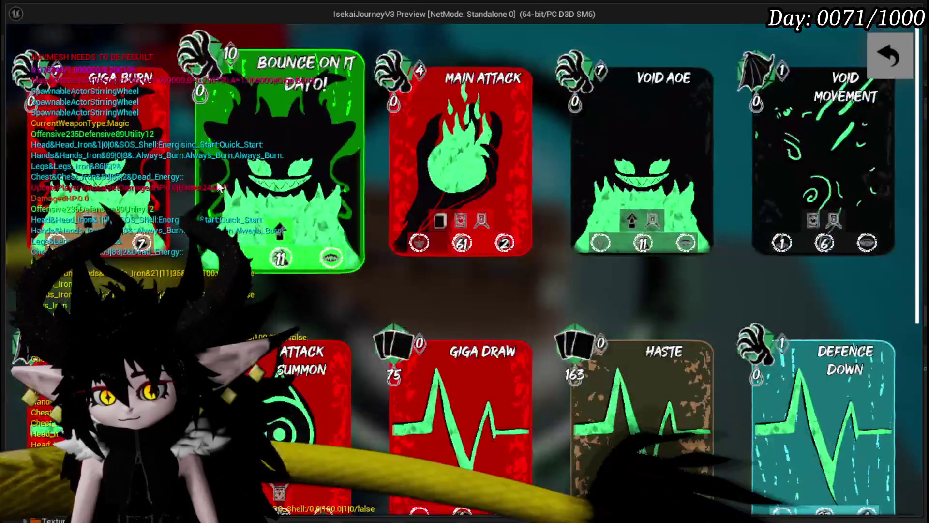
left_click(765, 244)
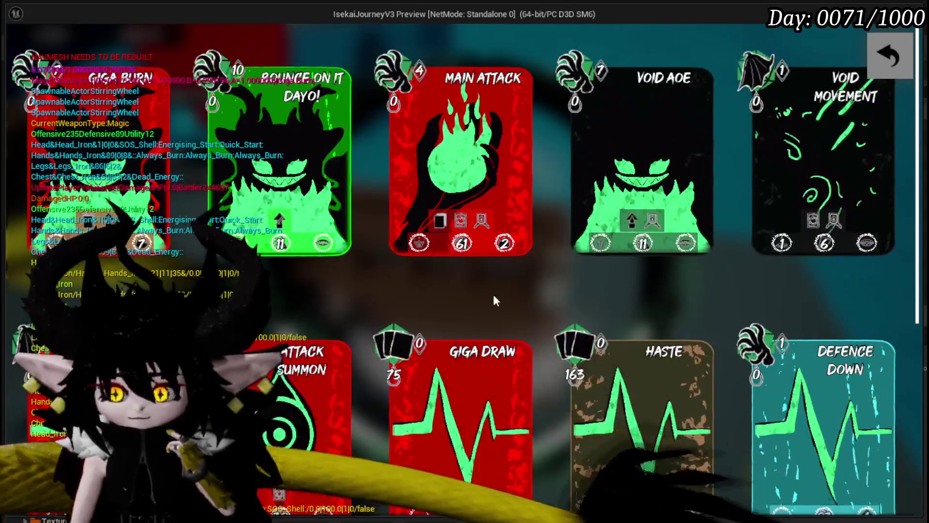
Scroll through the ability card collection, inspecting Giga Draw, Haste and Defence Down
mouse_move(626, 221)
mouse_move(603, 244)
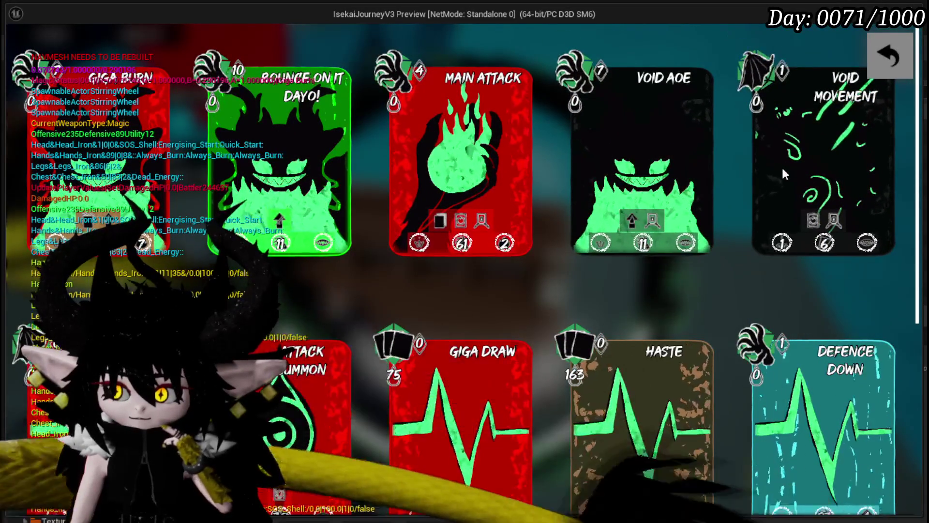
scroll(654, 167, "down", 5)
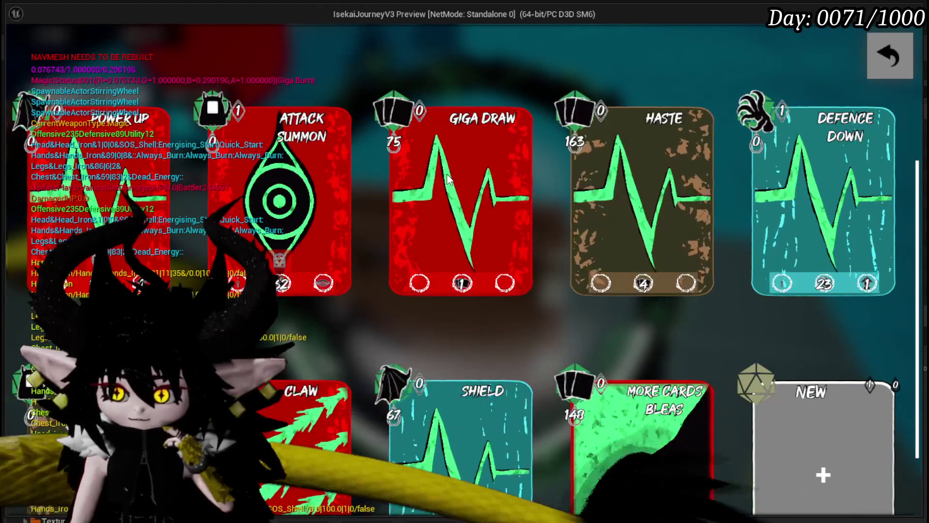
scroll(447, 179, "down", 2)
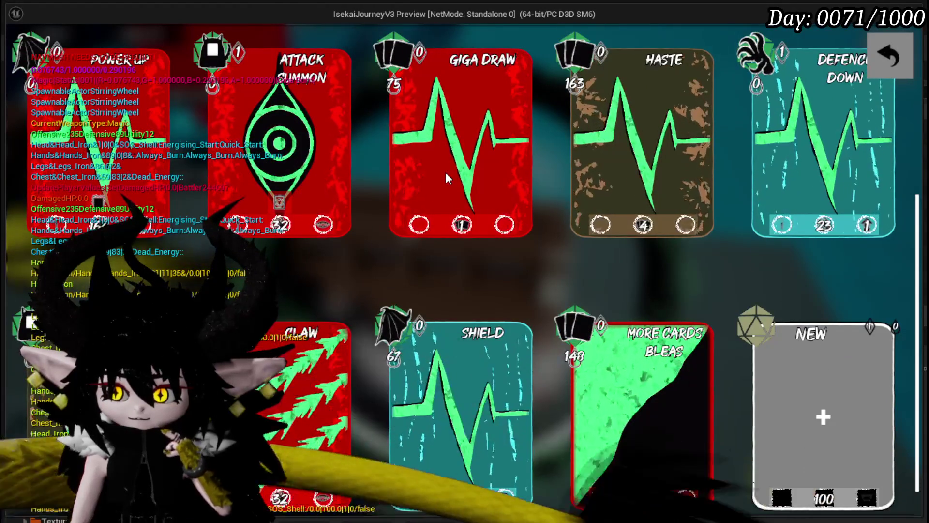
scroll(445, 172, "up", 3)
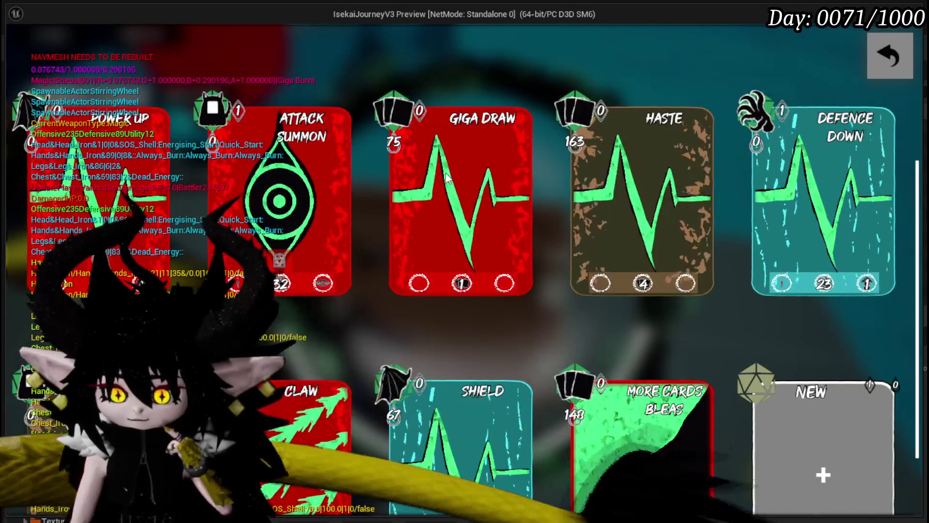
scroll(445, 174, "up", 2)
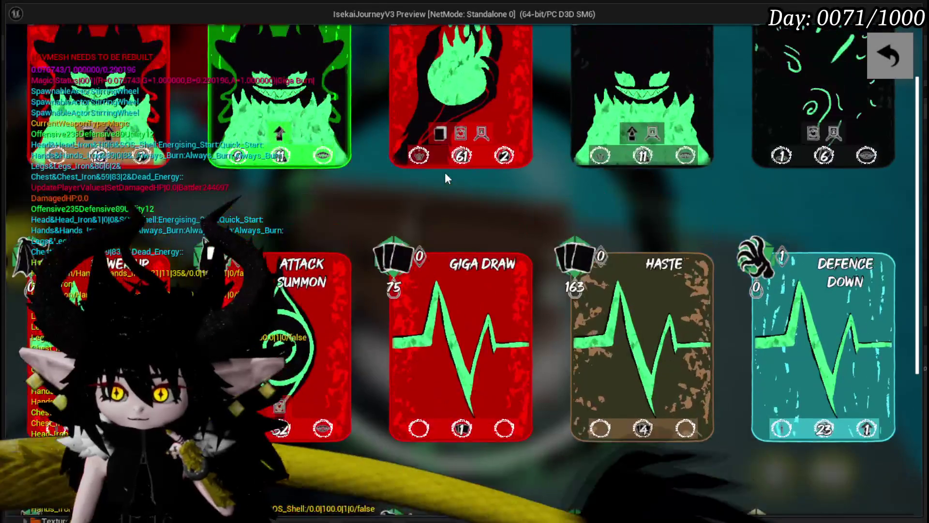
scroll(445, 174, "down", 3)
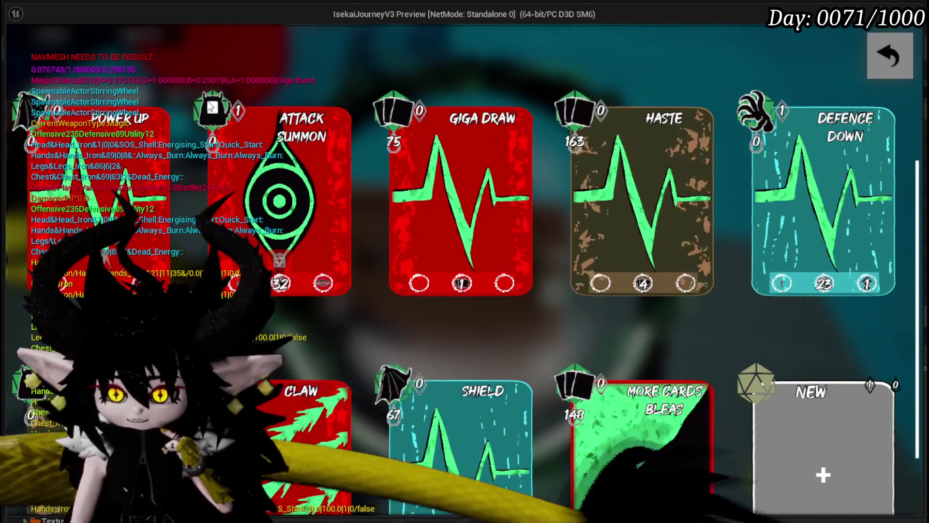
scroll(328, 116, "up", 4)
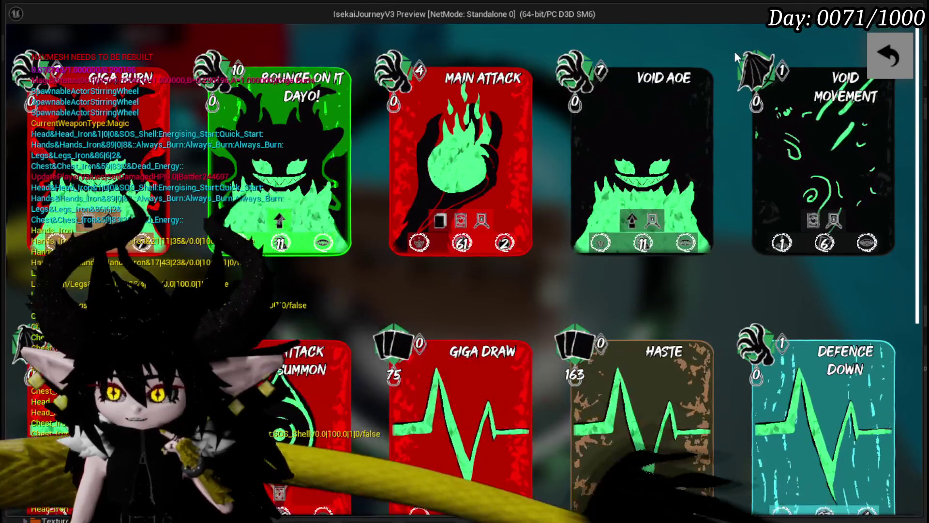
scroll(484, 218, "down", 3)
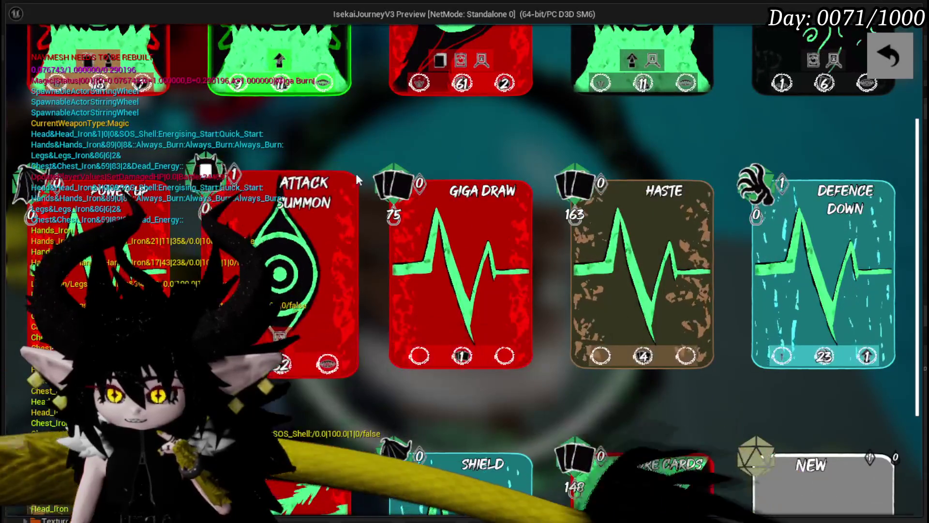
mouse_move(493, 361)
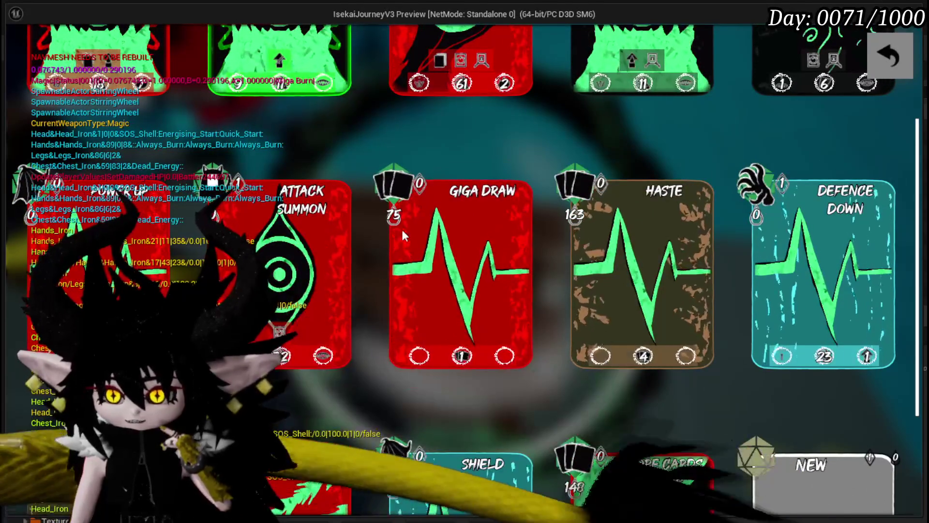
scroll(629, 141, "up", 1)
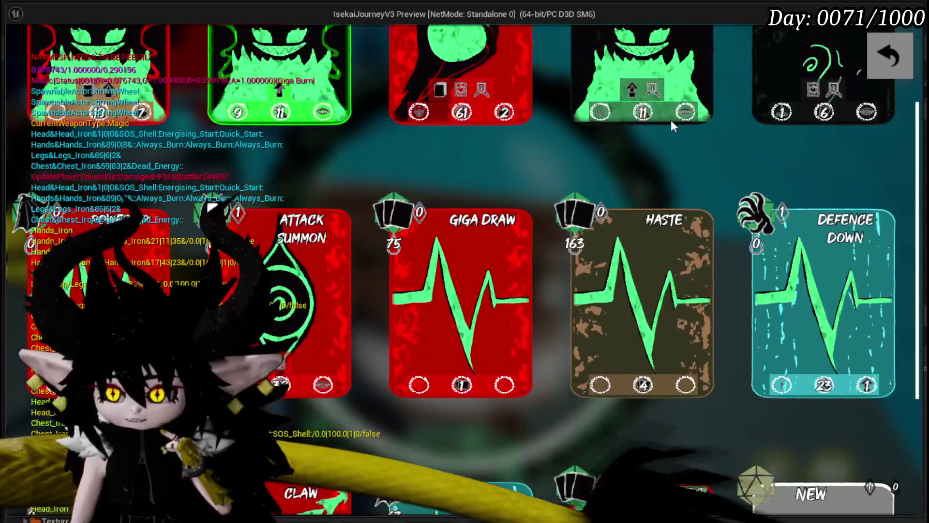
mouse_move(593, 116)
mouse_move(642, 120)
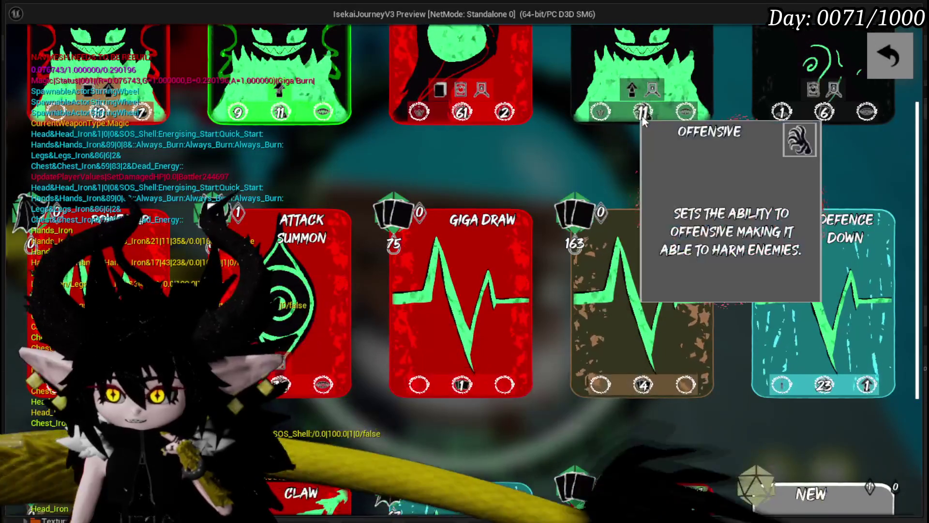
mouse_move(684, 114)
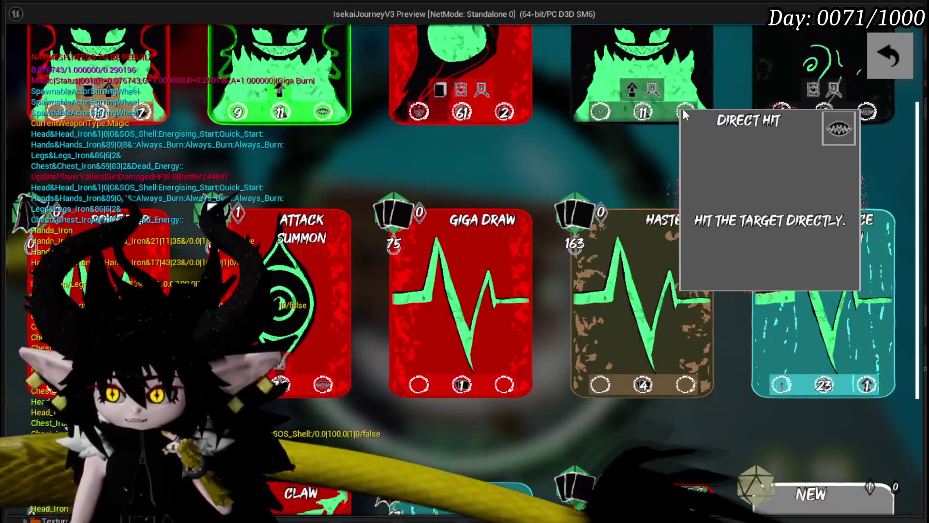
scroll(683, 114, "down", 2)
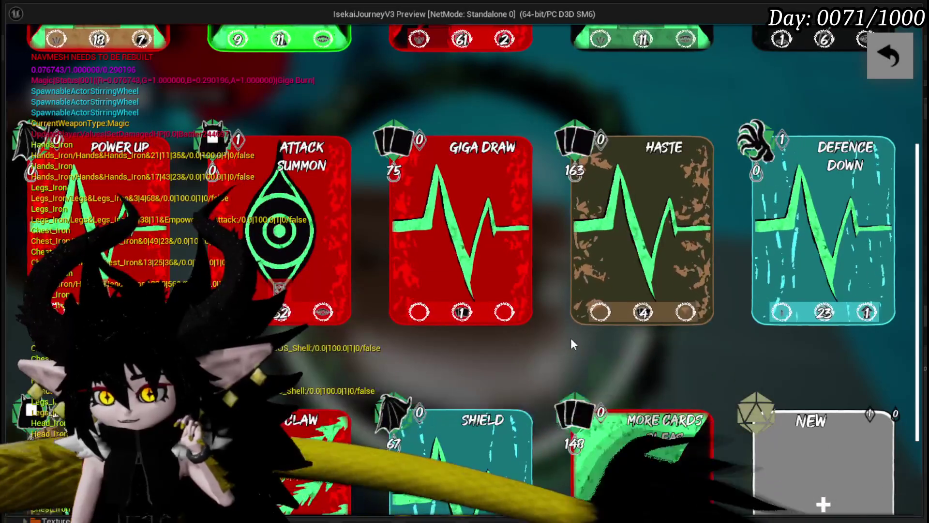
mouse_move(413, 312)
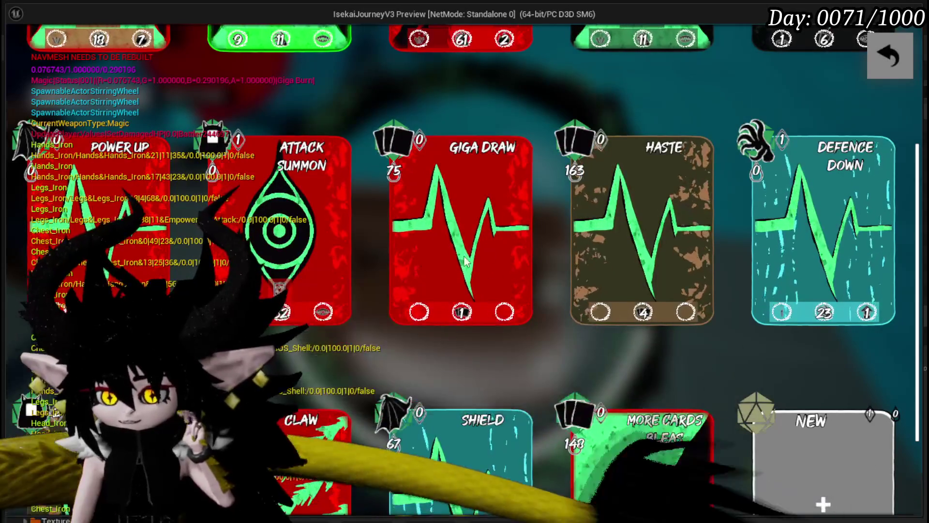
scroll(370, 239, "up", 3)
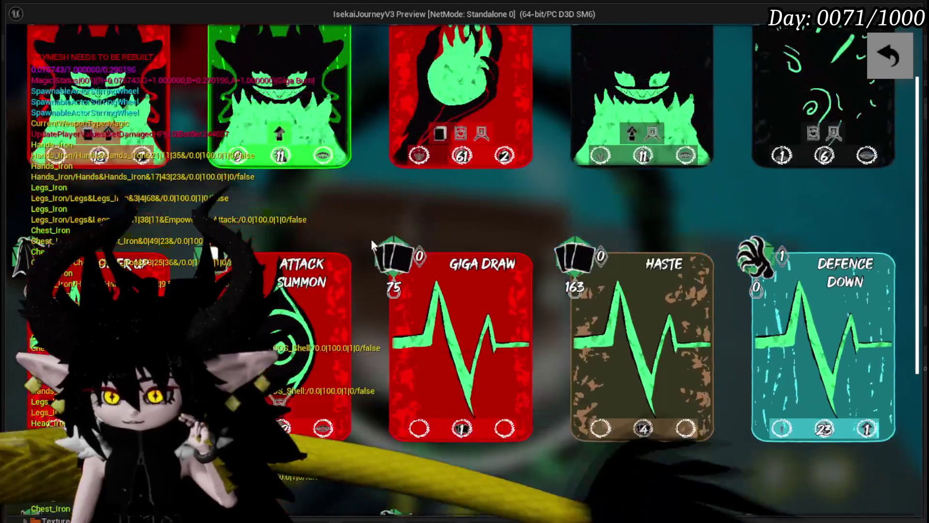
scroll(468, 188, "down", 5)
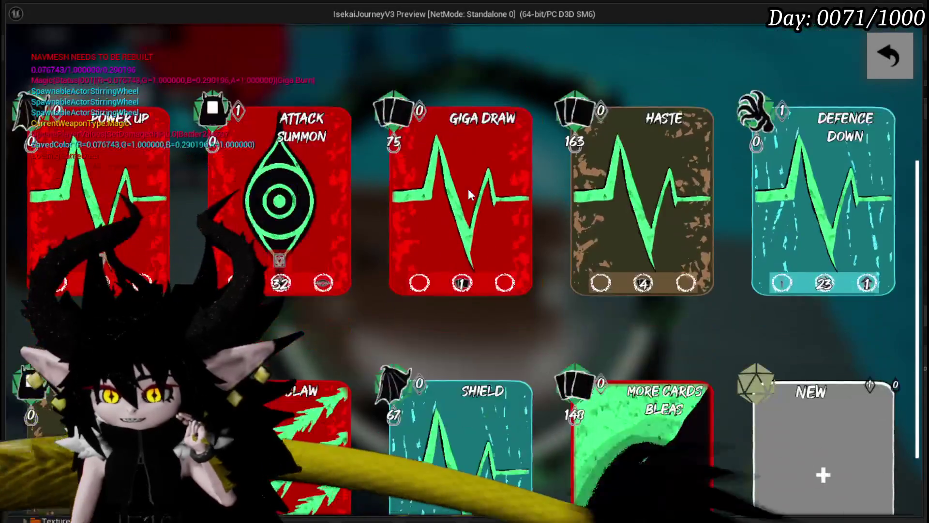
scroll(532, 206, "up", 2)
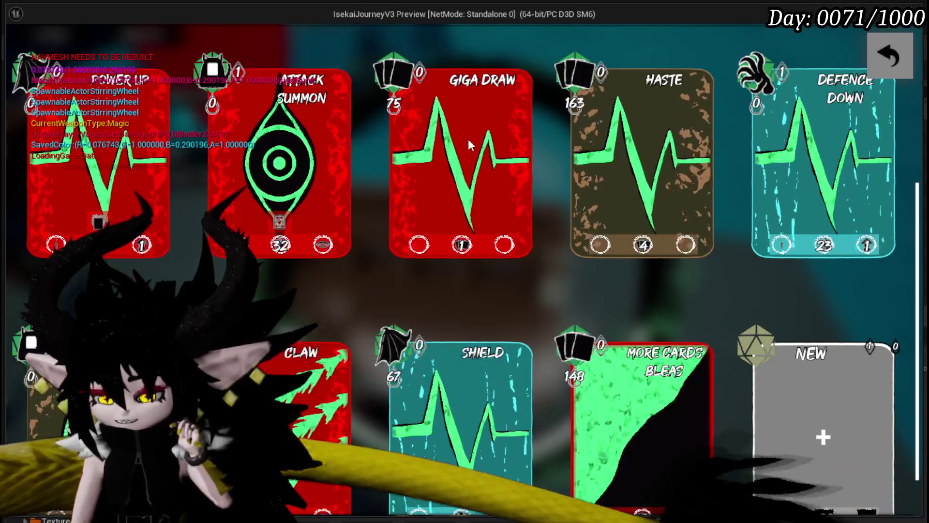
left_click(651, 124)
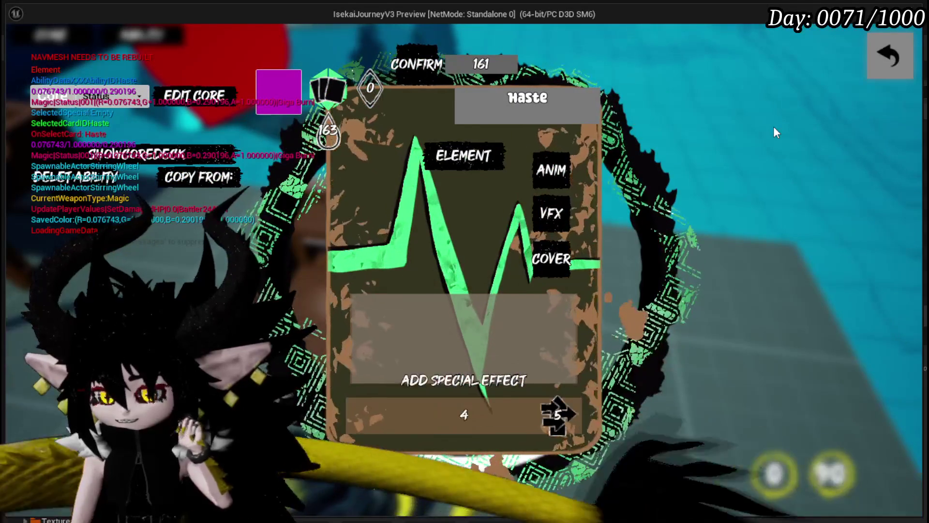
Give the Haste card the Fire element and bring up its cover art choices
left_click(457, 152)
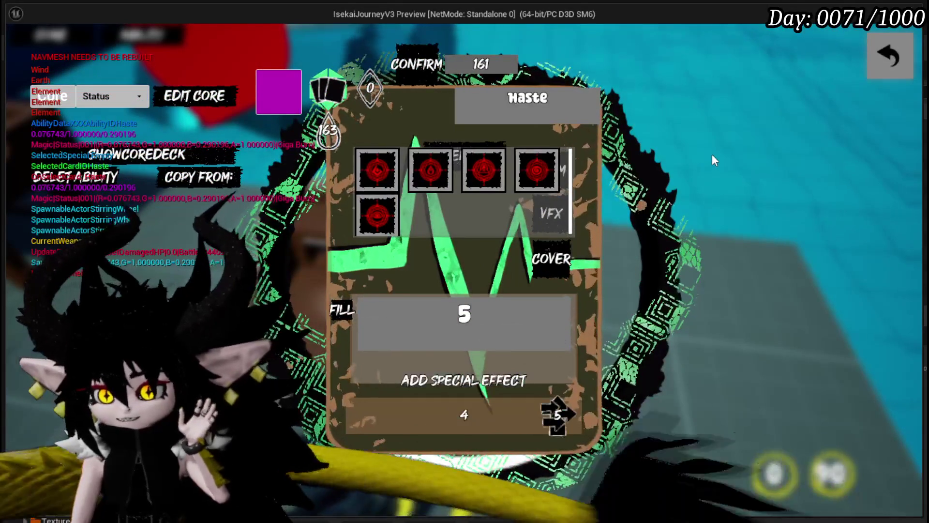
left_click(385, 172)
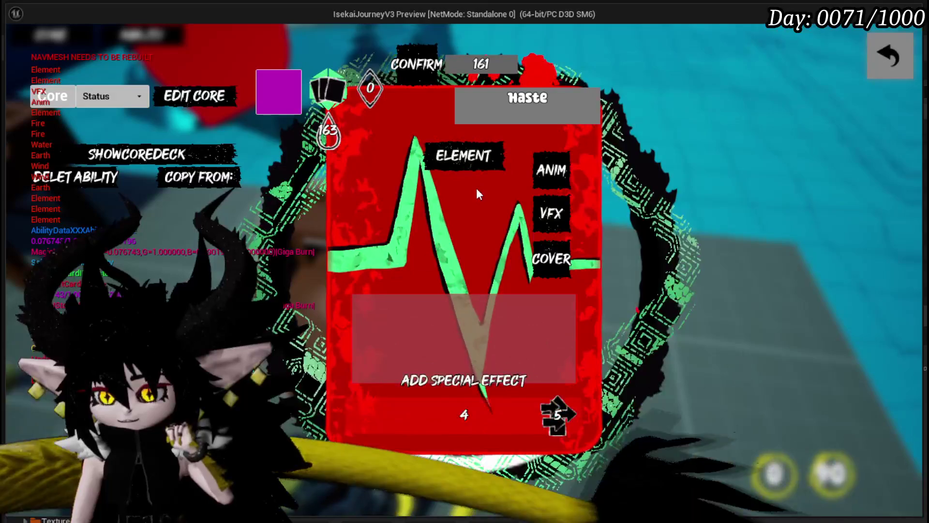
mouse_move(436, 167)
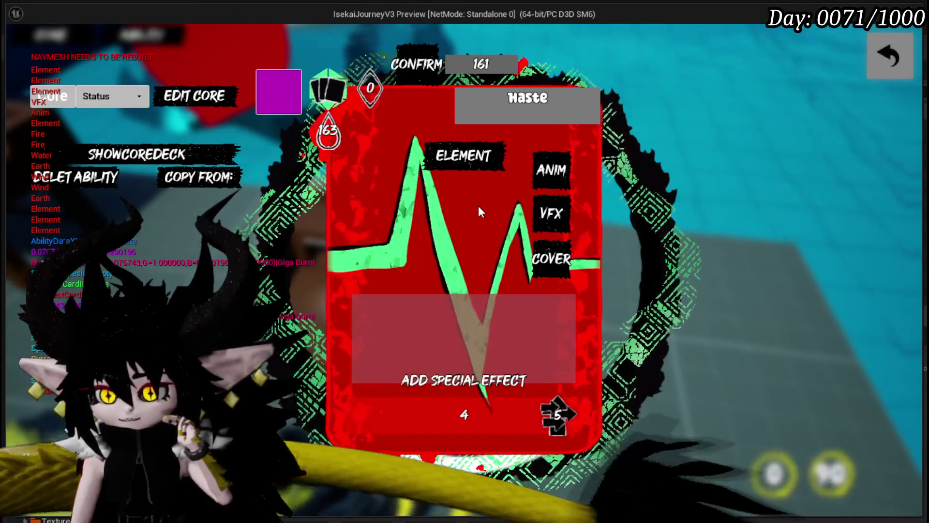
left_click(559, 259)
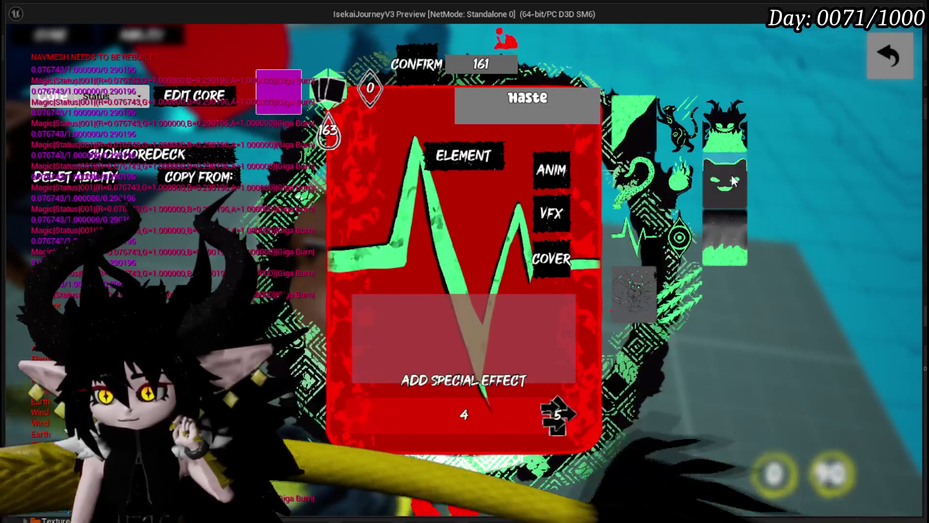
Apply the cat-face cover to the Haste card and show its two targeting icons
left_click(649, 292)
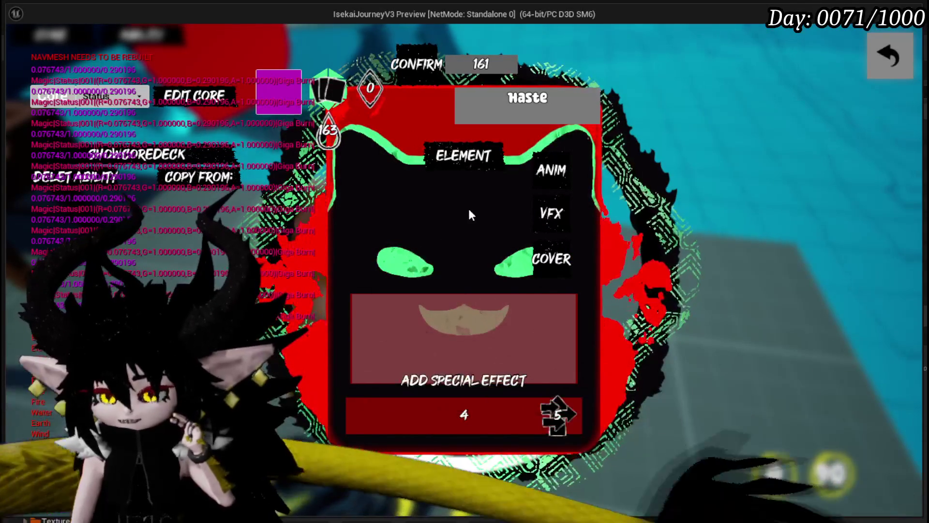
mouse_move(424, 149)
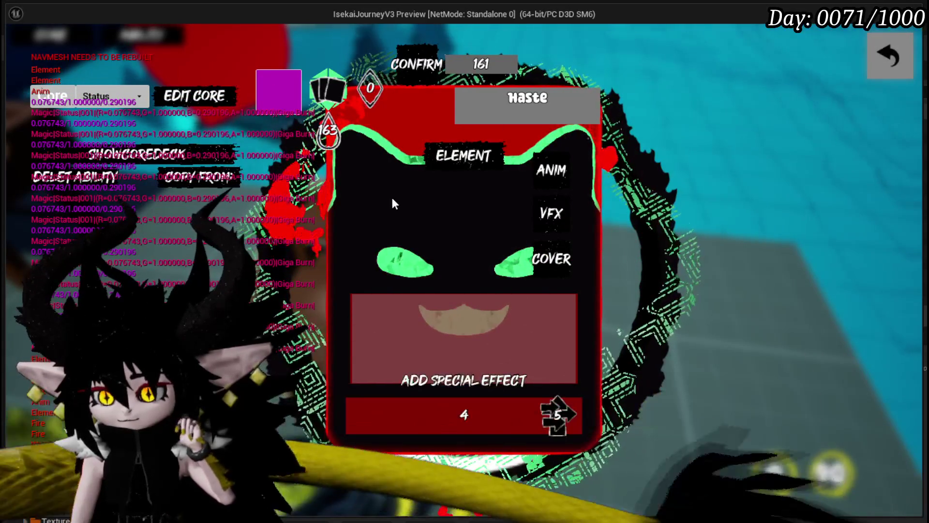
left_click(424, 235)
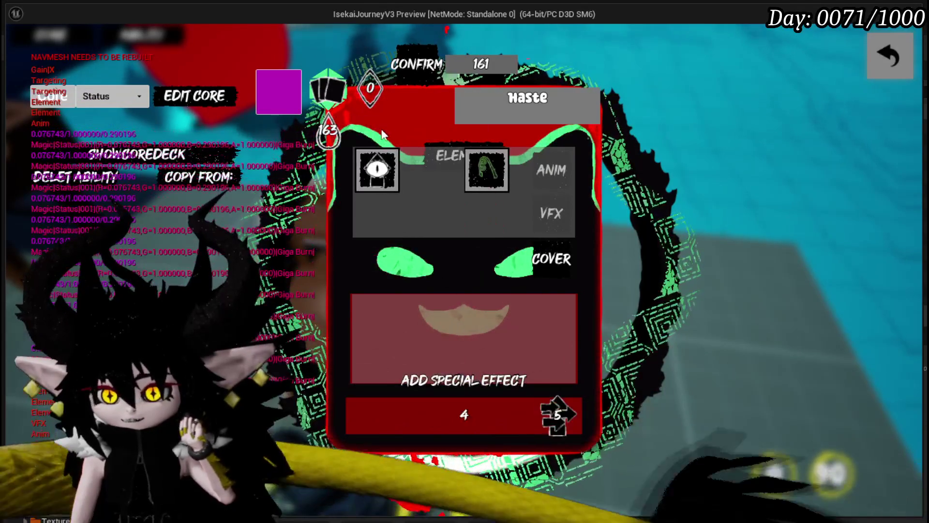
Try the Haste card's targeting options, settling on the eye targeting
left_click(377, 169)
left_click(438, 238)
left_click(376, 175)
left_click(424, 243)
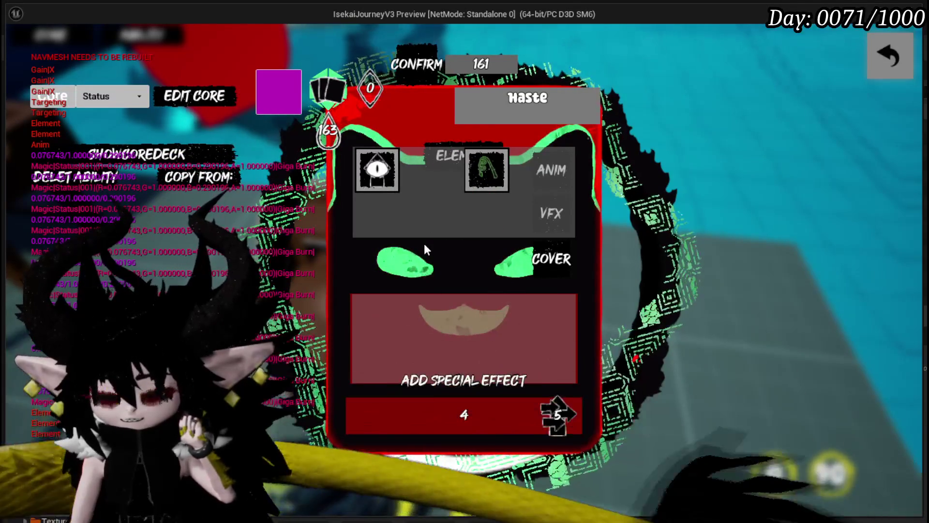
left_click(393, 178)
left_click(460, 240)
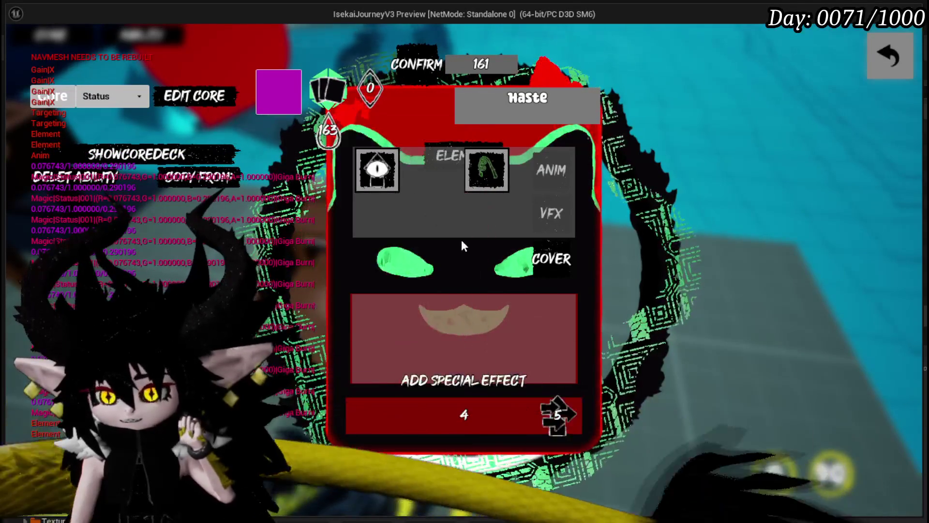
left_click(479, 162)
Cycle through the play-from choices and reread the Targeting description about point costs
left_click(480, 165)
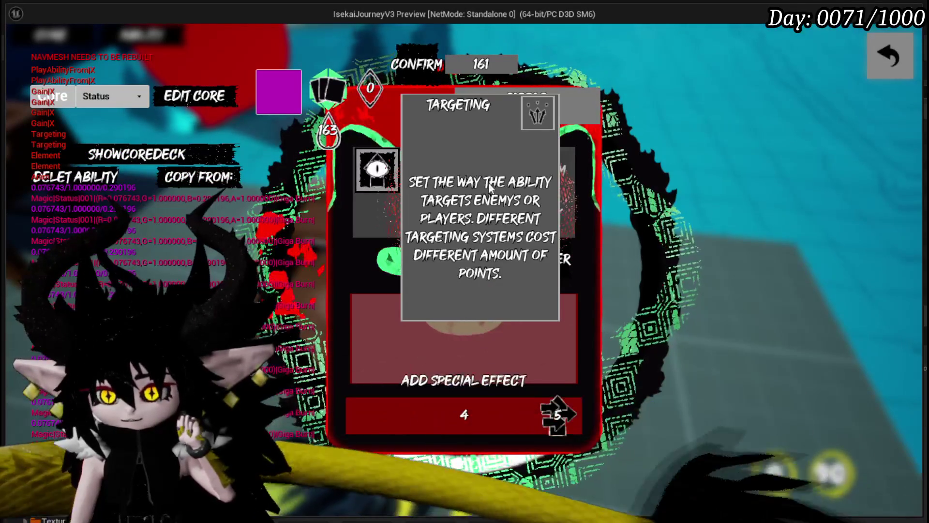
left_click(487, 176)
left_click(489, 177)
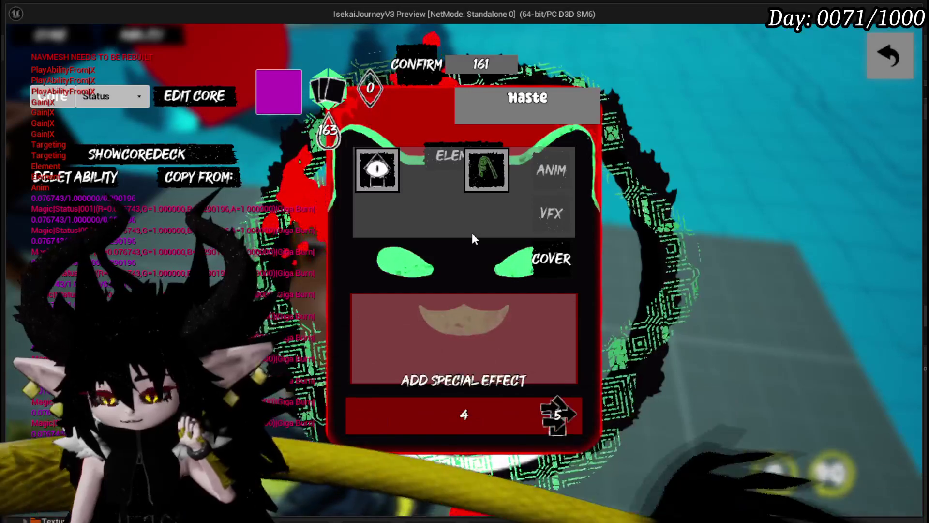
left_click(472, 236)
left_click(442, 208)
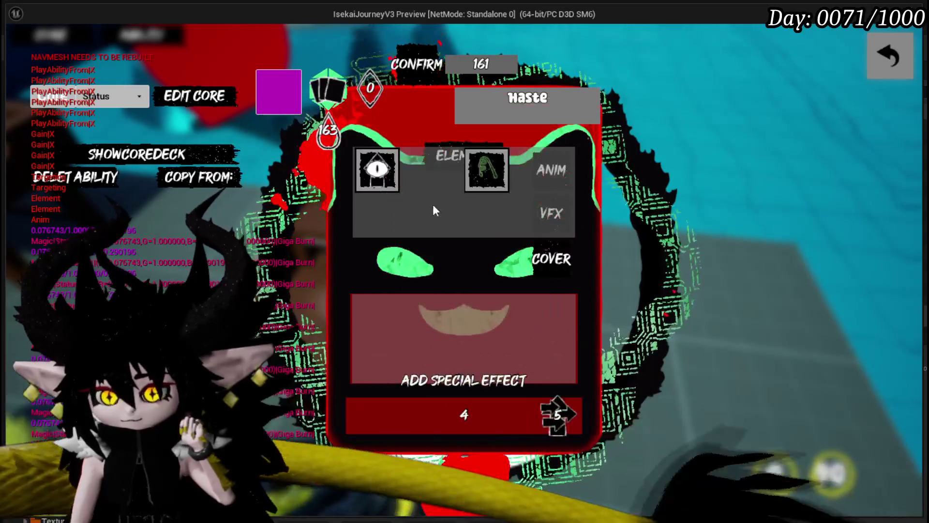
left_click(490, 160)
left_click(491, 160)
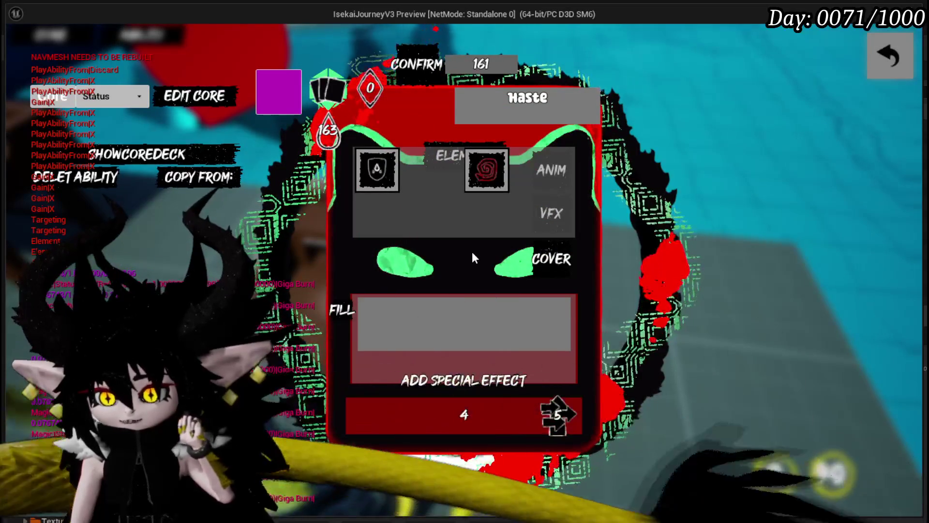
left_click(432, 219)
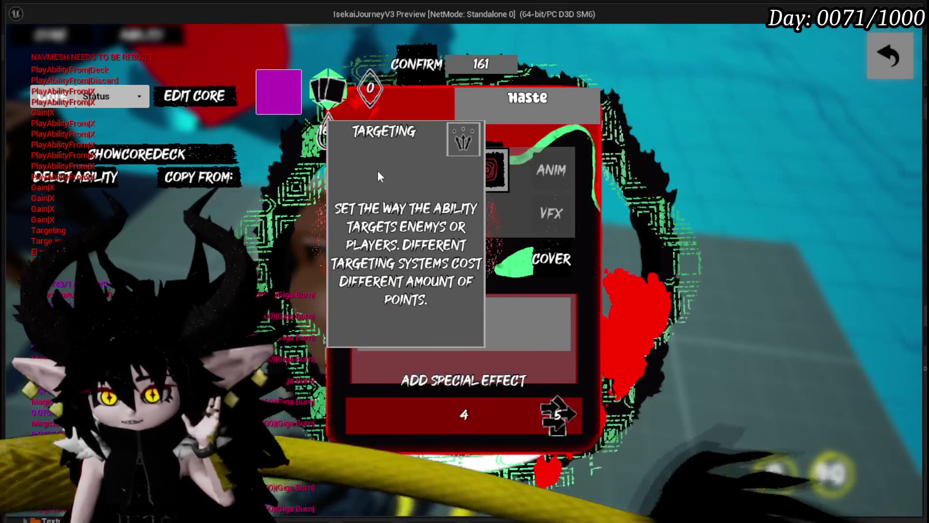
left_click(432, 226)
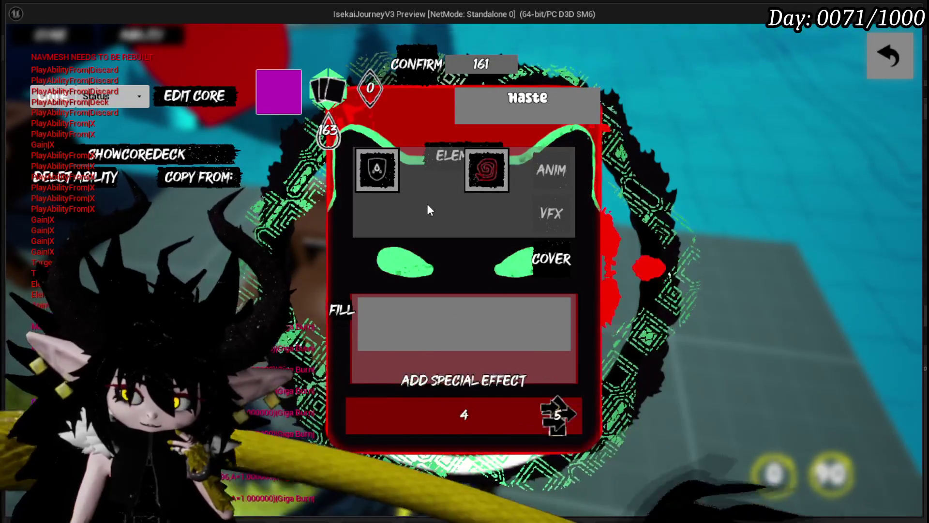
mouse_move(504, 167)
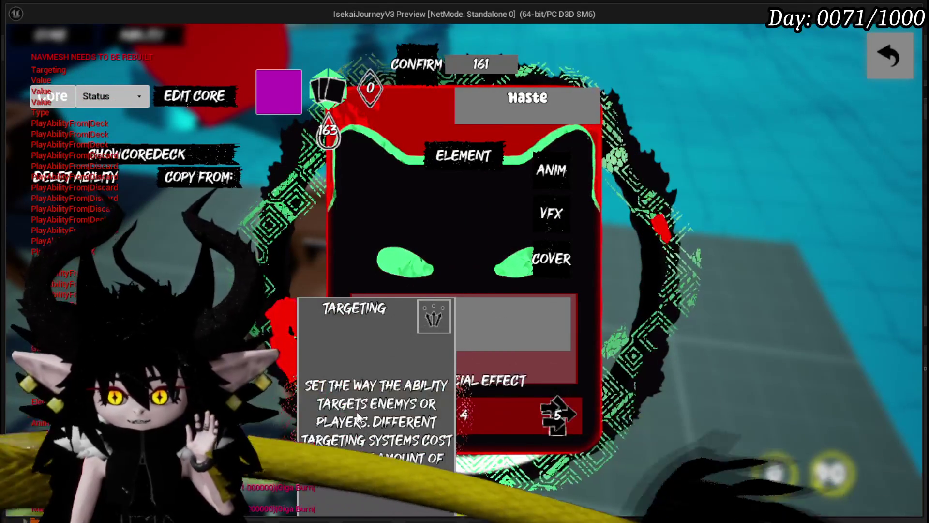
Read the Targeting, Element, mana and value tooltips, then reopen the eye/hand targeting choices
mouse_move(569, 432)
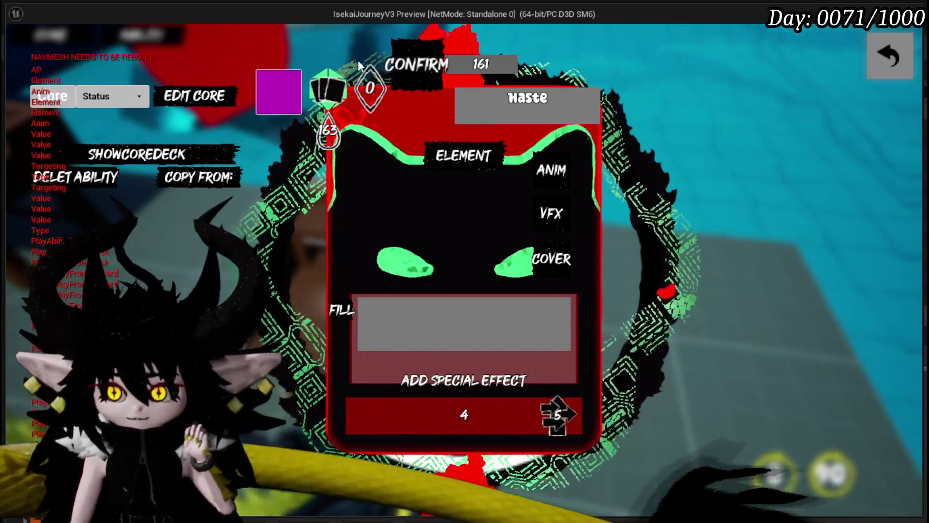
mouse_move(455, 165)
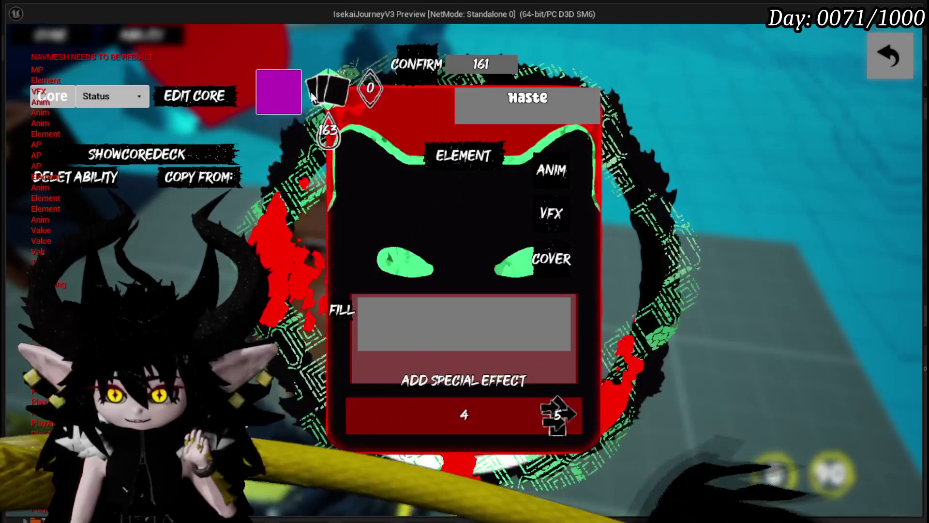
mouse_move(352, 133)
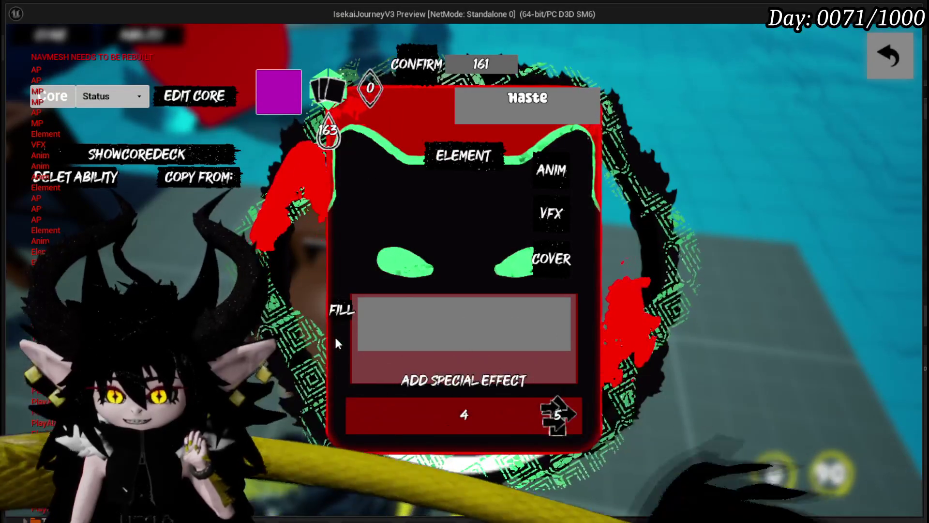
mouse_move(465, 409)
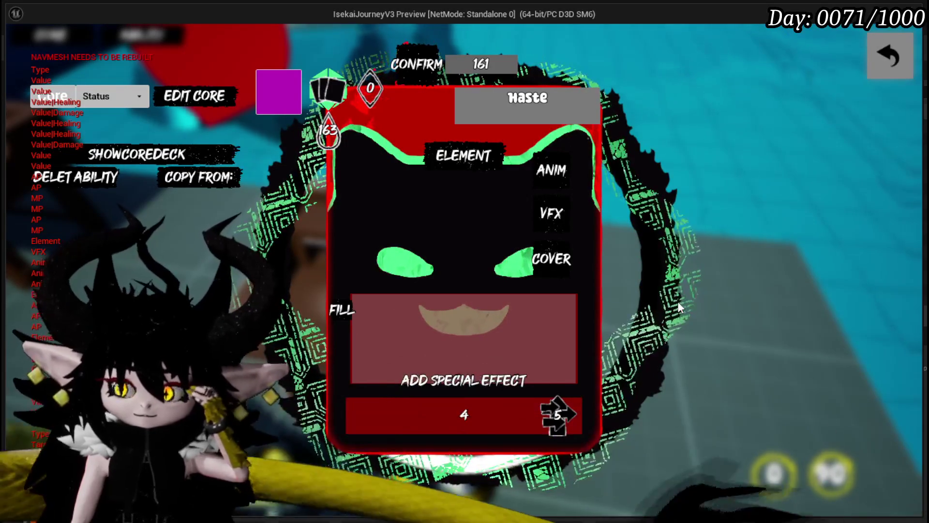
left_click(557, 415)
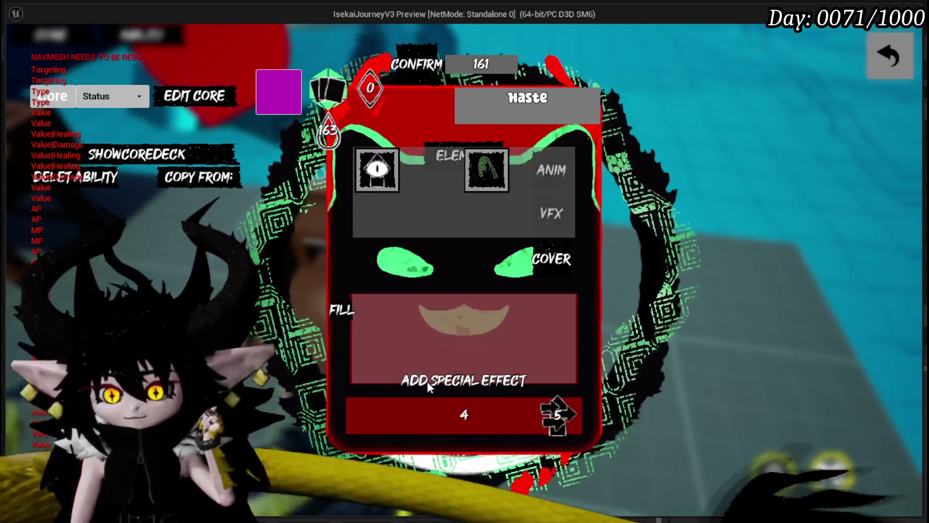
Choose eye targeting, pick a play-from option, and set the FILL value to 5
left_click(373, 169)
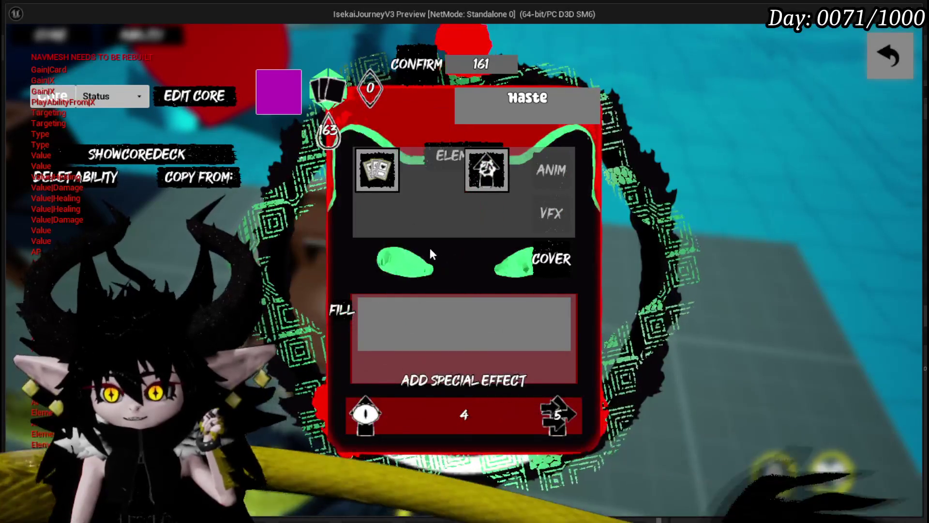
mouse_move(482, 182)
left_click(557, 415)
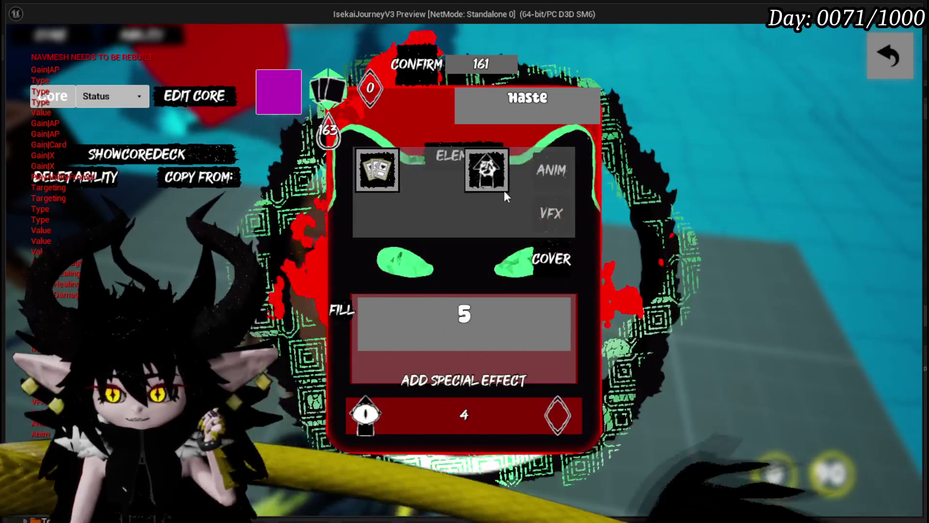
left_click(489, 169)
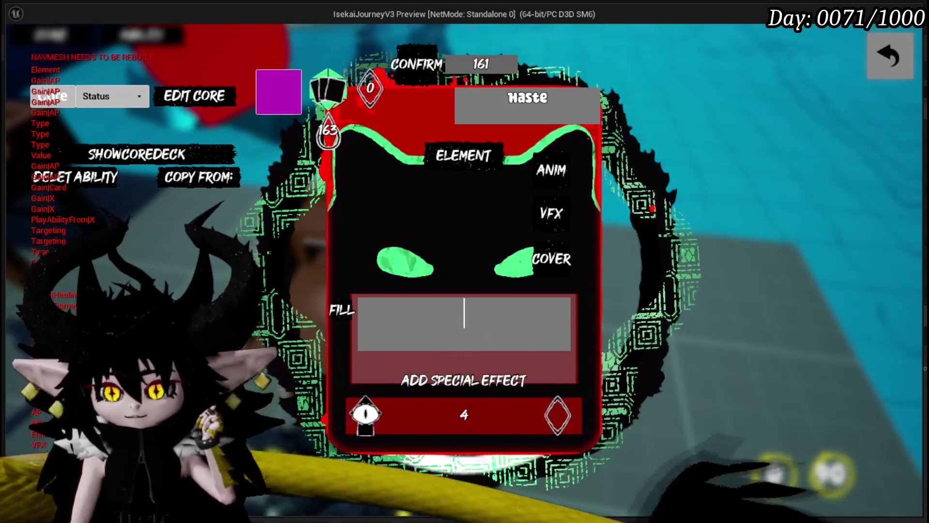
type("5")
key("Return")
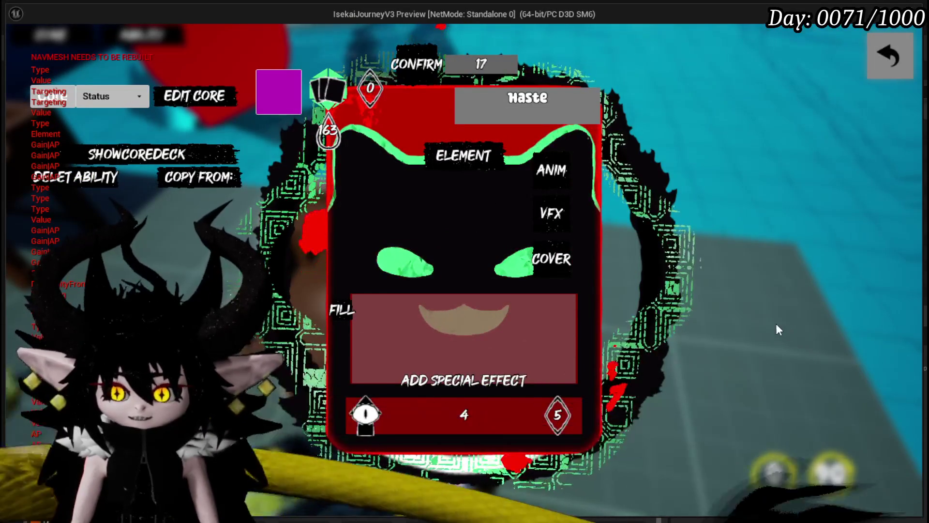
Rename the card to 'its booooming time' and close the card editor
key("Tab")
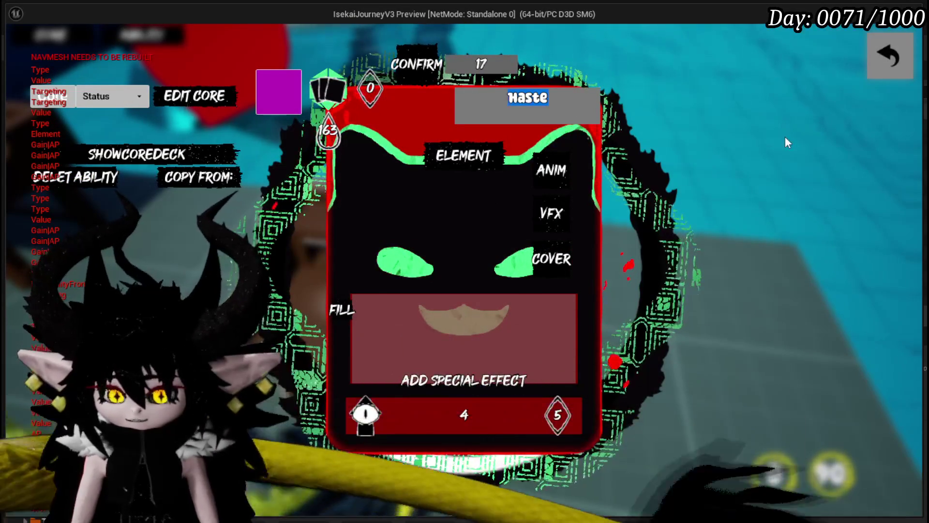
type("it")
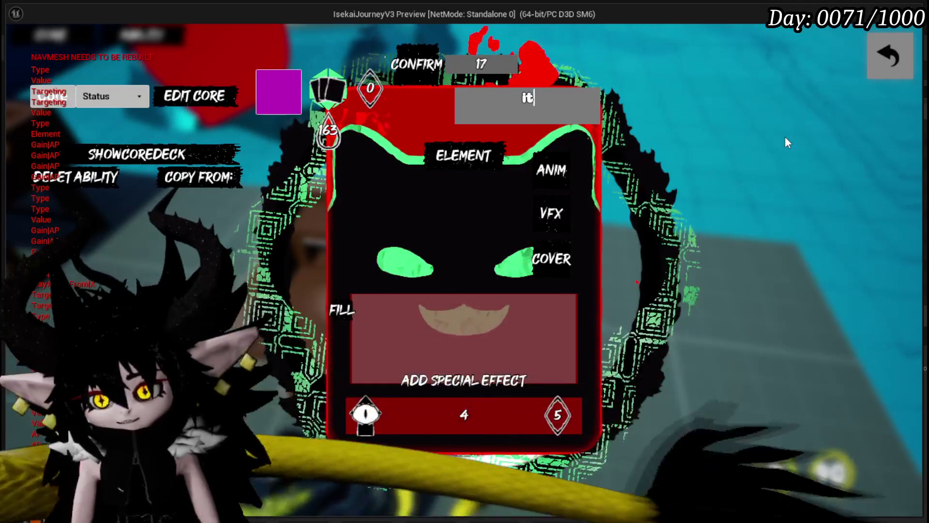
type("s boooo")
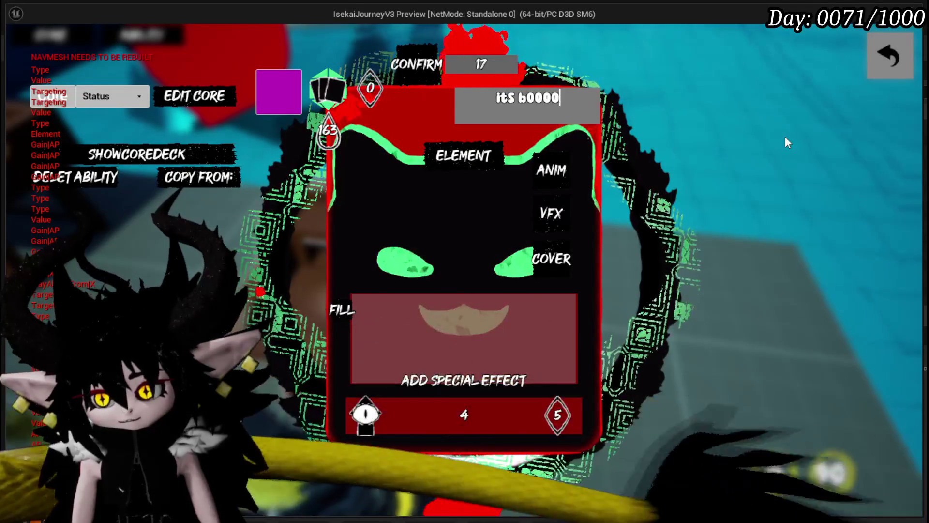
type("ming time")
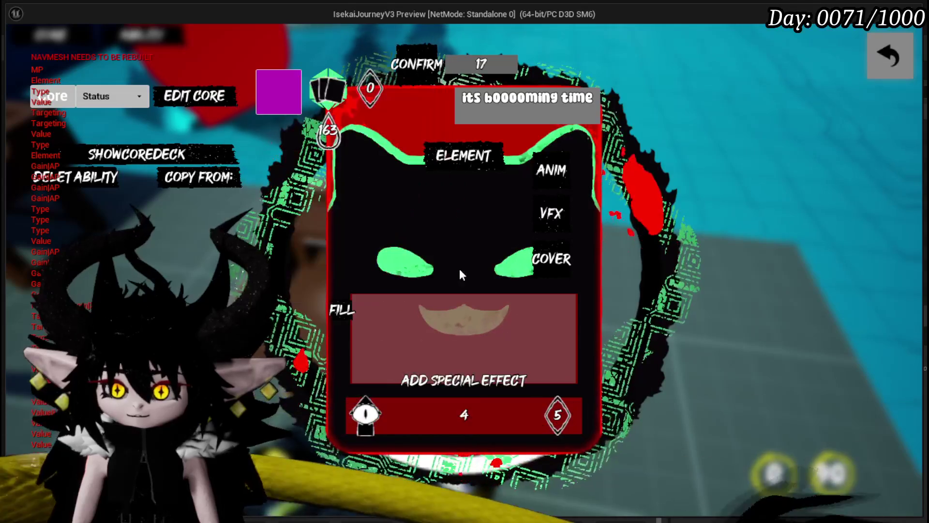
left_click(340, 311)
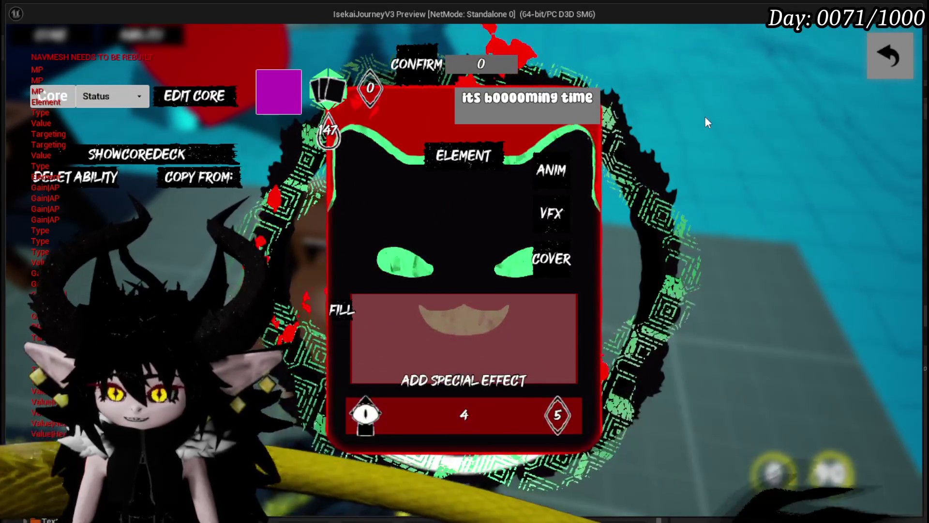
mouse_move(384, 101)
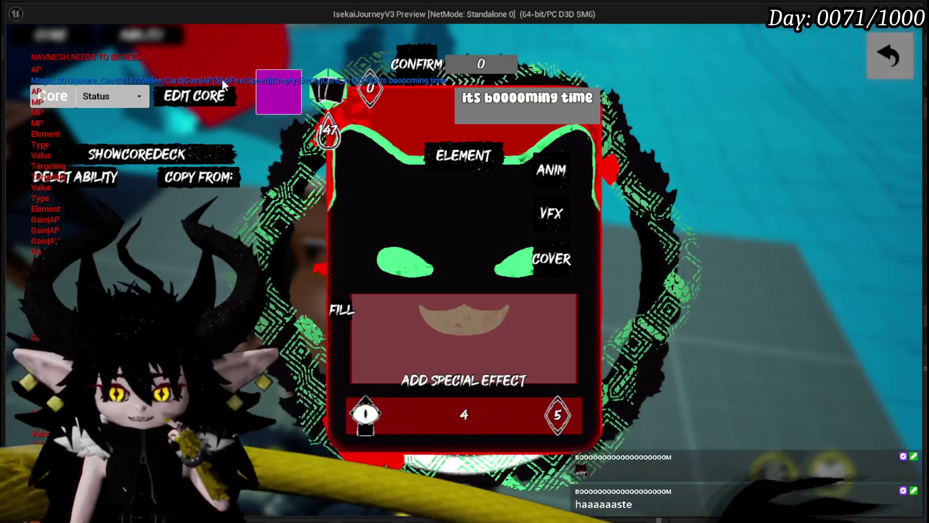
mouse_move(460, 414)
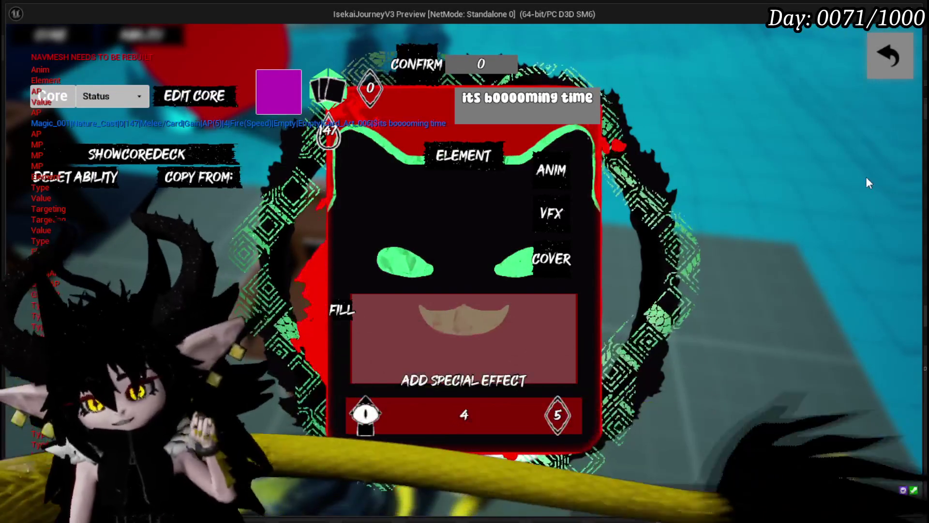
left_click(770, 305)
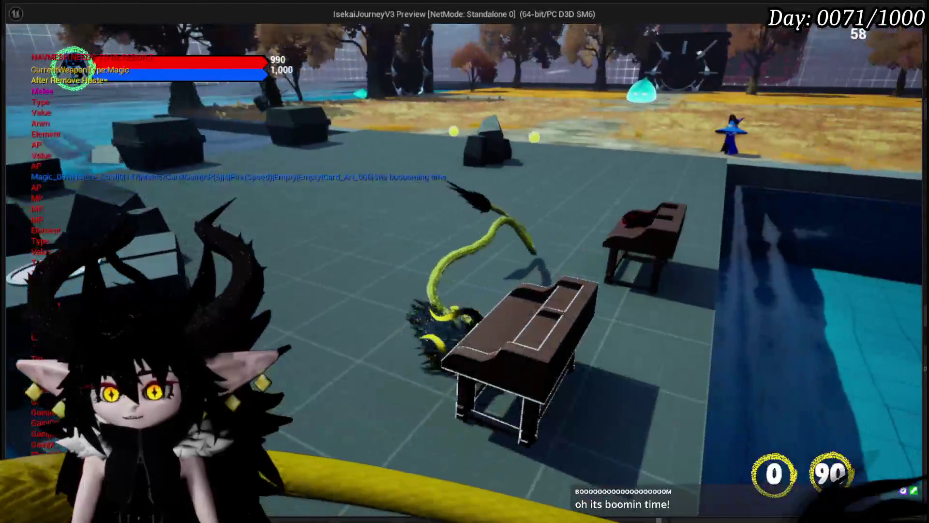
Dismiss the pause and settings screens, then walk into Slime_Water to start the elite battle
key("Escape")
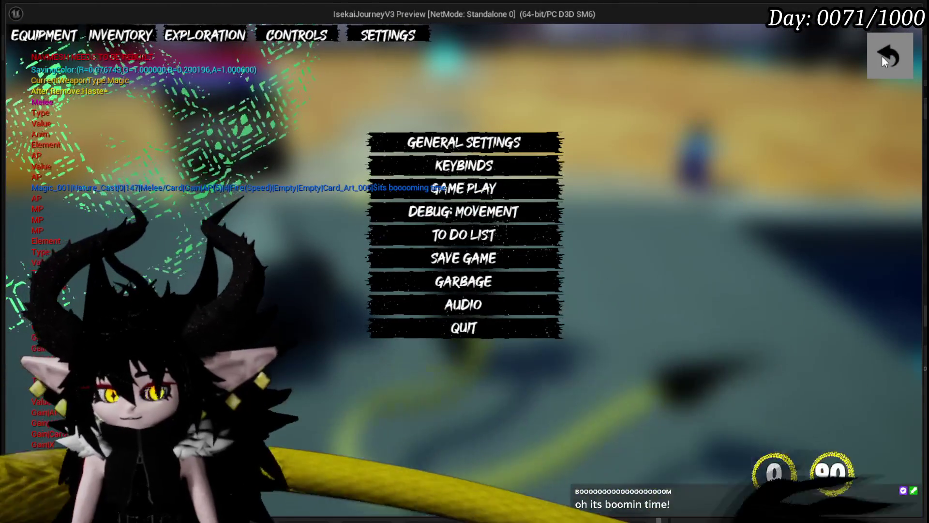
left_click(881, 56)
left_click(881, 64)
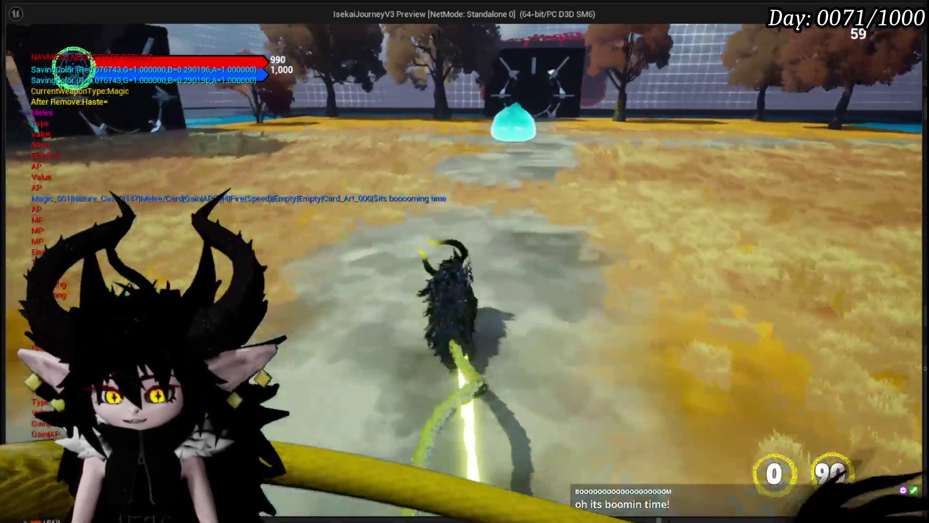
key("w")
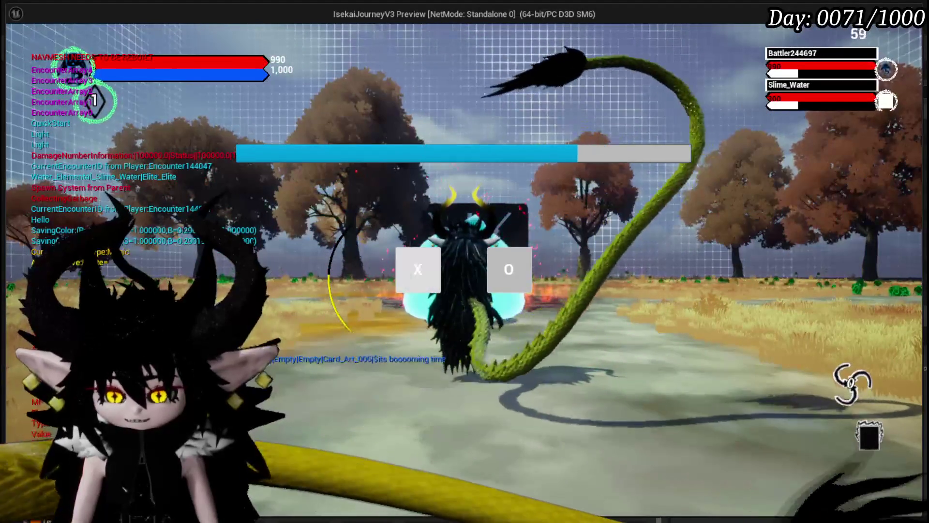
Start the slime battle and play More Cards, Defence Down, Shield and Power Up
left_click(405, 269)
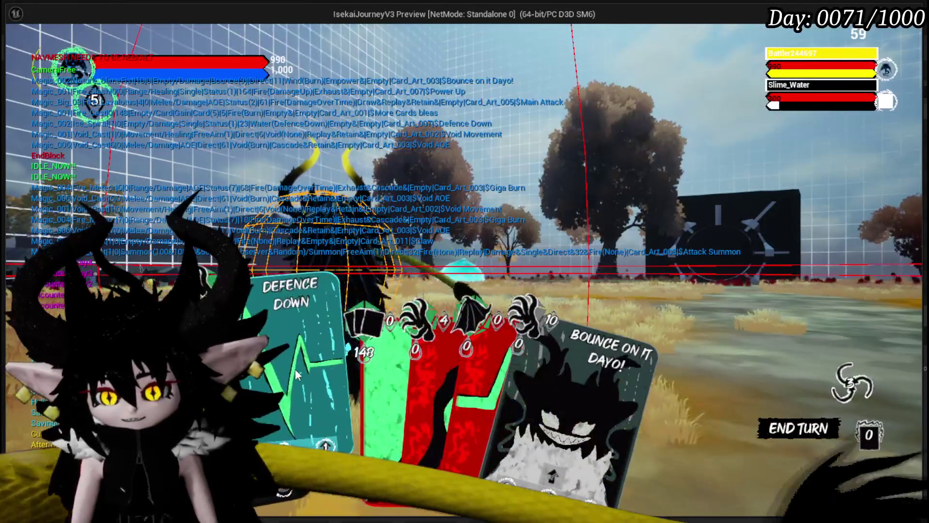
left_click(347, 363)
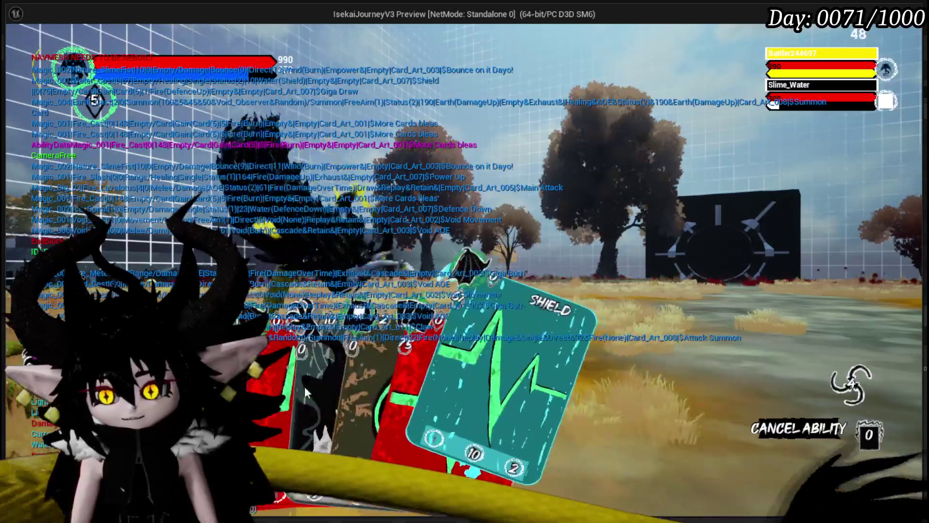
left_click(414, 392)
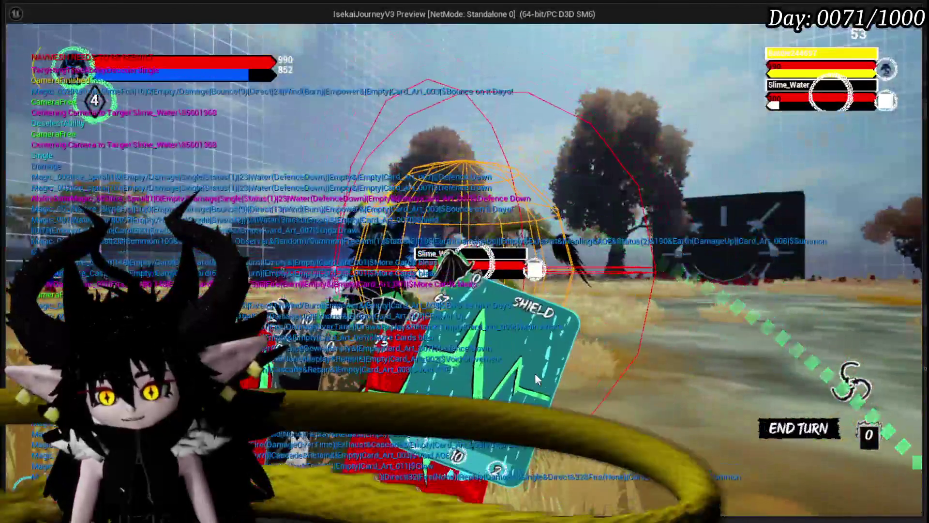
left_click(535, 373)
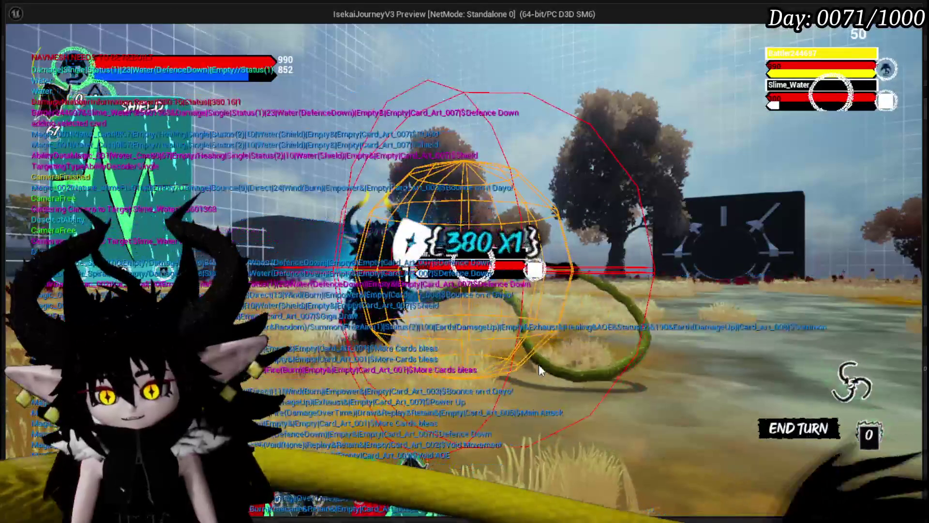
left_click(527, 359)
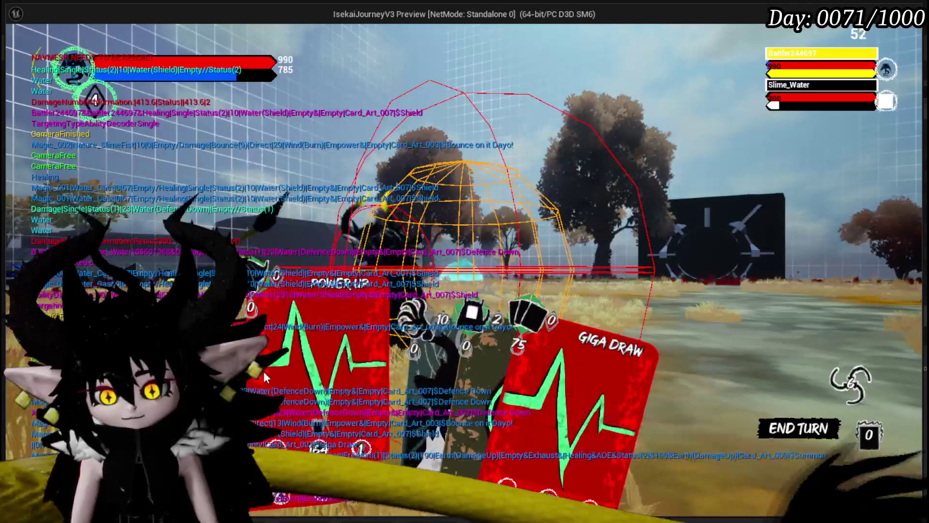
left_click(280, 370)
left_click(352, 344)
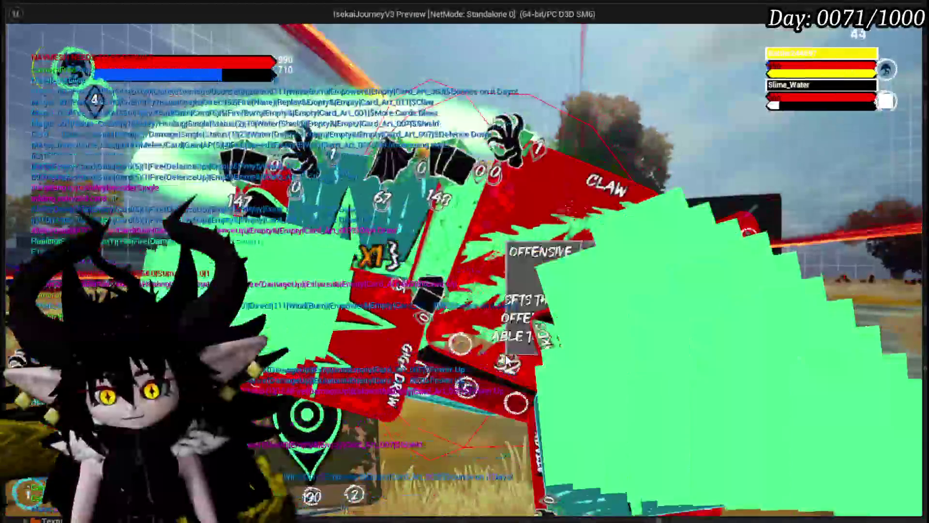
Play Claw, launch the new Booooming Time card, then Claw the Water Slime
left_click(506, 360)
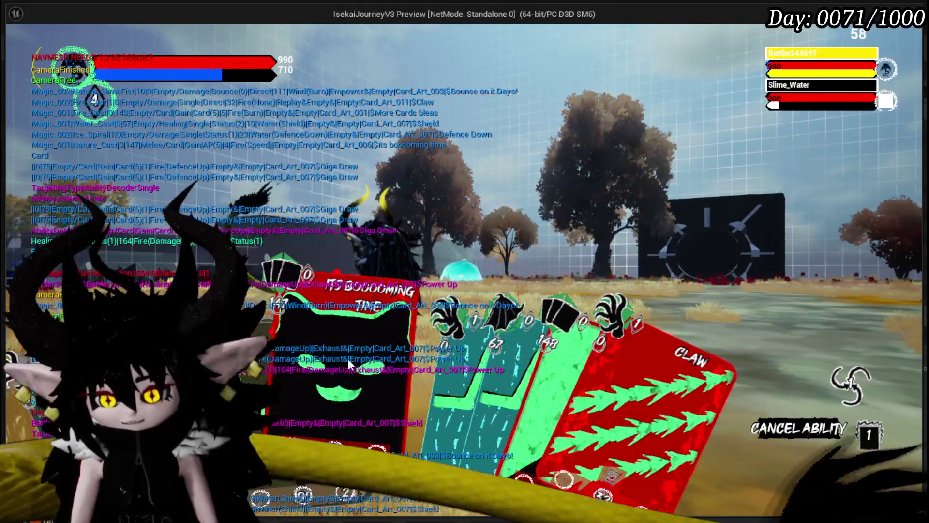
mouse_move(296, 425)
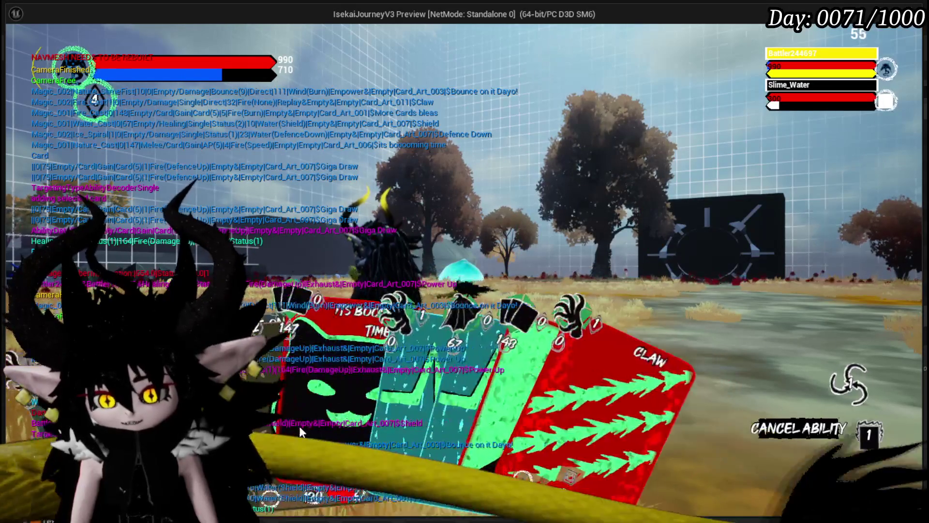
mouse_move(333, 449)
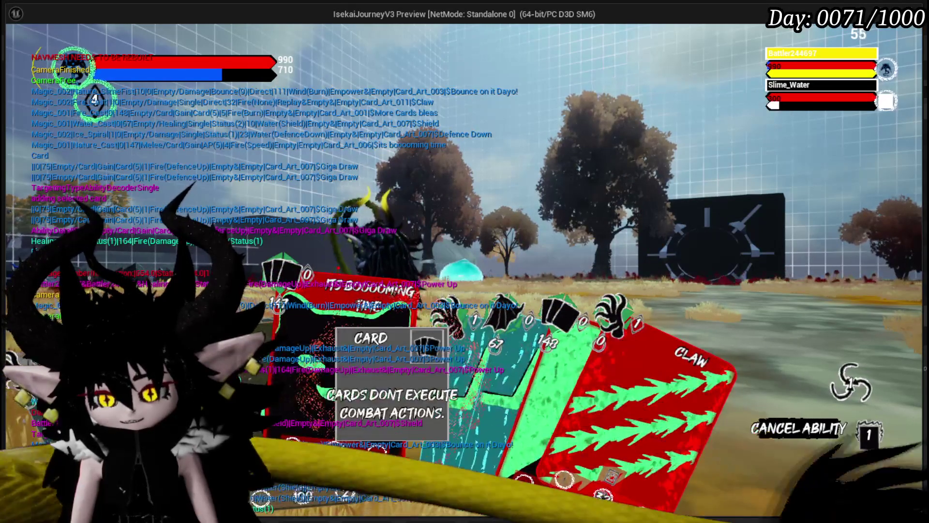
left_click(332, 450)
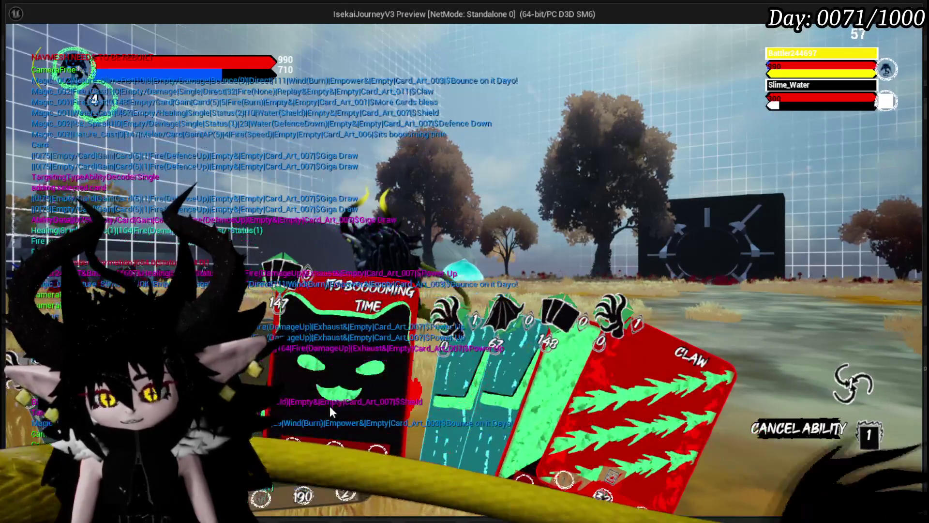
left_click(347, 294)
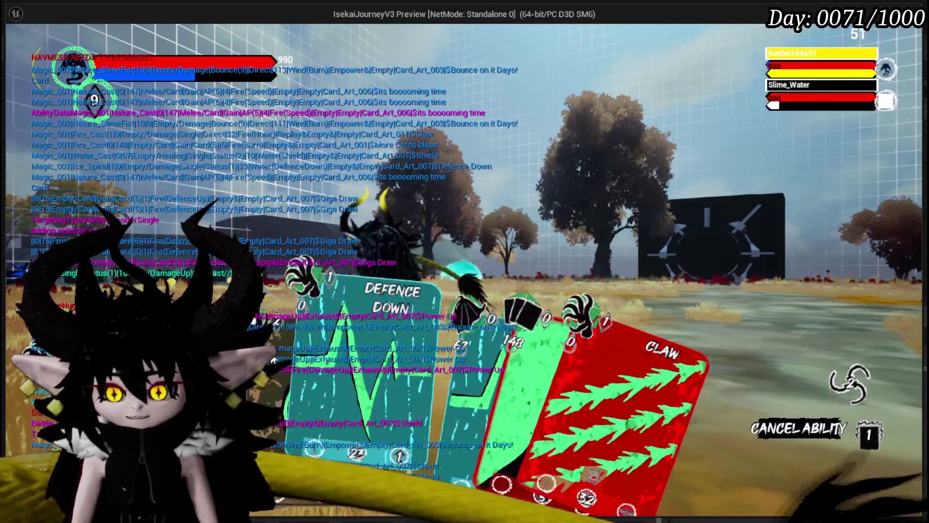
left_click(573, 332)
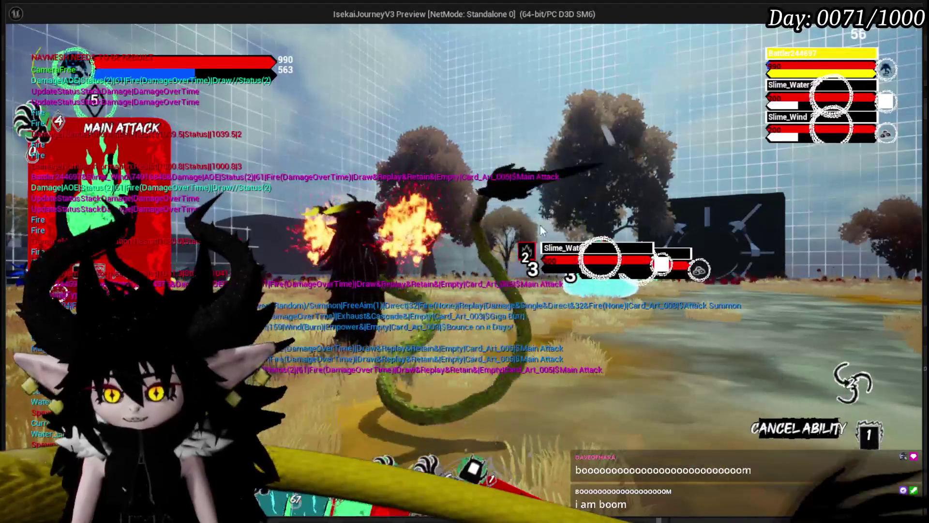
Cancel the pending ability, play More Cards, Claw on Slime_Wind and Attack Summon, then exit to the editor
right_click(550, 224)
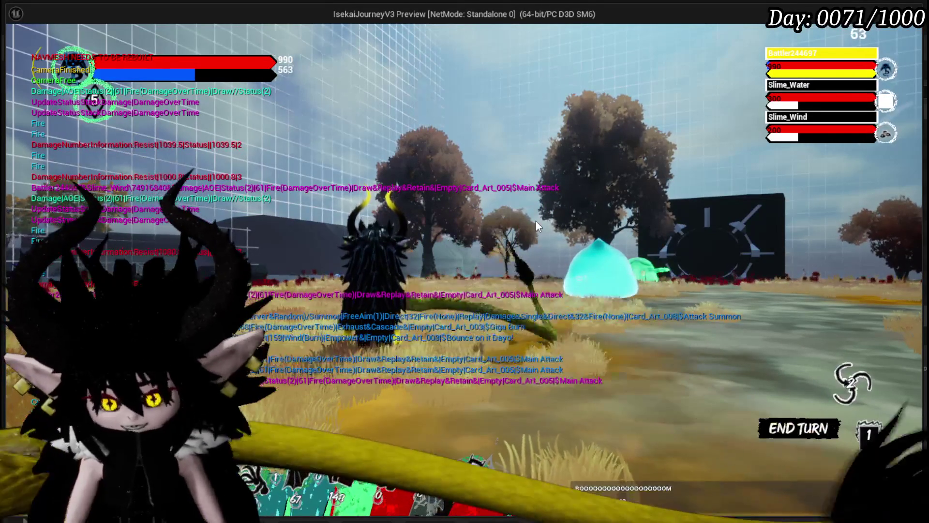
mouse_move(388, 436)
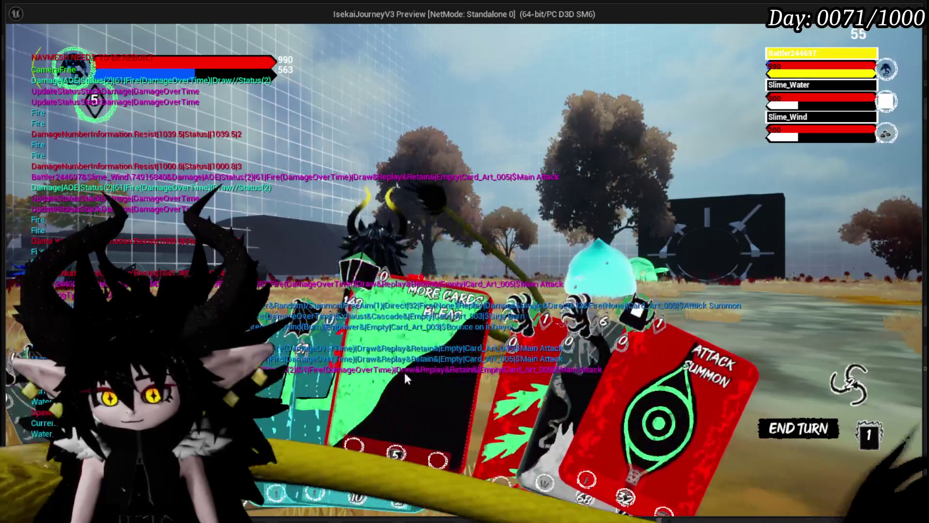
left_click(369, 365)
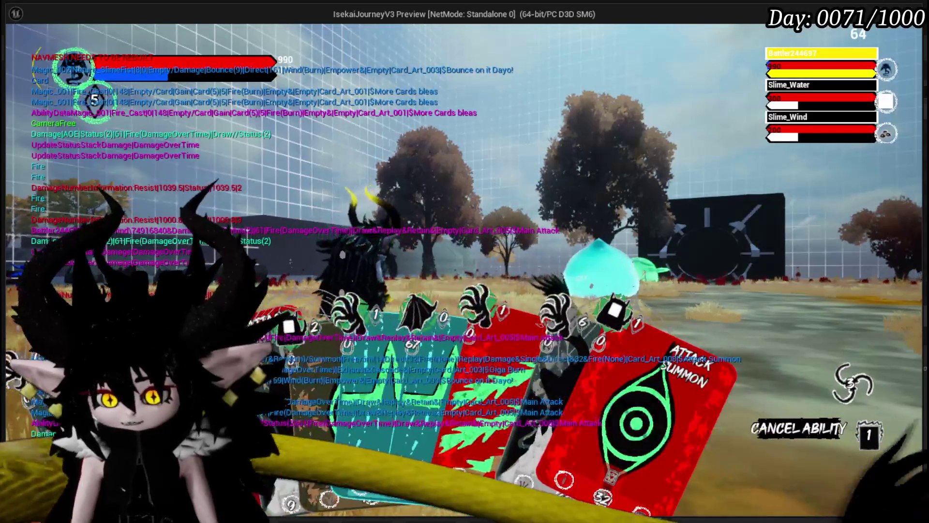
left_click(349, 390)
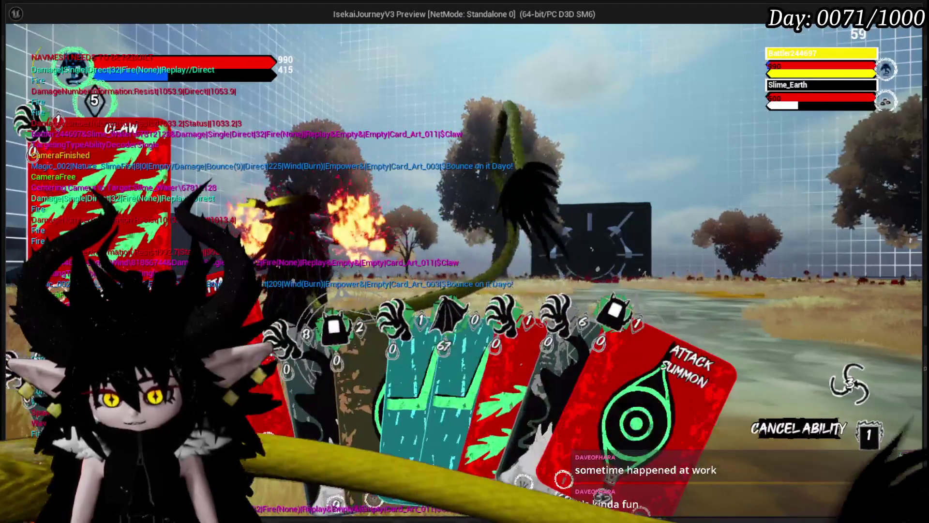
left_click(636, 416)
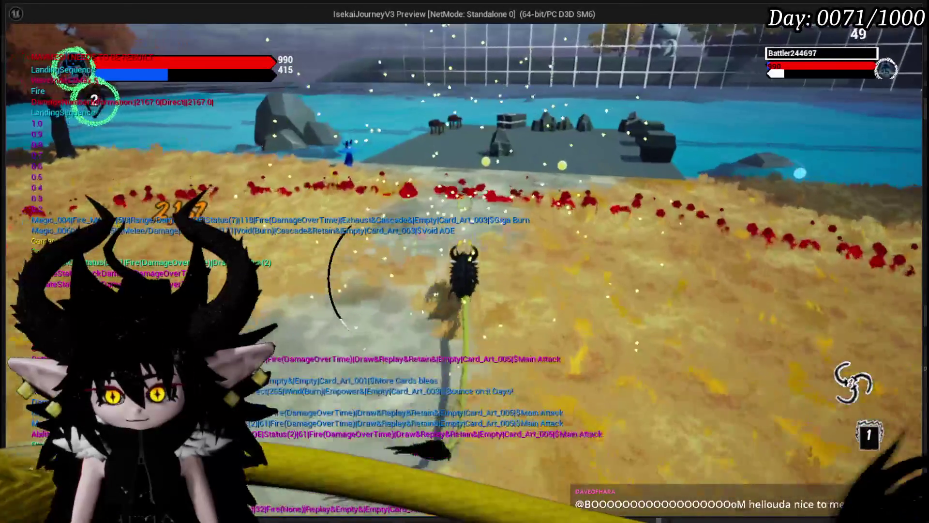
key("alt+Tab")
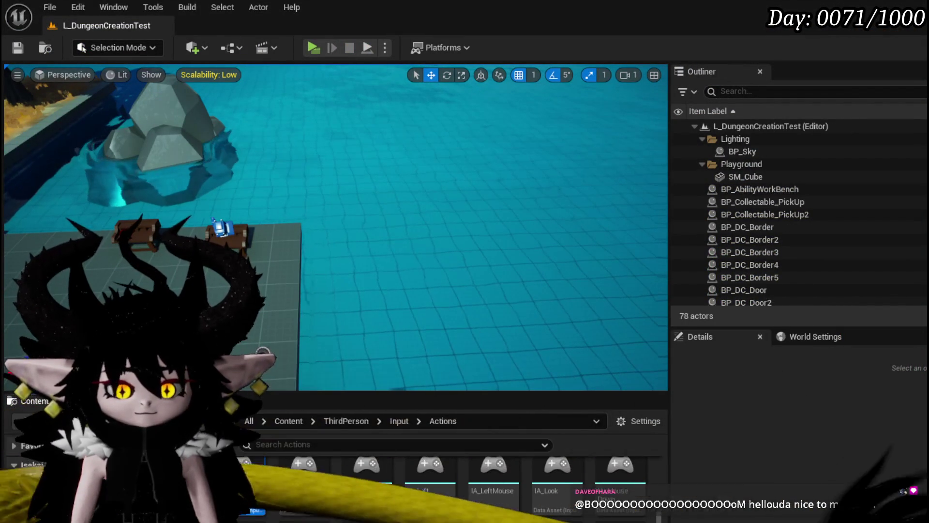
Pan through BP_ThirdPersonCharacter's EventGraph to review its input logic
key("alt+Tab")
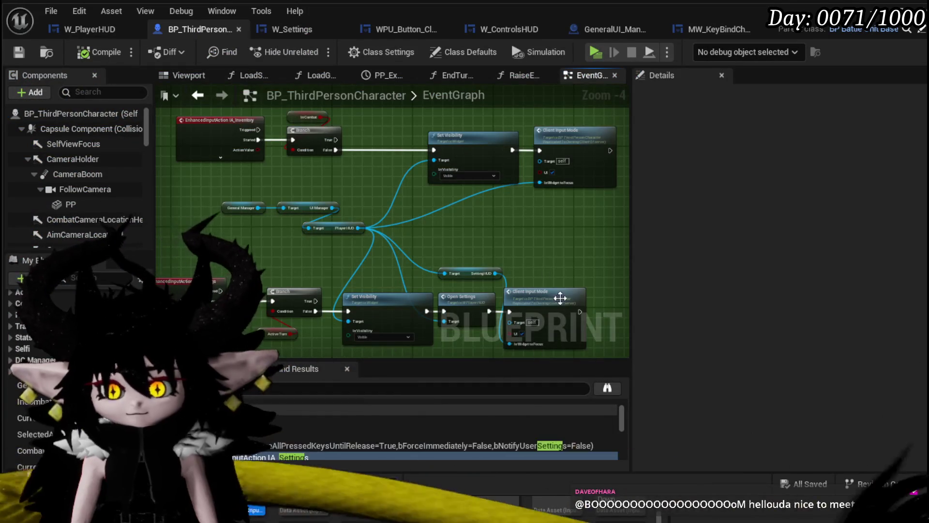
mouse_move(464, 216)
left_mouse_down()
mouse_move(510, 251)
mouse_move(558, 184)
mouse_move(478, 223)
mouse_move(544, 253)
mouse_move(528, 232)
mouse_move(545, 225)
left_mouse_up()
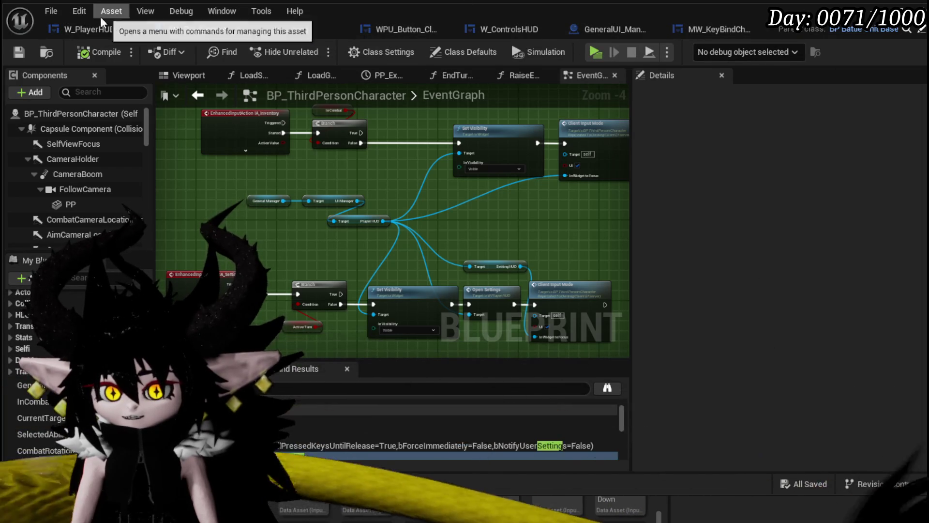
mouse_move(322, 172)
left_mouse_down()
mouse_move(311, 193)
mouse_move(338, 170)
left_mouse_up()
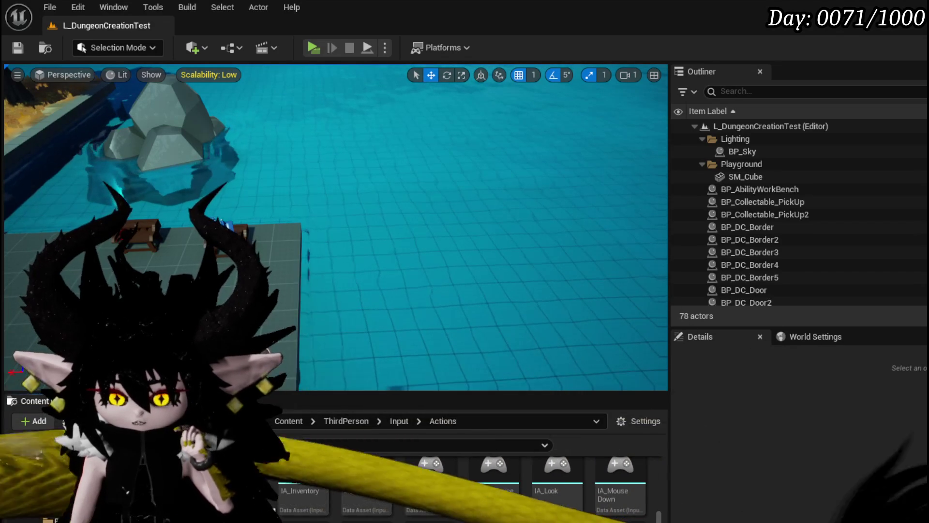
Show the Systems/AbilitySystem/UI folder in the Content Browser
scroll(48, 494, "down", 3)
scroll(49, 494, "down", 3)
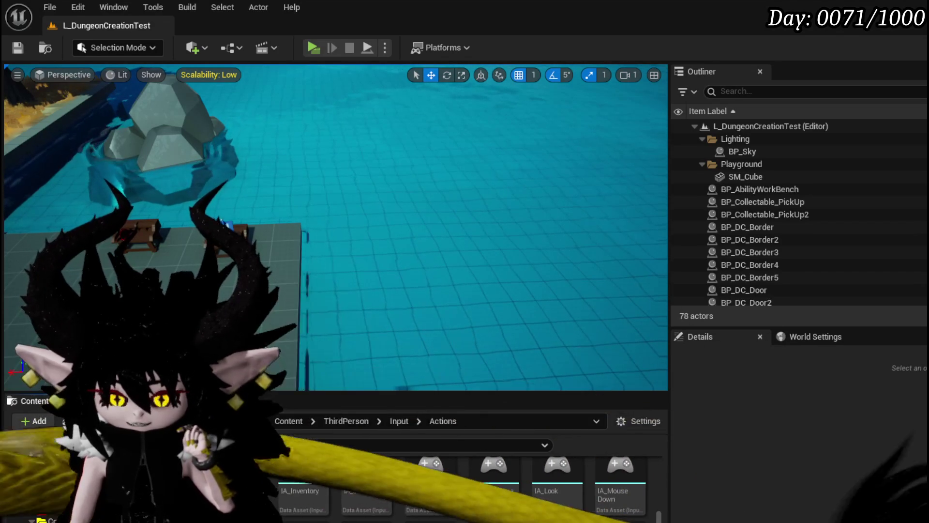
left_click(58, 514)
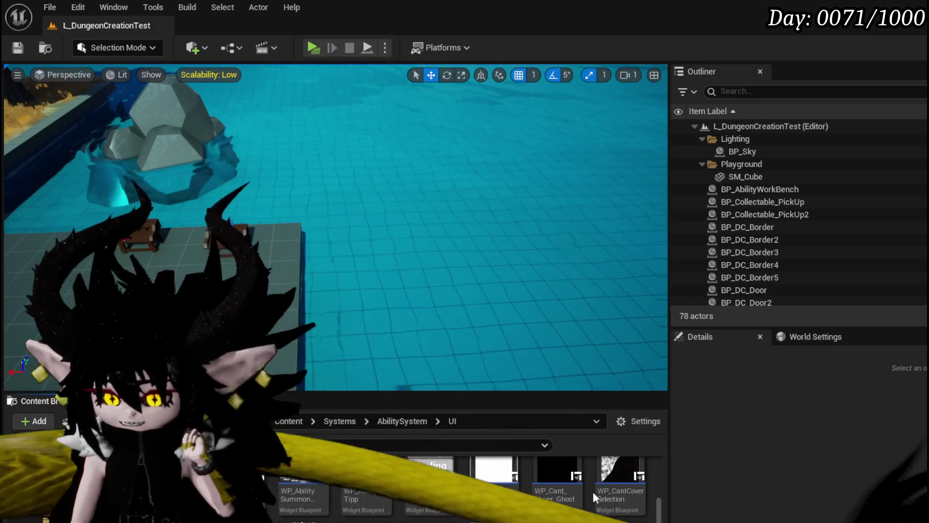
Open WP_AbilityToolTipp in Graph mode and browse its My Blueprint functions to SetSpecial
double_click(366, 484)
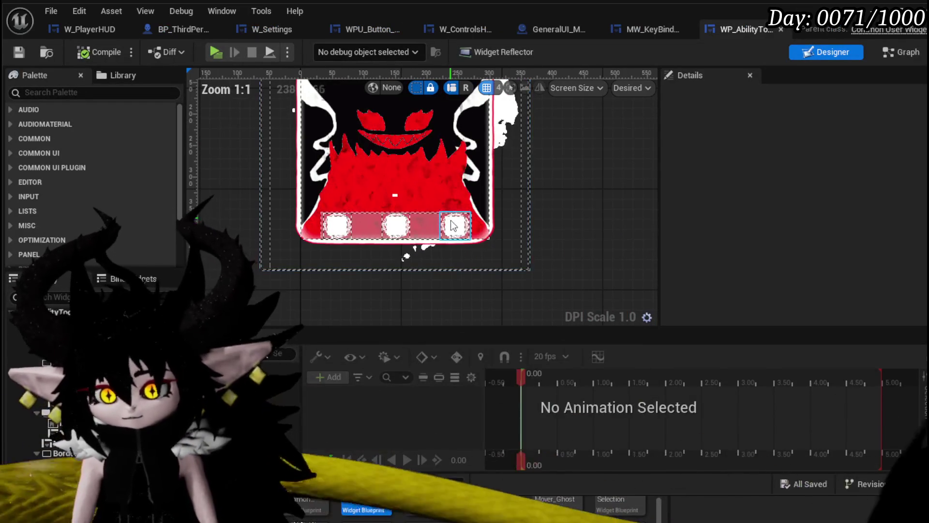
left_click(902, 51)
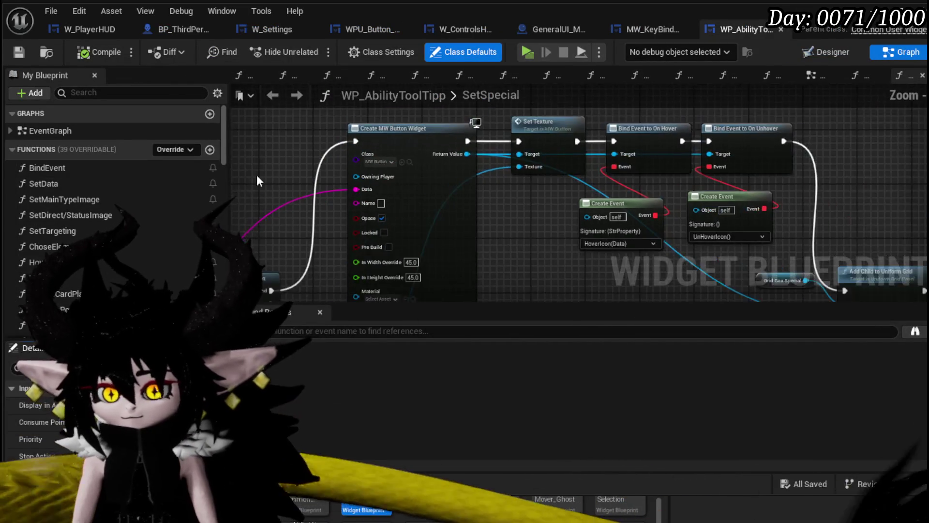
left_click_drag(258, 193, 418, 132)
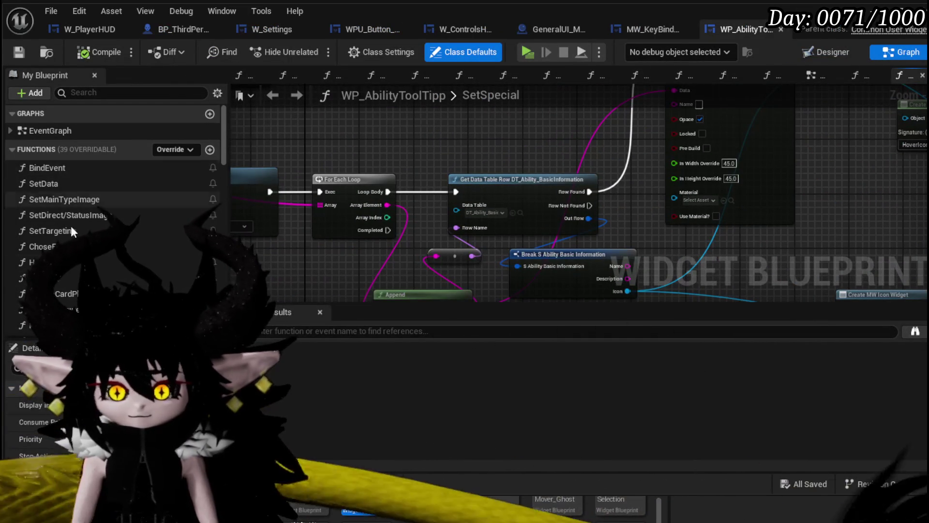
scroll(127, 267, "down", 3)
scroll(128, 267, "down", 5)
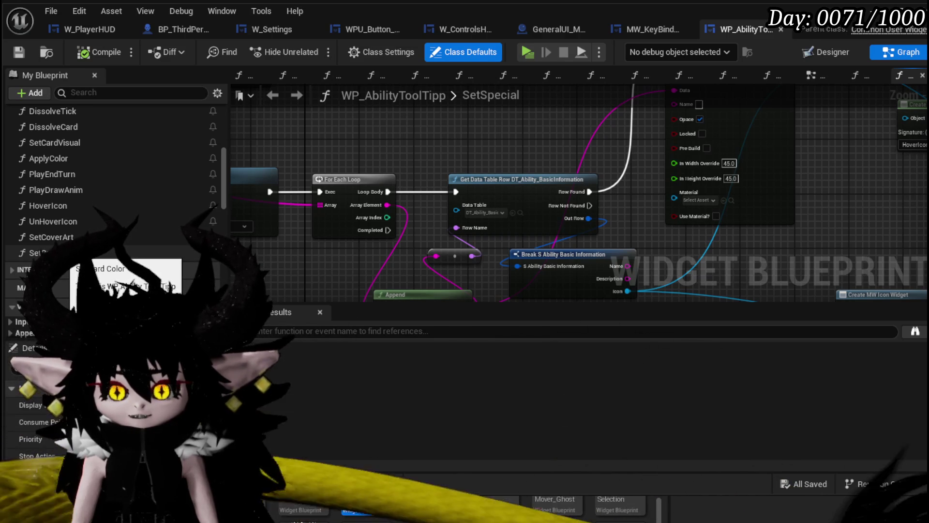
scroll(71, 270, "up", 1)
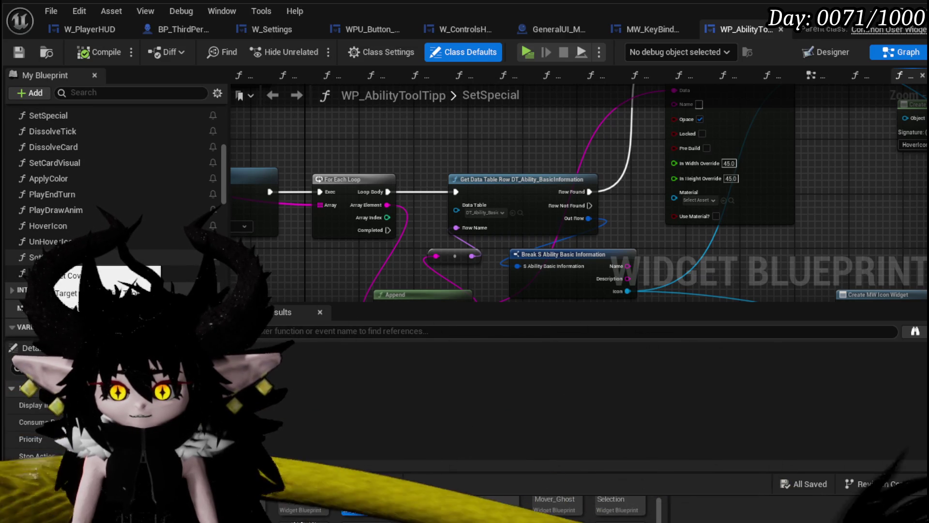
scroll(71, 270, "up", 3)
scroll(71, 270, "up", 3)
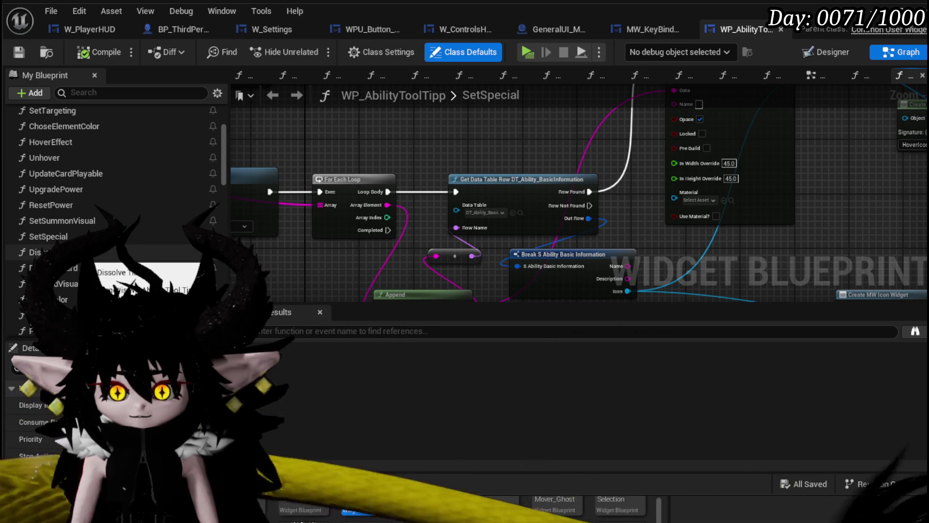
scroll(71, 270, "up", 1)
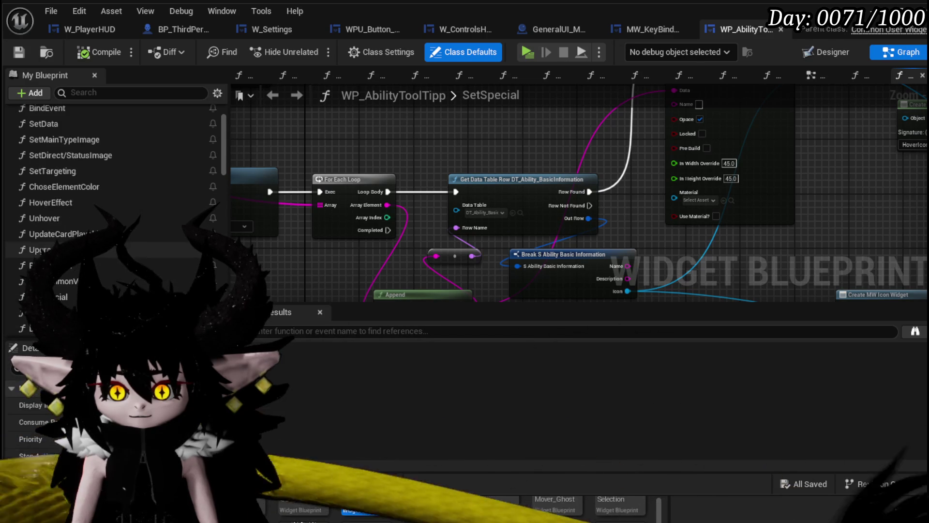
scroll(67, 198, "up", 4)
Open the SetMainTypeImage function graph and move its entry node further left
double_click(75, 200)
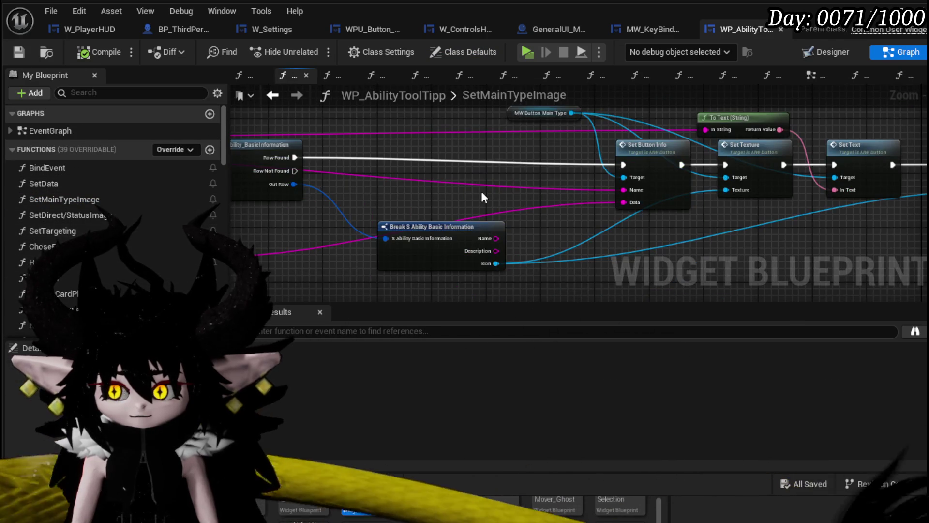
scroll(481, 190, "down", 4)
scroll(478, 173, "up", 4)
mouse_move(474, 169)
left_mouse_down()
mouse_move(502, 201)
mouse_move(524, 170)
mouse_move(658, 121)
mouse_move(765, 197)
mouse_move(559, 223)
left_mouse_up()
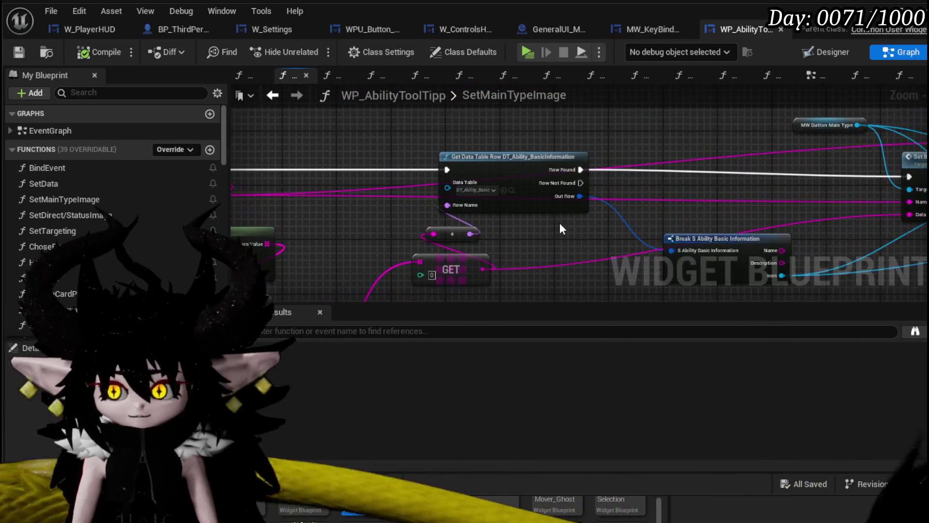
mouse_move(703, 212)
left_mouse_down()
mouse_move(443, 172)
mouse_move(837, 187)
left_mouse_up()
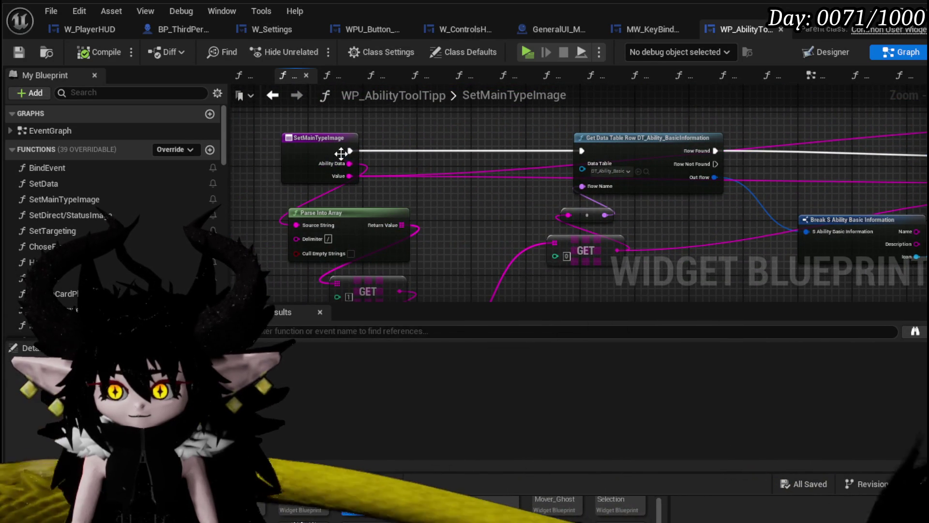
mouse_move(406, 132)
left_mouse_down()
mouse_move(532, 136)
mouse_move(300, 149)
left_mouse_up()
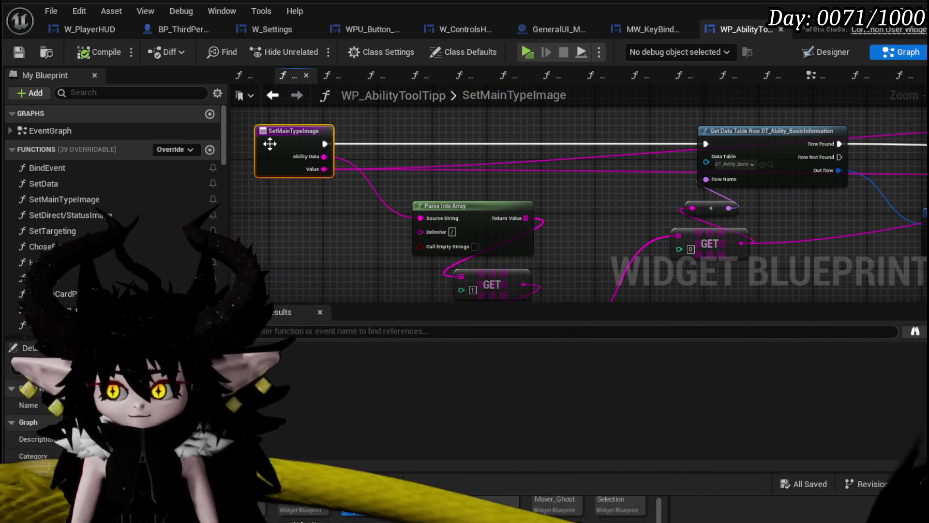
Review the Parse Into Array to Set Brush chain and find empty space below the GET nodes
mouse_move(524, 198)
left_mouse_down()
mouse_move(427, 139)
mouse_move(384, 139)
left_mouse_up()
mouse_move(549, 184)
left_mouse_down()
mouse_move(483, 181)
mouse_move(307, 209)
mouse_move(326, 230)
mouse_move(395, 237)
mouse_move(364, 251)
mouse_move(513, 261)
left_mouse_up()
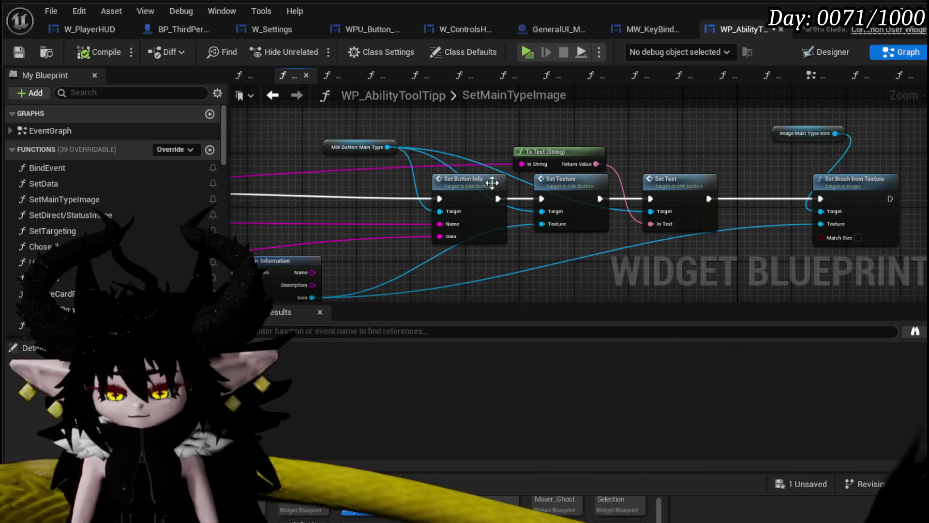
left_click_drag(327, 126, 526, 196)
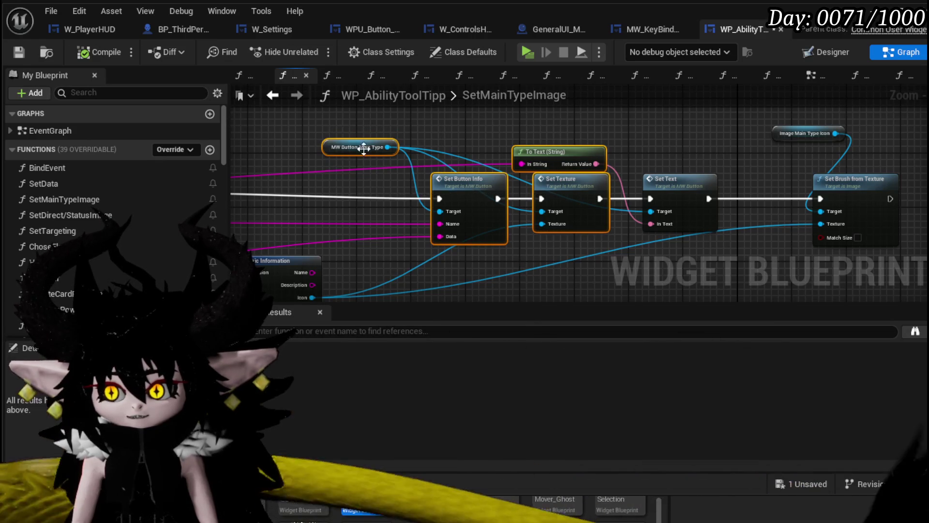
left_click_drag(293, 119, 541, 185)
left_click(472, 146)
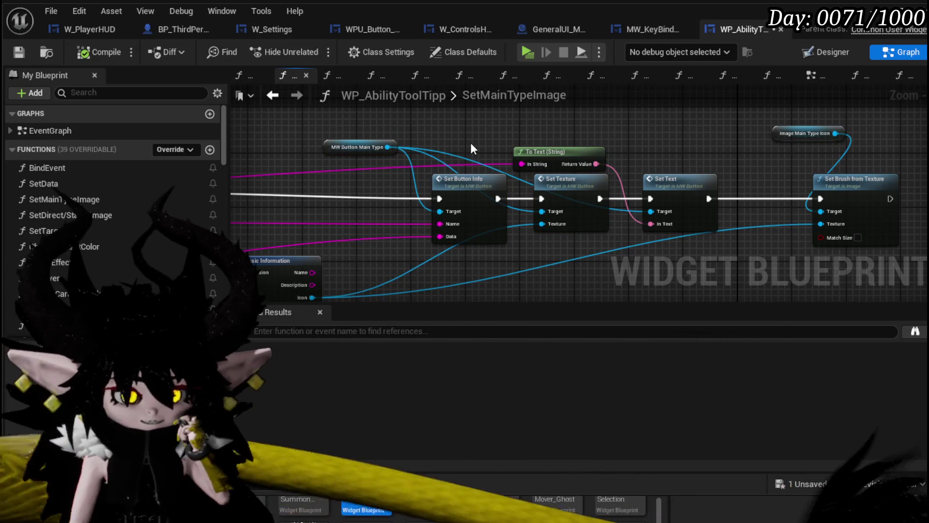
mouse_move(476, 144)
left_mouse_down()
mouse_move(677, 140)
mouse_move(622, 145)
left_mouse_up()
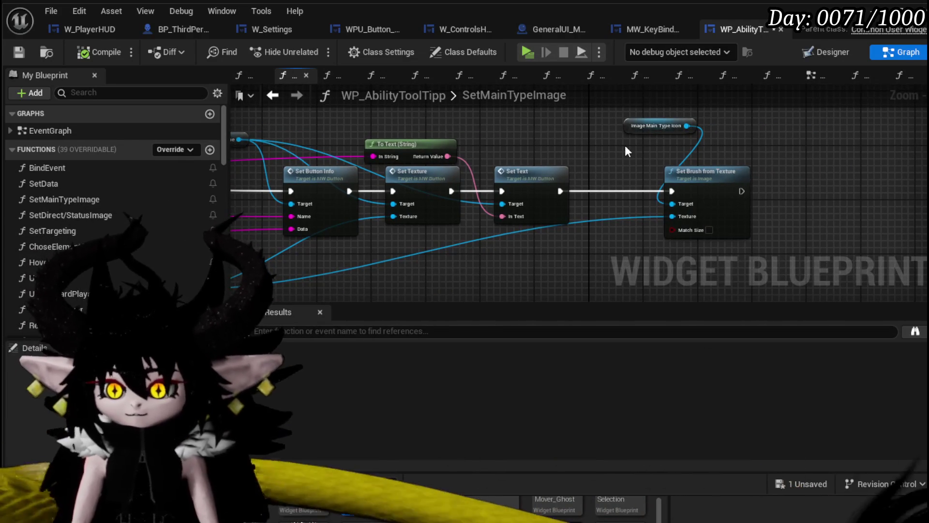
mouse_move(232, 220)
left_mouse_down()
mouse_move(388, 200)
mouse_move(423, 185)
mouse_move(461, 203)
mouse_move(449, 223)
mouse_move(434, 210)
left_mouse_up()
Add a comment below the GET nodes, title it 'Switch Card', and resize it to fit
type("c")
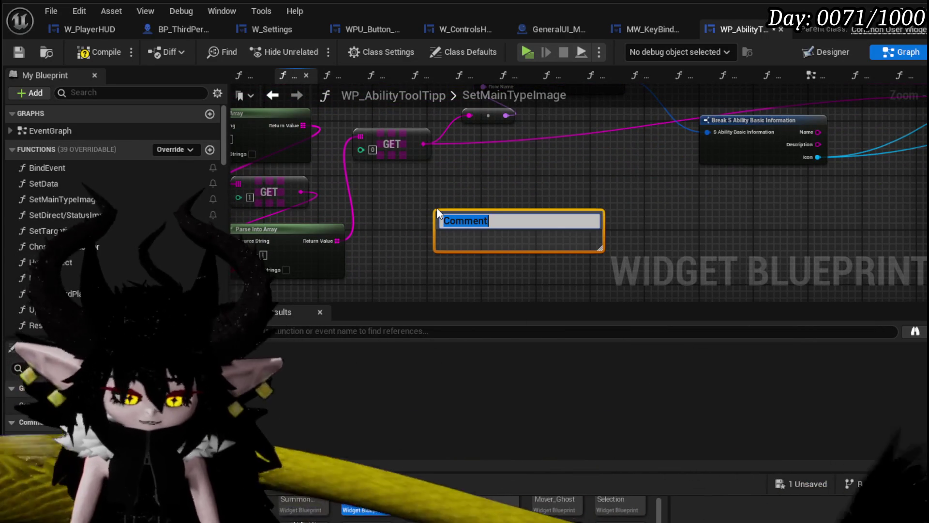
type("Card")
key("Return")
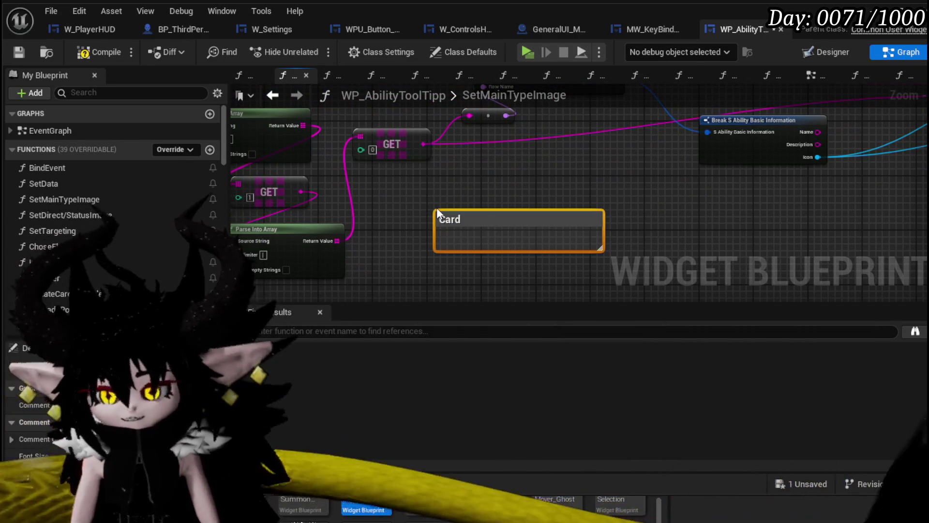
left_click_drag(604, 221, 488, 225)
scroll(677, 231, "down", 3)
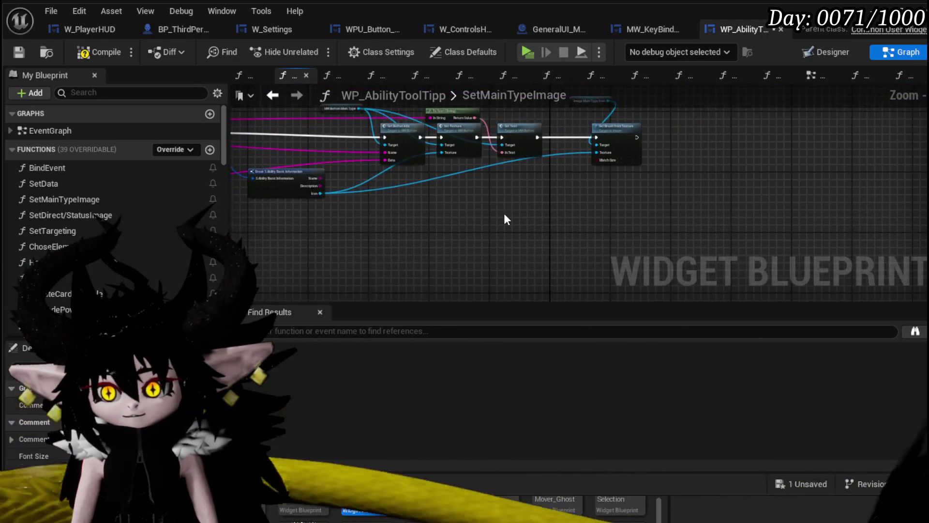
double_click(323, 191)
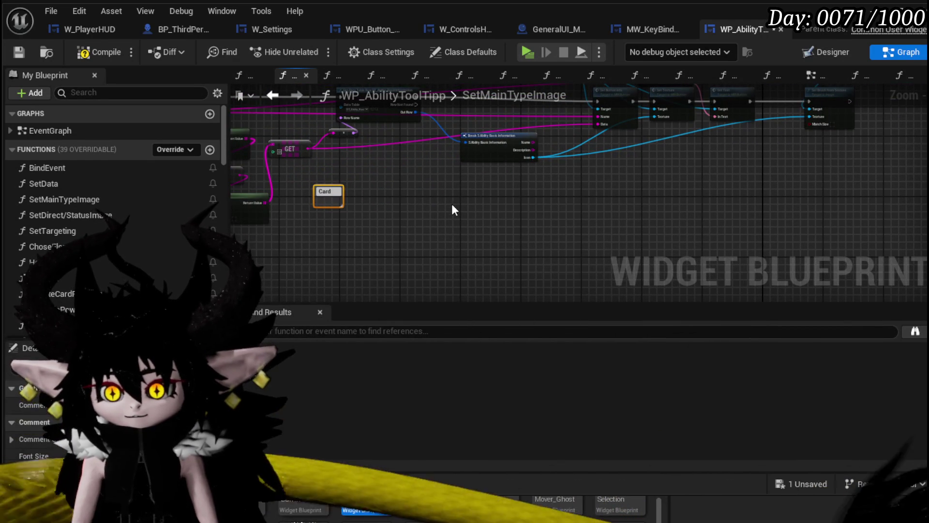
type("Switch")
key("Return")
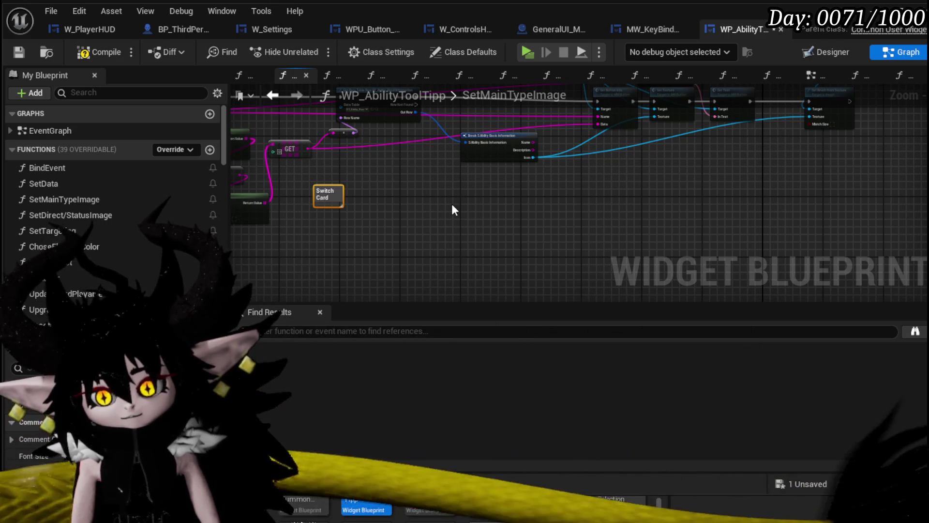
left_click_drag(342, 193, 427, 193)
scroll(471, 225, "up", 3)
scroll(471, 225, "down", 3)
mouse_move(303, 259)
left_mouse_down()
mouse_move(480, 164)
mouse_move(332, 176)
mouse_move(432, 207)
left_mouse_up()
Place a Switch on String node on the GET output and add four case pins
left_click(404, 164)
type("Switch")
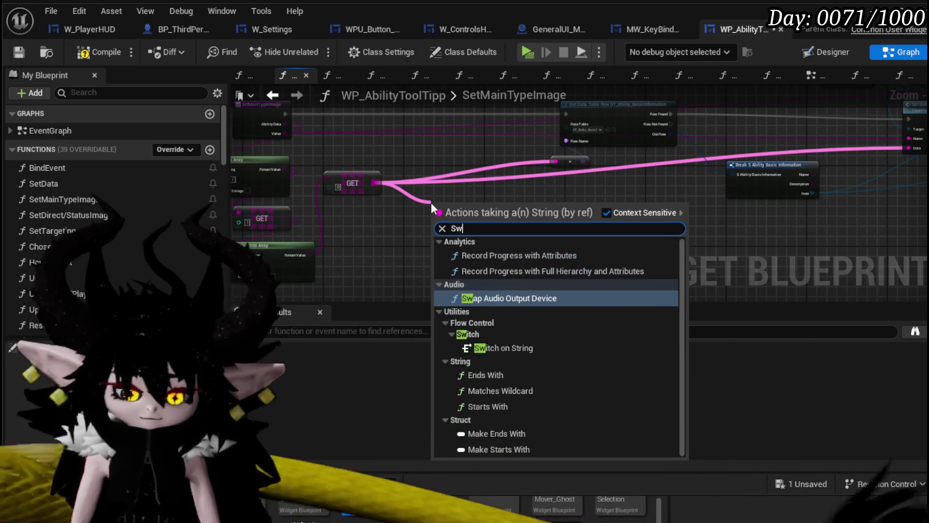
key("Return")
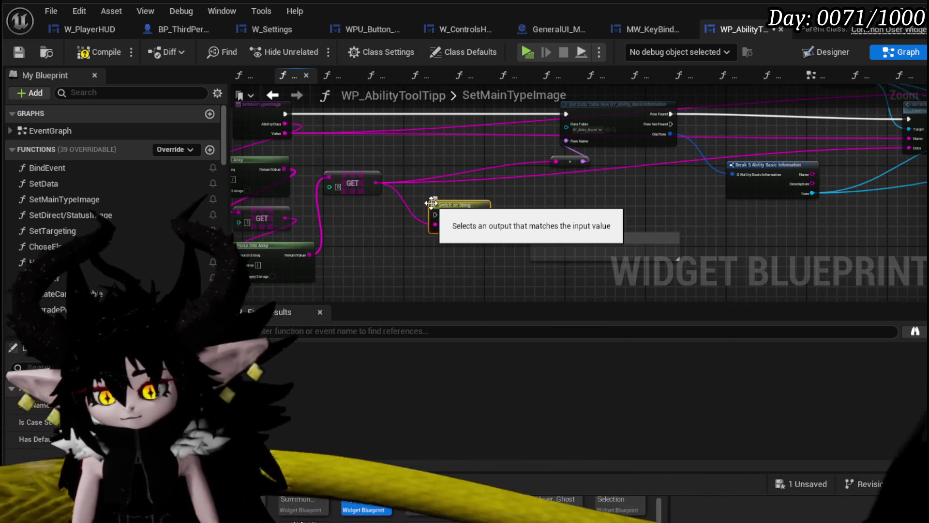
scroll(326, 176, "up", 2)
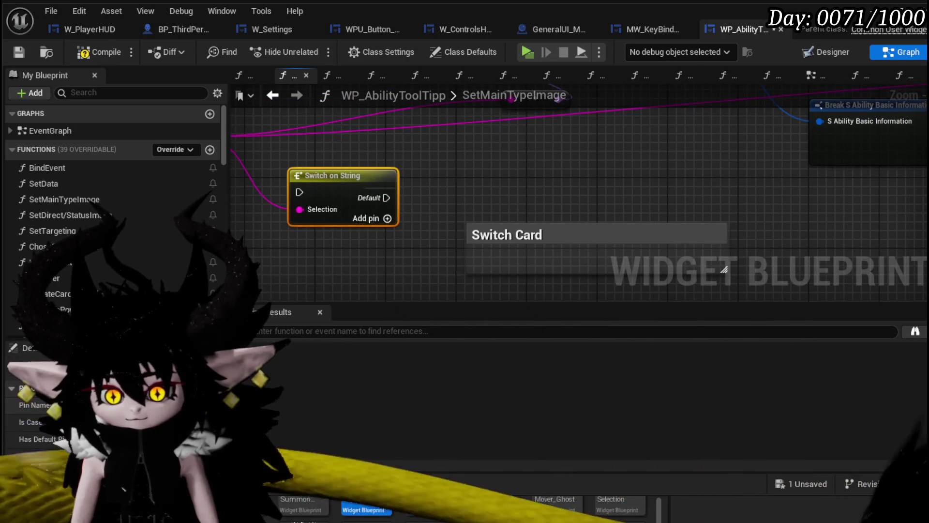
left_click(387, 218)
left_click(388, 236)
left_click(387, 253)
left_click(387, 271)
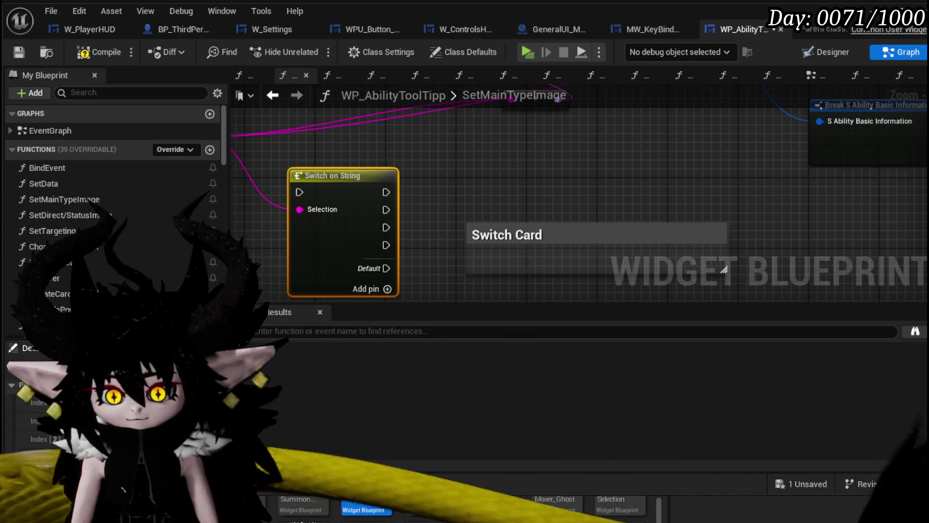
Name the cases Offensive through Summon, wire Offensive into Get Data Table Row, and compile
type("Offensive")
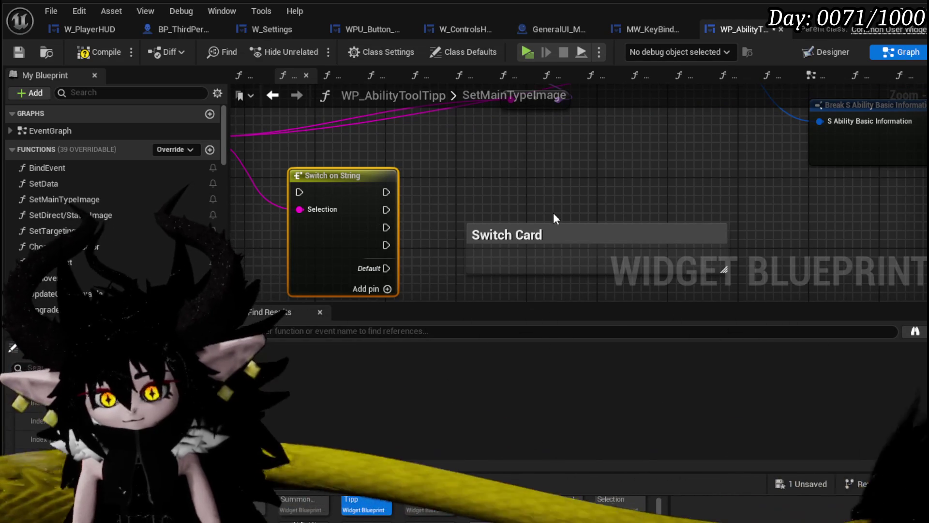
key("Return")
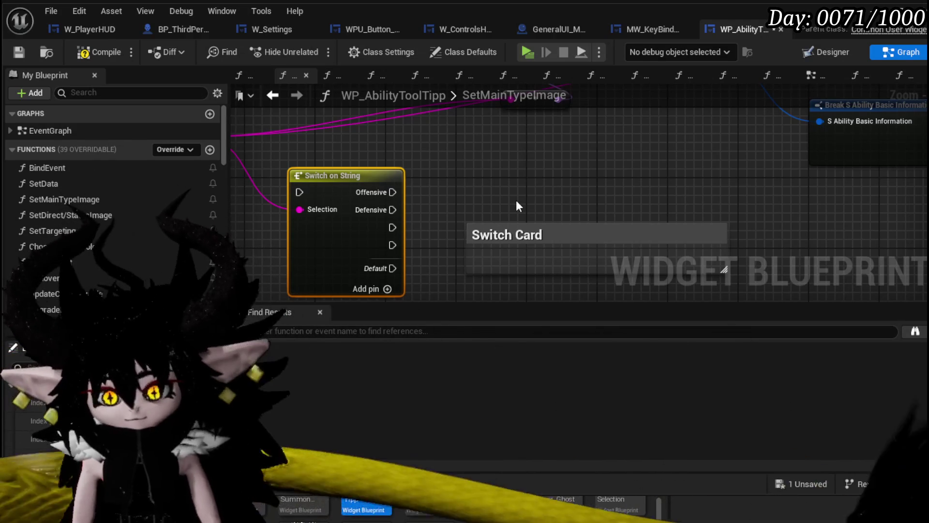
key("Return")
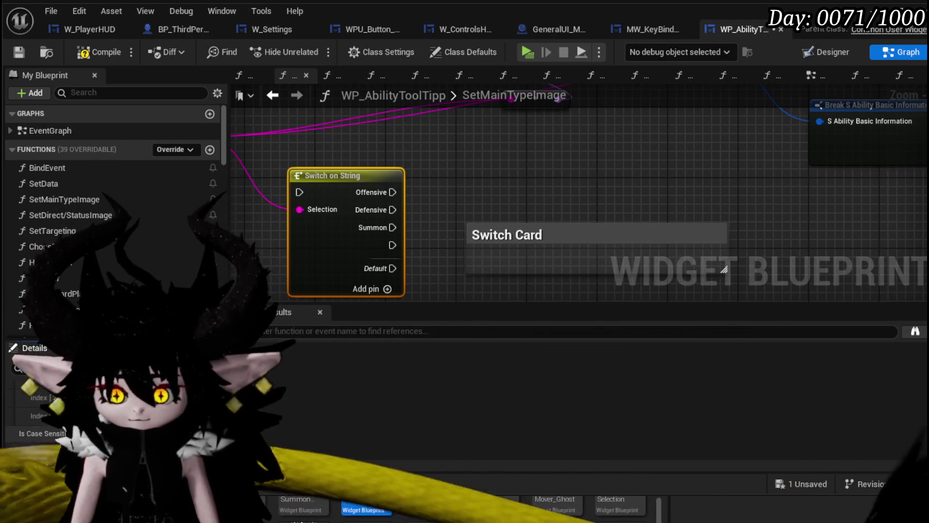
scroll(507, 193, "down", 3)
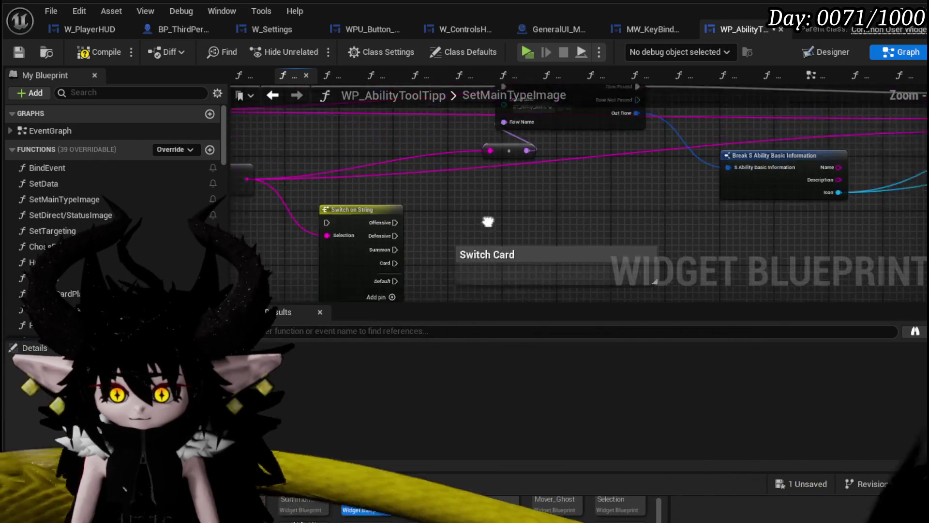
mouse_move(353, 271)
left_mouse_down()
mouse_move(331, 130)
mouse_move(302, 154)
mouse_move(506, 160)
left_mouse_up()
scroll(462, 159, "up", 2)
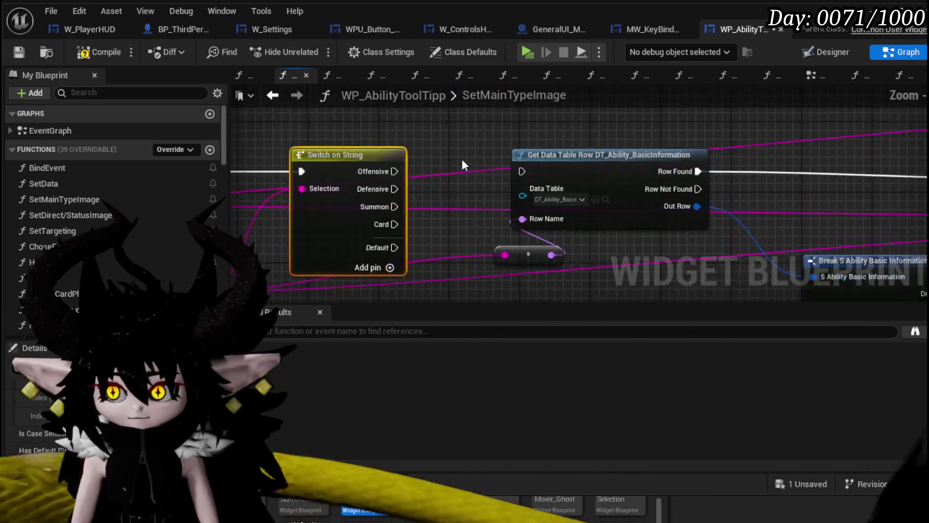
left_click_drag(378, 173, 533, 176)
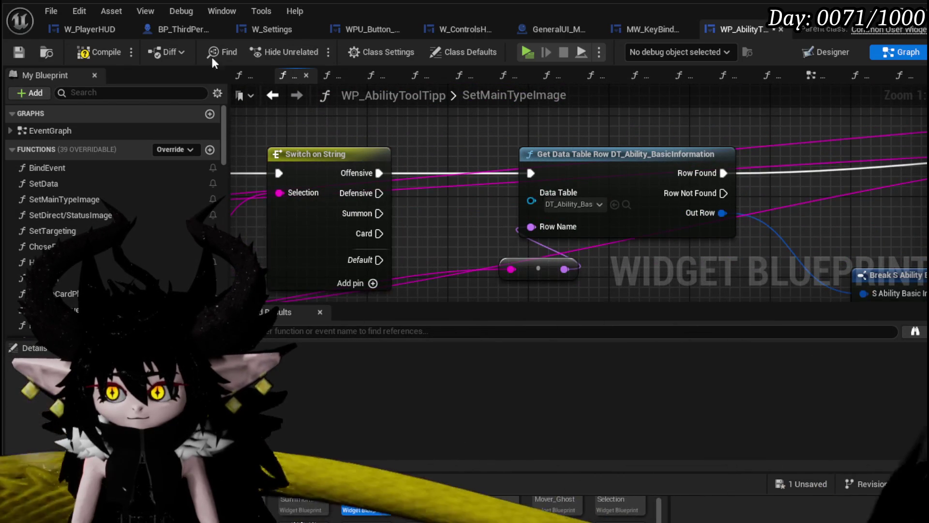
left_click(14, 50)
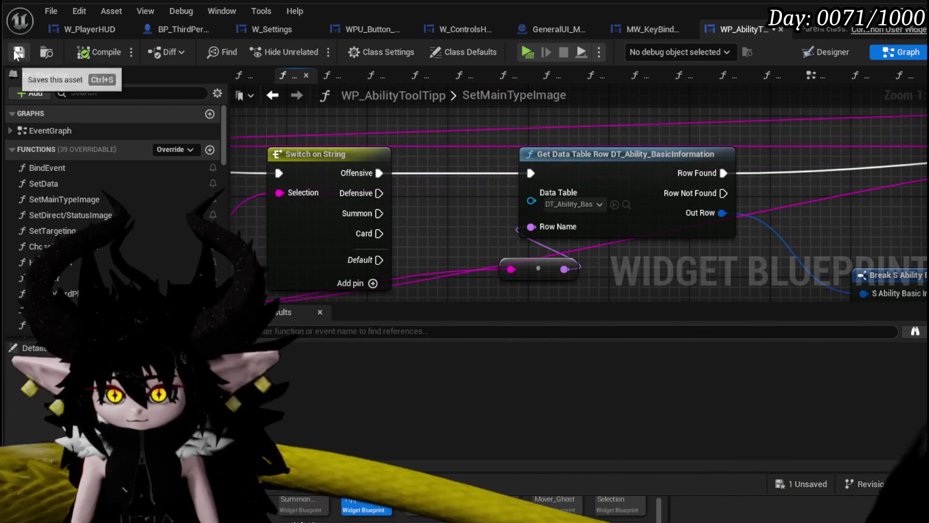
Playtest the game, scroll the Equipment ability card grid, then stop and save all assets
key("alt+Tab")
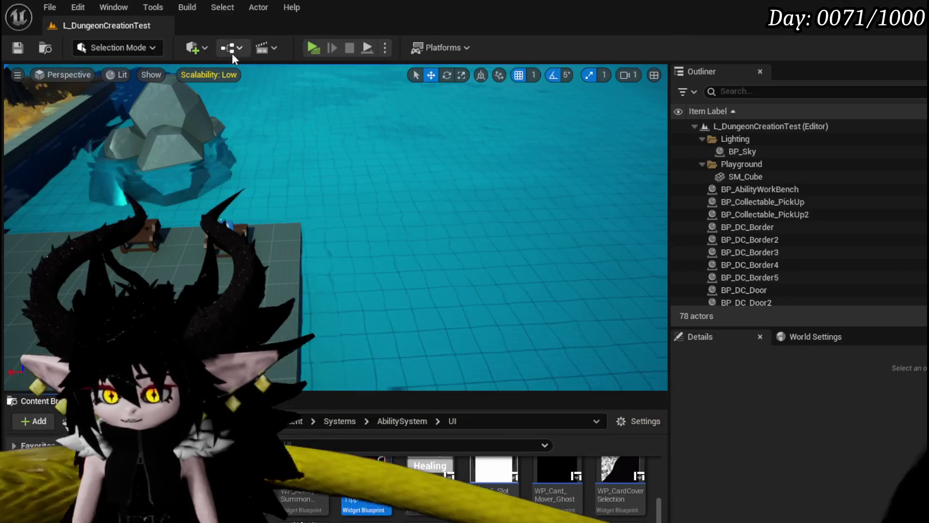
left_click(311, 47)
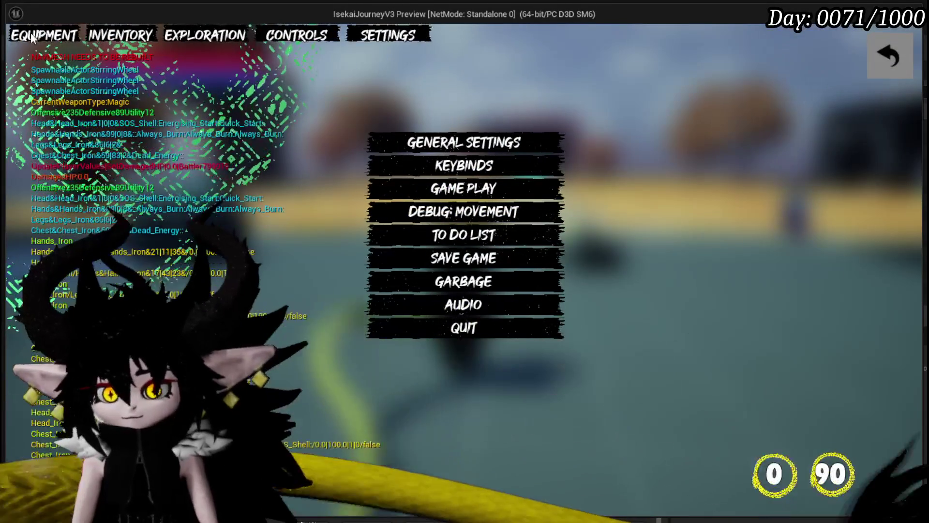
left_click(889, 56)
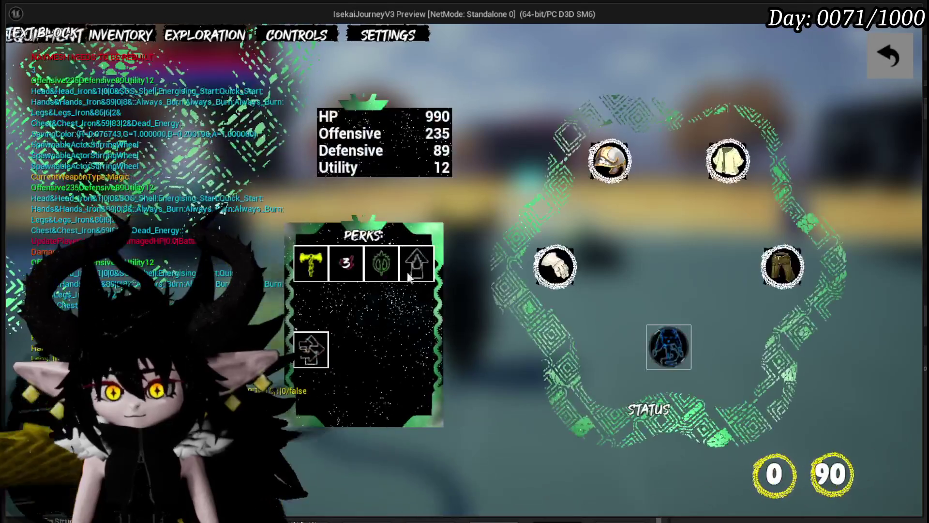
left_click(668, 347)
left_click(694, 357)
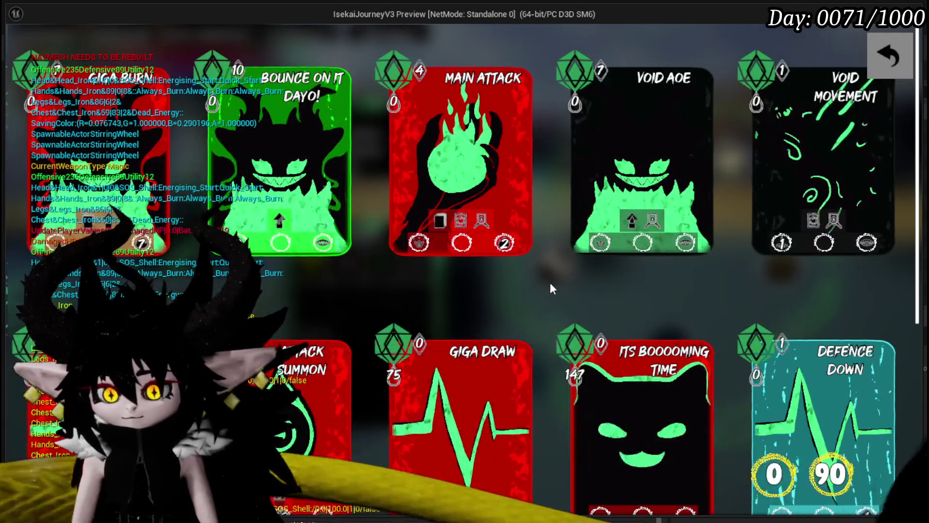
scroll(535, 281, "down", 5)
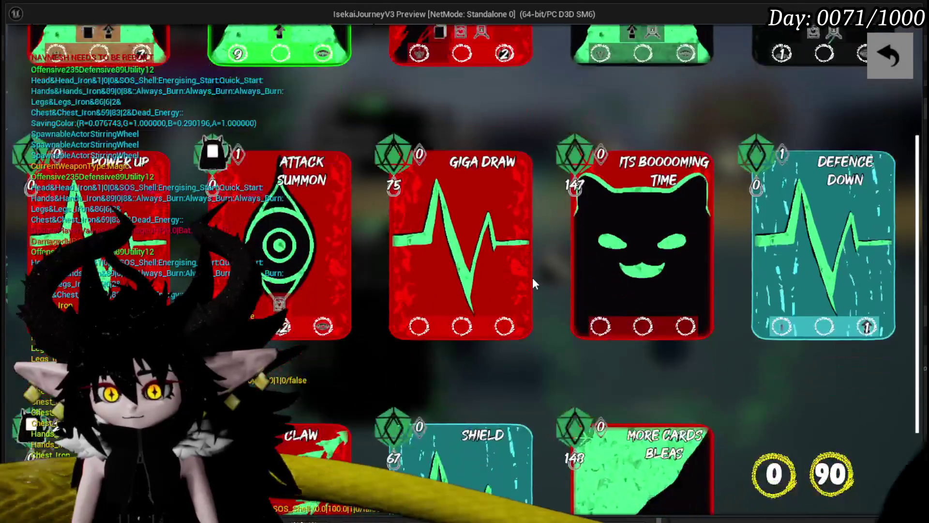
scroll(533, 283, "up", 2)
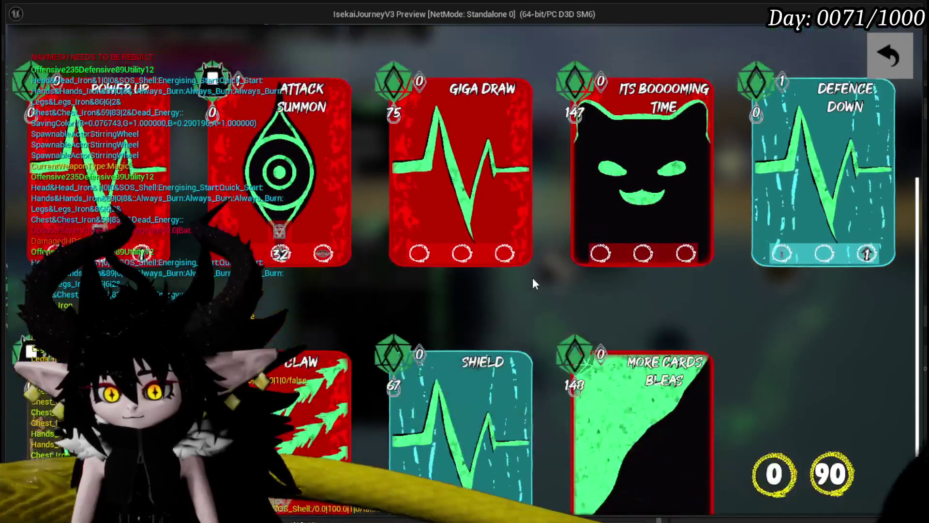
scroll(534, 284, "up", 3)
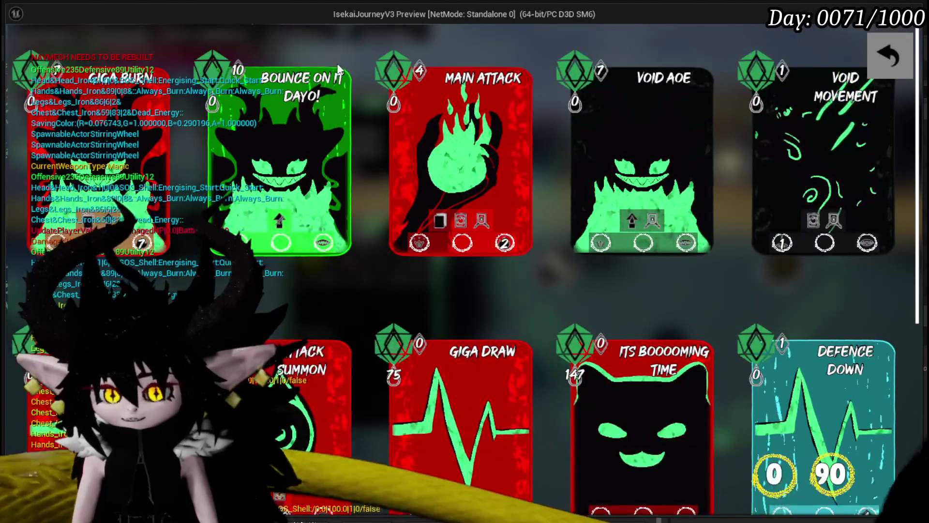
key("Escape")
key("ctrl+s")
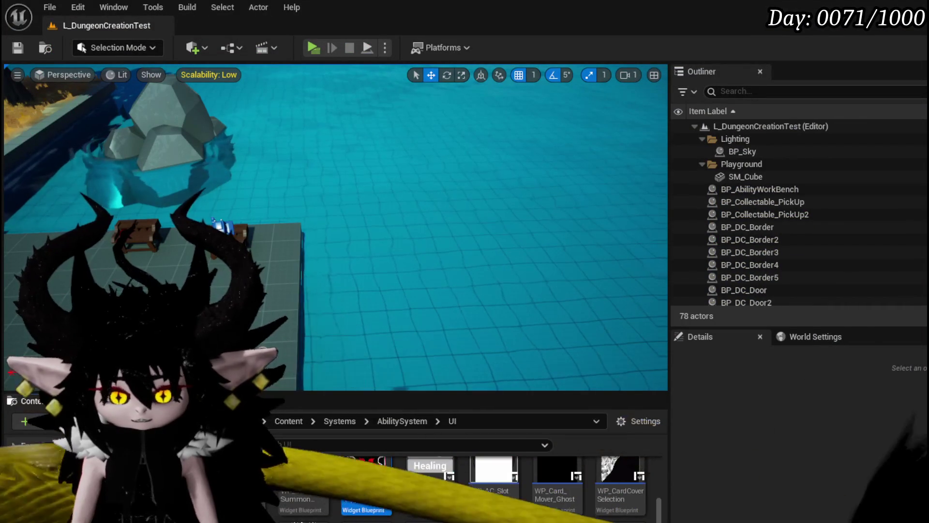
Browse from WP_AbilityToolTipp's Get Data Table Row node to its data table in DataBase
double_click(358, 503)
scroll(649, 149, "down", 3)
mouse_move(507, 179)
left_mouse_down()
mouse_move(513, 97)
mouse_move(534, 145)
mouse_move(571, 150)
mouse_move(441, 252)
left_mouse_up()
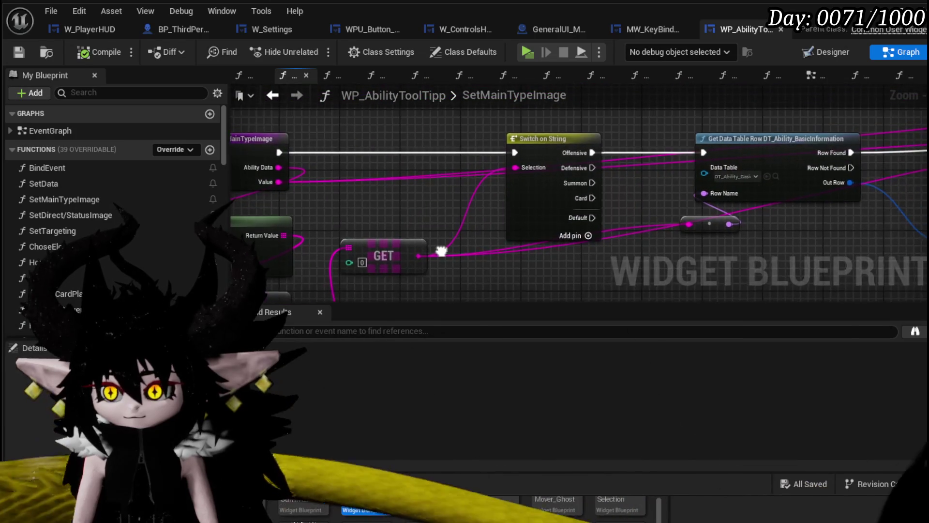
scroll(470, 206, "up", 3)
left_click(539, 135)
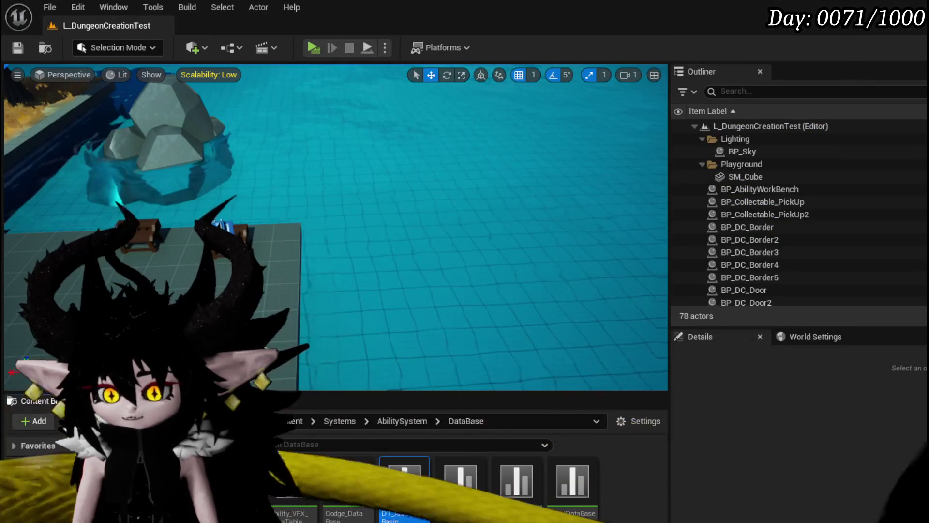
Open DT_Ability_BasicInformation and inspect the Offensive row in the Row Editor
double_click(390, 510)
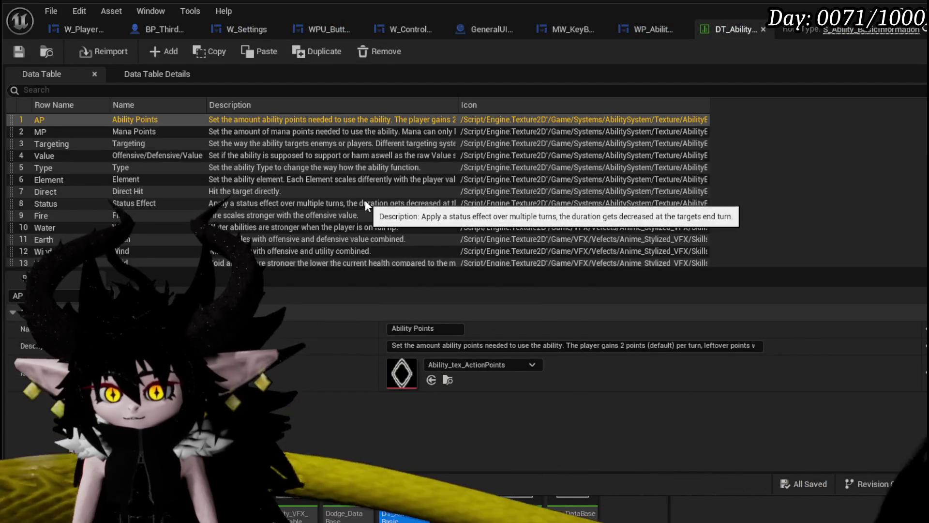
scroll(366, 204, "down", 5)
scroll(339, 200, "up", 2)
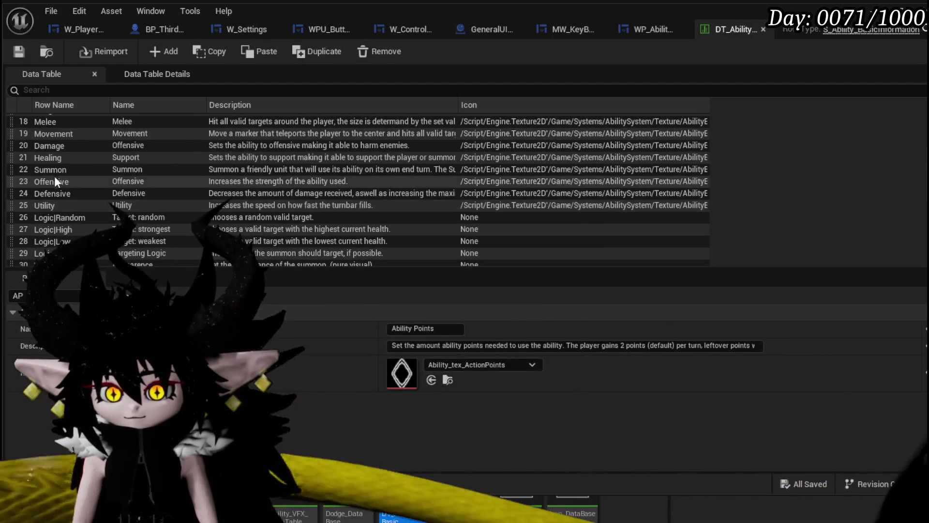
left_click(54, 180)
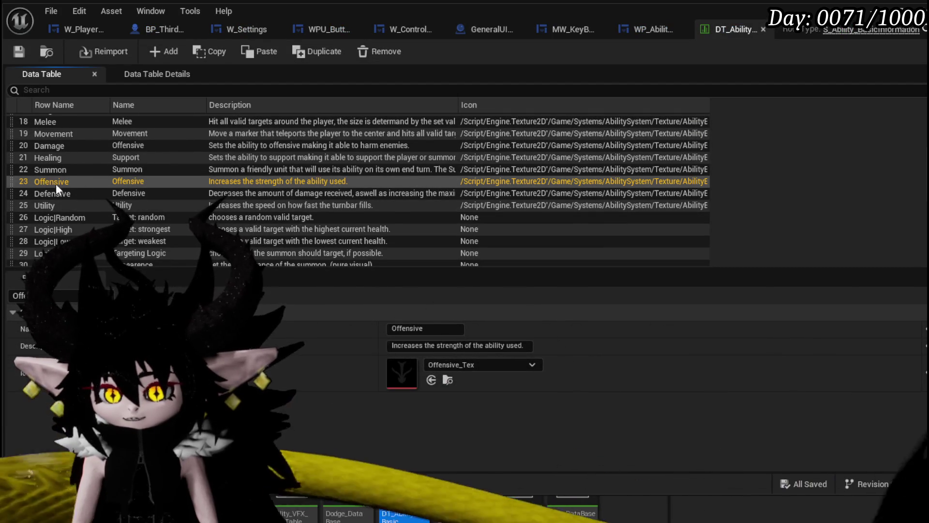
Scroll through the table's rows and inspect the Damage row's details
scroll(129, 183, "down", 3)
scroll(130, 186, "down", 6)
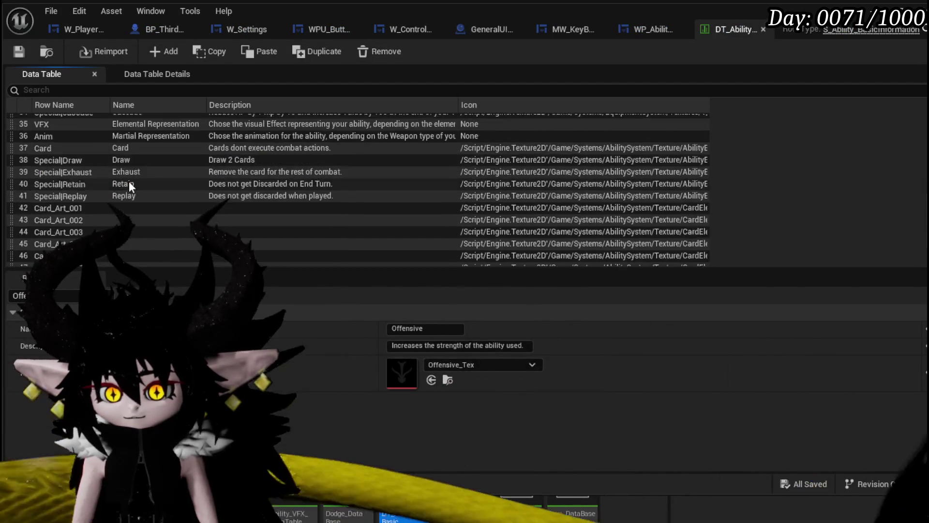
scroll(129, 186, "up", 10)
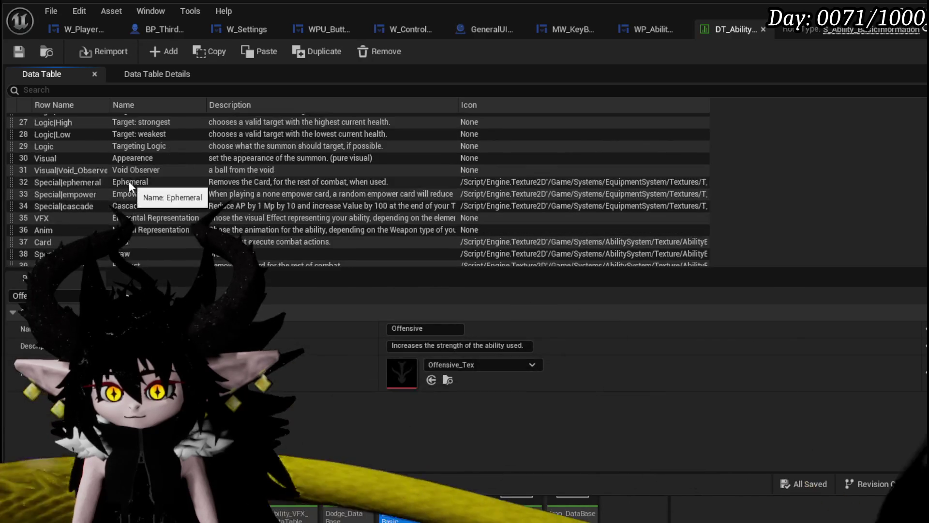
scroll(129, 184, "up", 8)
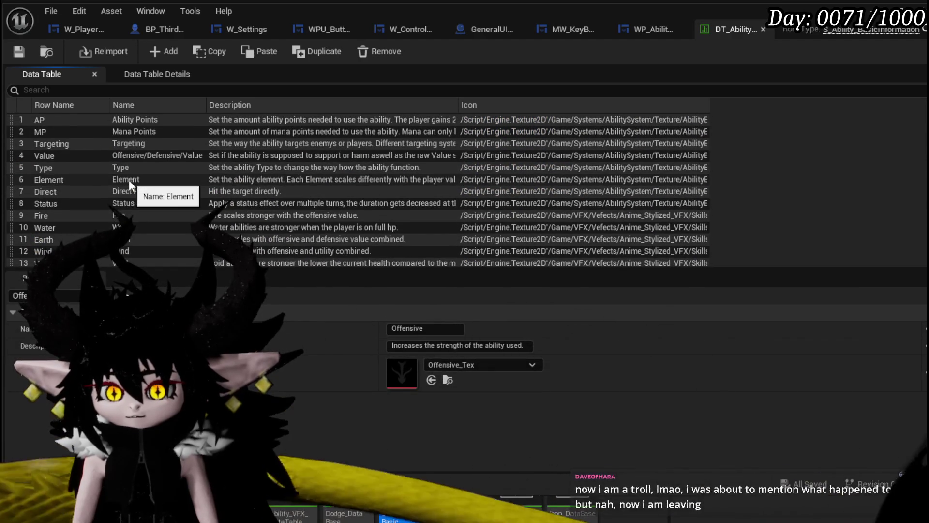
scroll(130, 183, "down", 1)
scroll(130, 185, "down", 2)
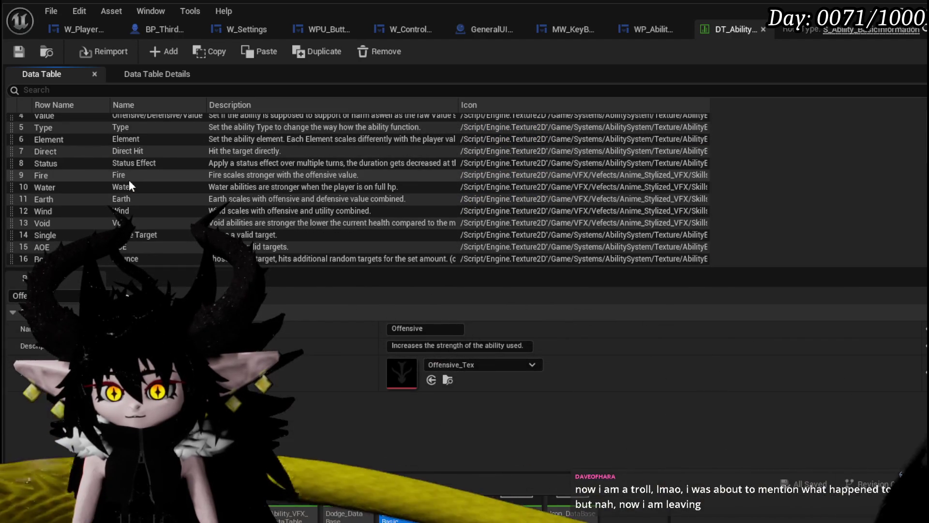
scroll(130, 185, "down", 2)
scroll(130, 185, "down", 1)
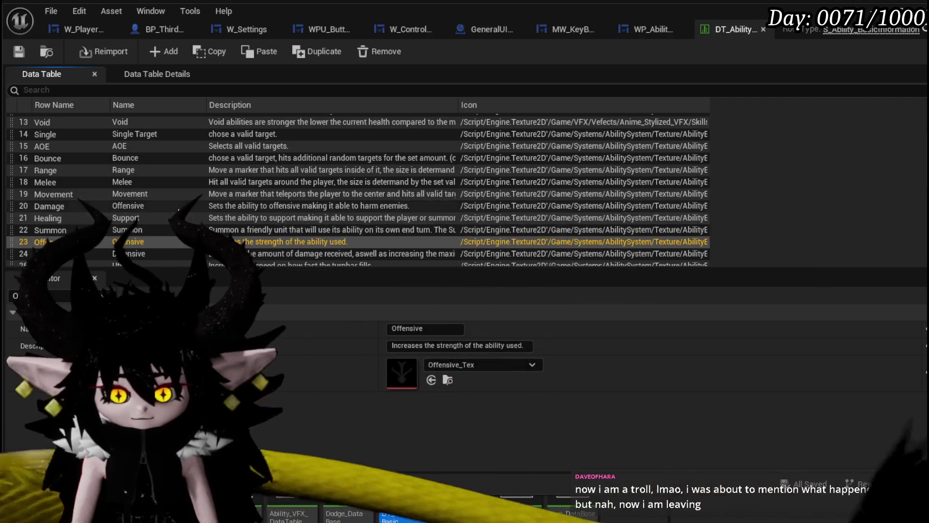
scroll(97, 208, "down", 3)
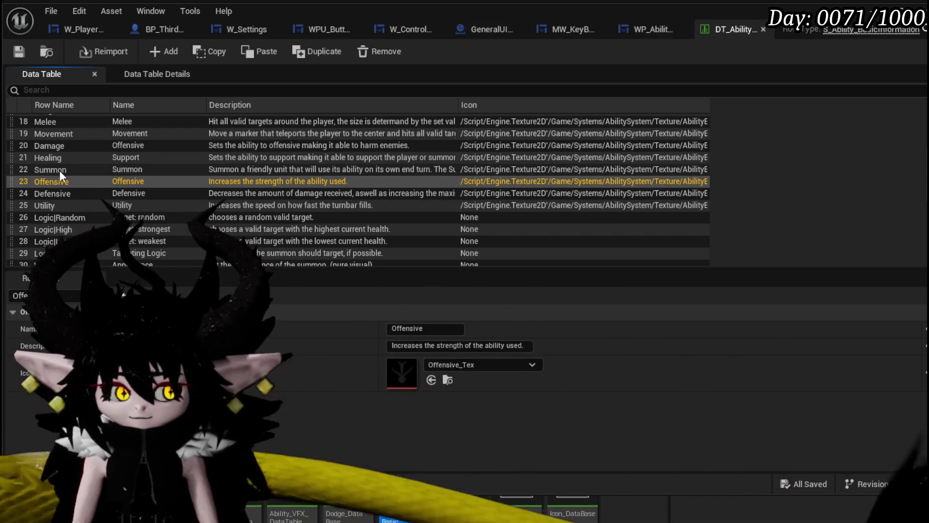
scroll(60, 173, "up", 2)
scroll(60, 170, "up", 3)
scroll(59, 170, "down", 5)
scroll(97, 183, "down", 3)
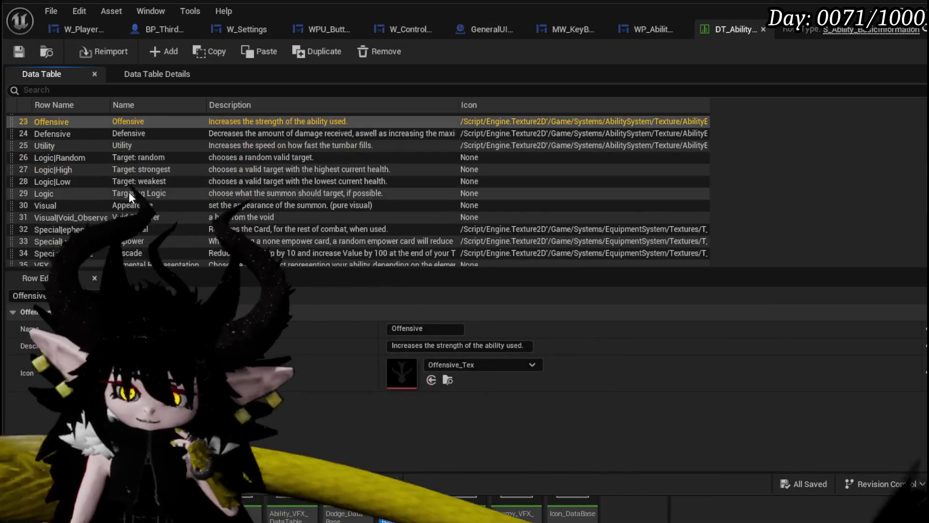
scroll(112, 194, "down", 5)
scroll(108, 195, "down", 1)
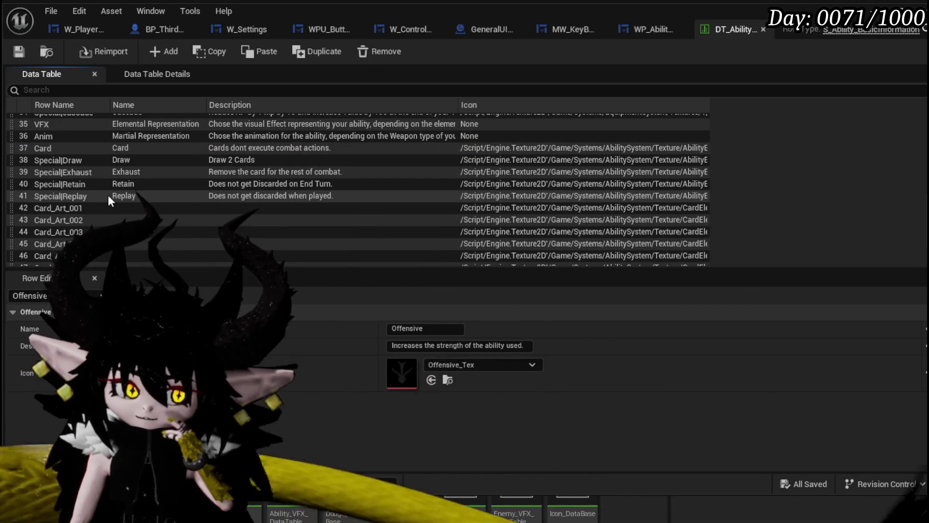
scroll(84, 200, "down", 2)
scroll(99, 164, "up", 1)
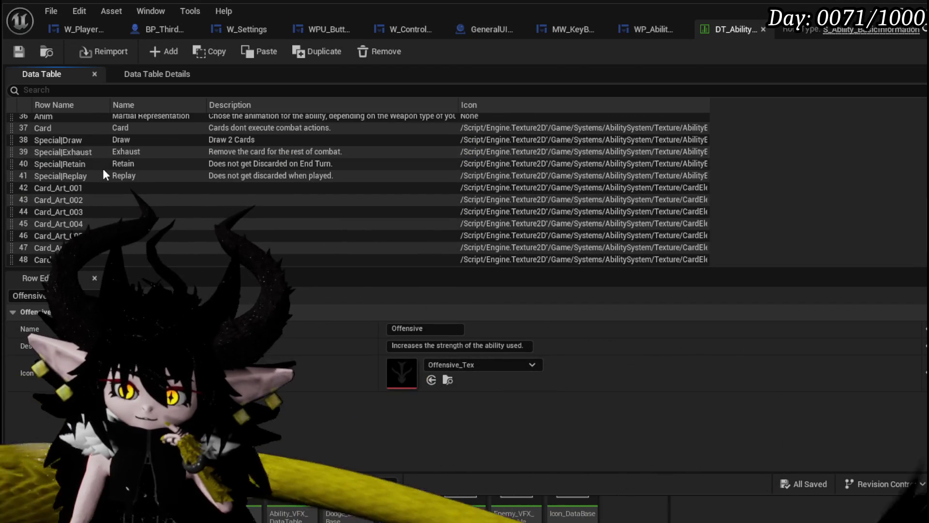
scroll(102, 168, "down", 3)
scroll(102, 168, "up", 5)
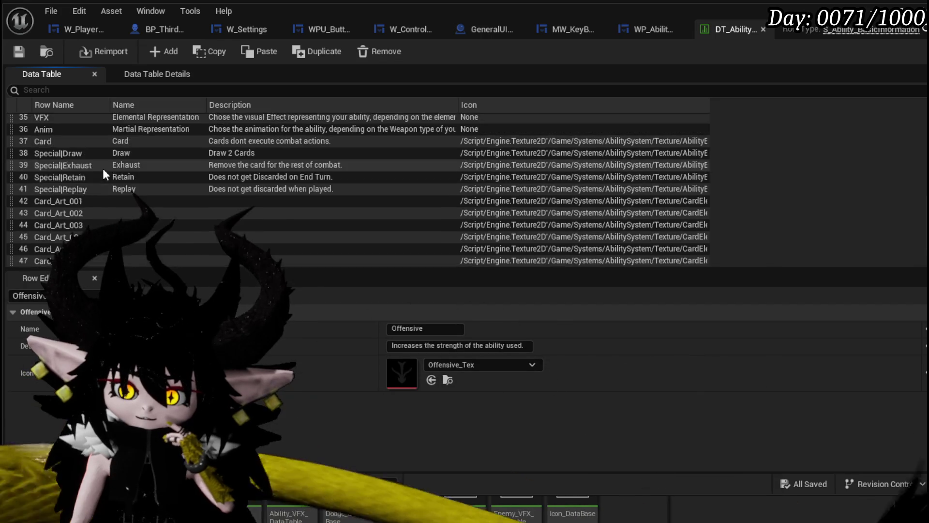
scroll(102, 169, "up", 7)
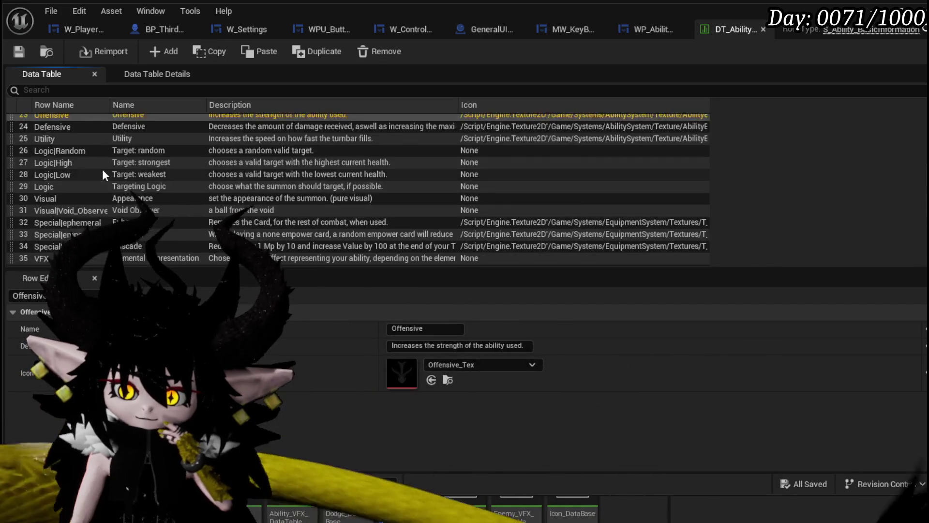
scroll(102, 169, "up", 3)
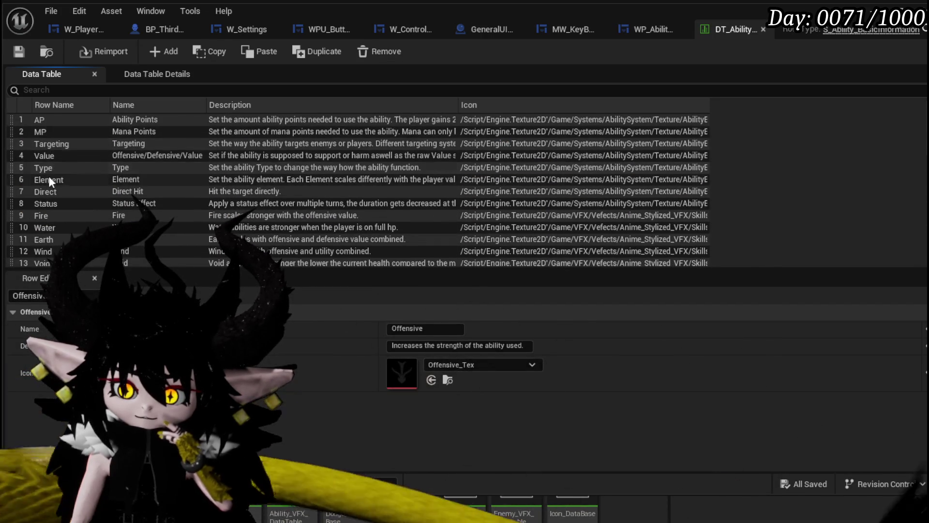
scroll(83, 144, "down", 5)
scroll(81, 154, "down", 1)
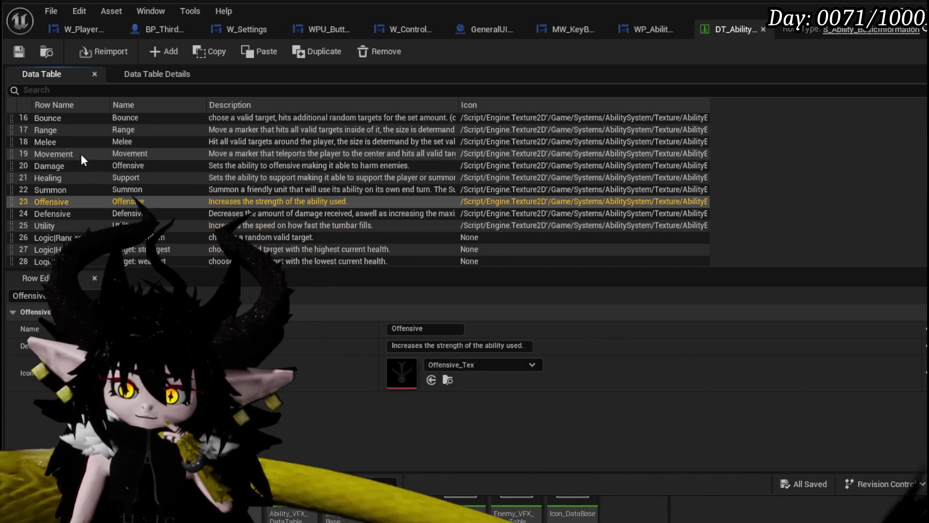
left_click(68, 165)
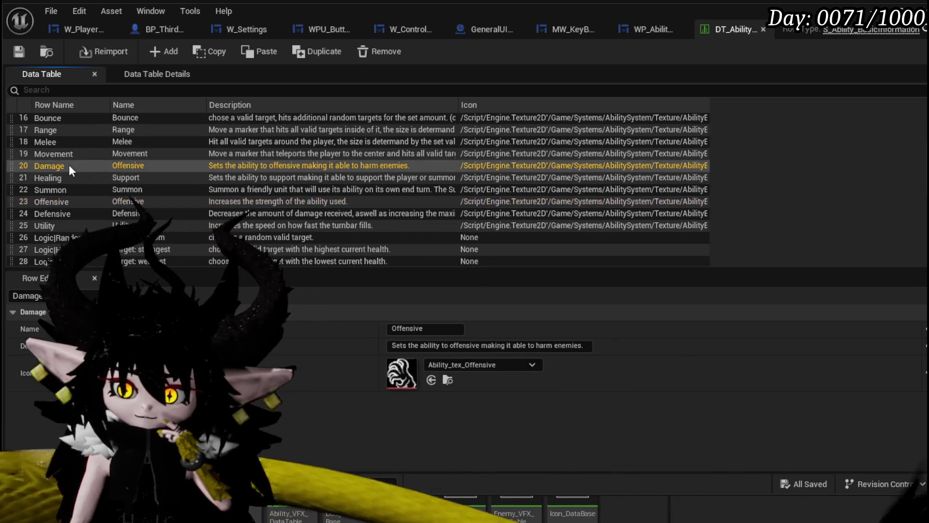
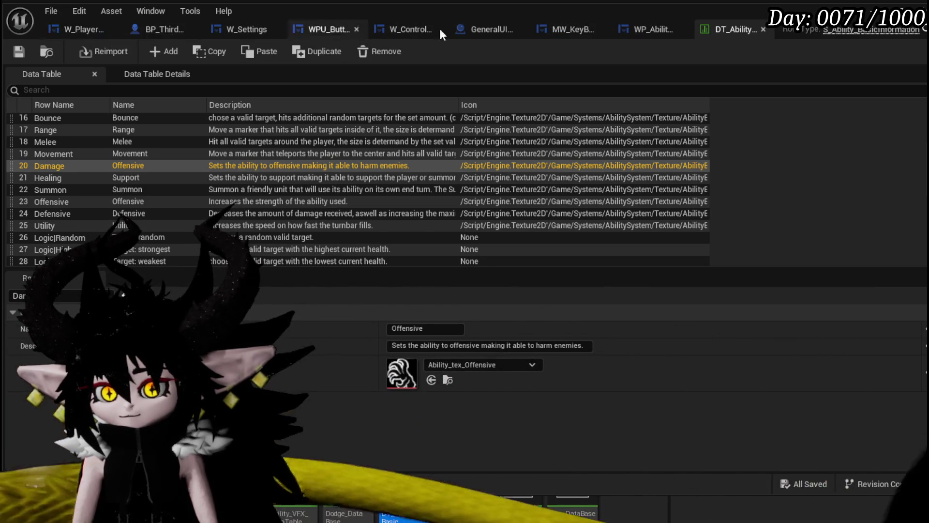
Rename the Switch on String cases in SetMainTypeImage to Damage and Healing
left_click(647, 32)
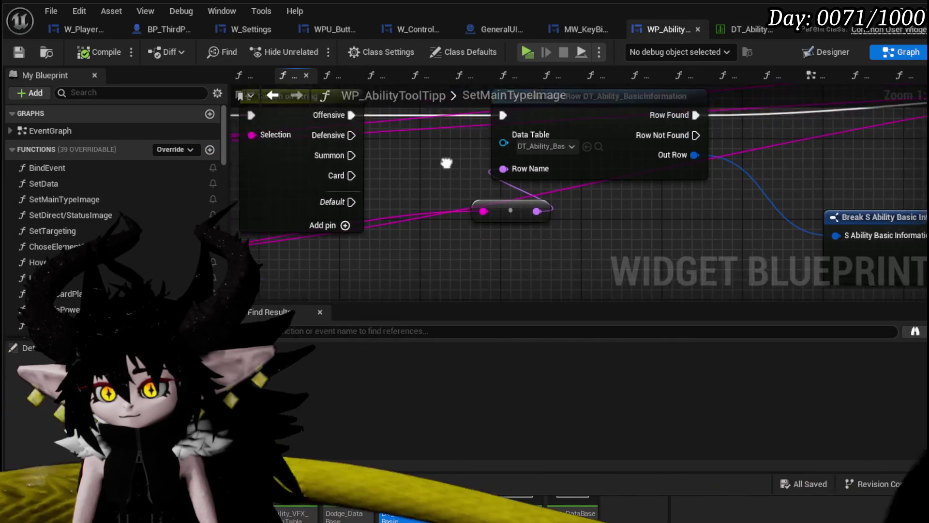
left_click(433, 184)
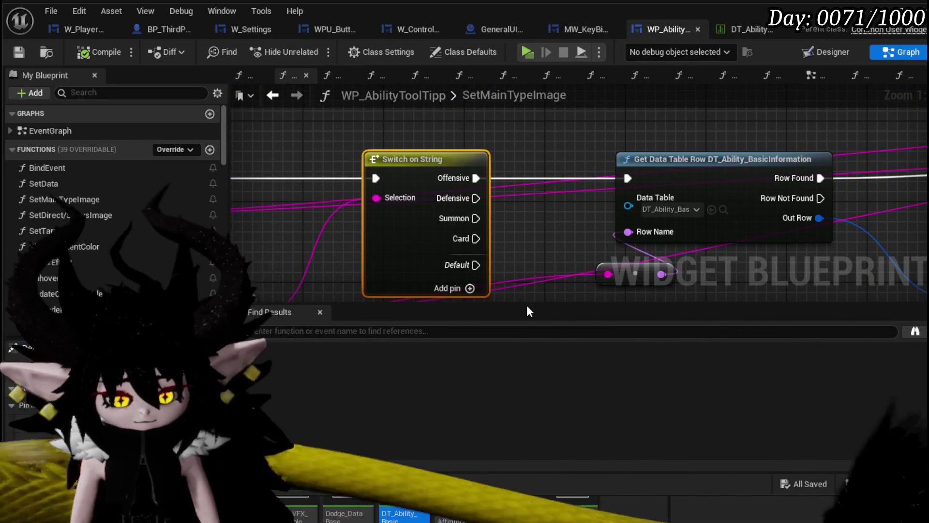
type("Damage")
key("Return")
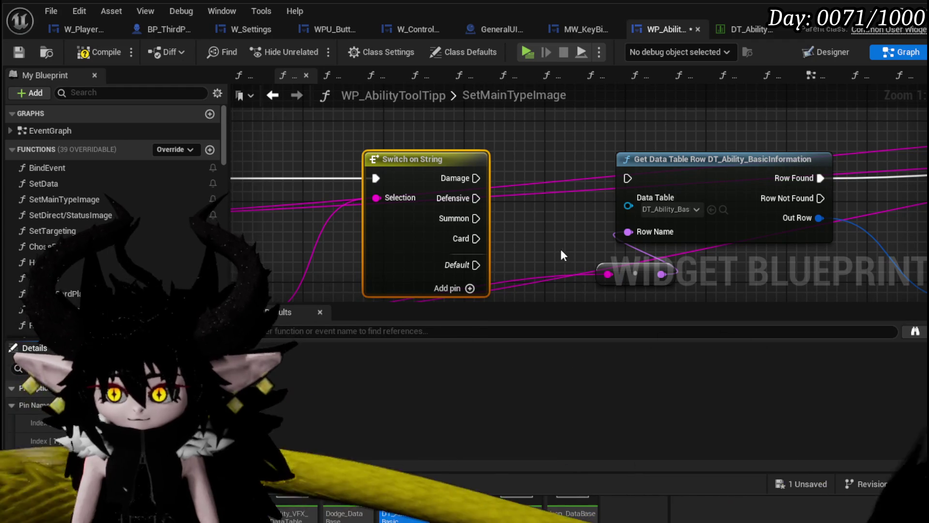
type("Healing")
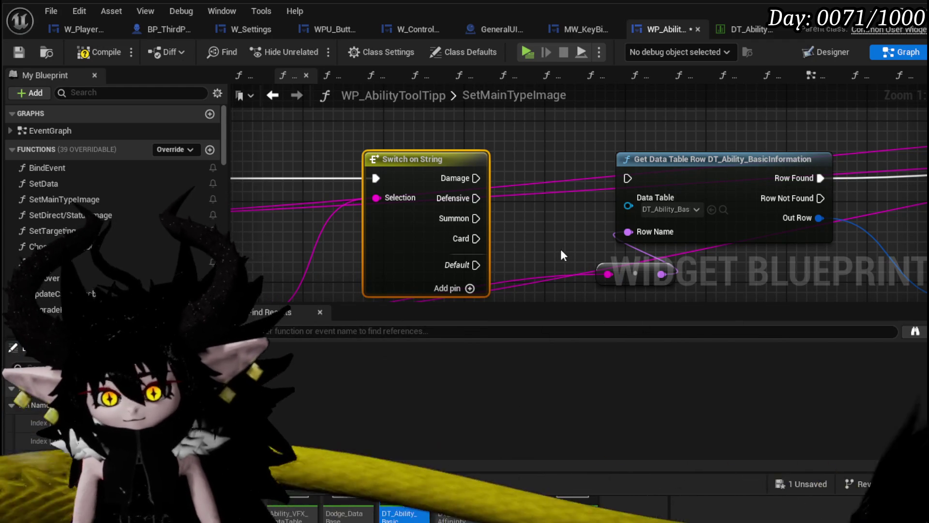
key("Return")
Wire the Damage case into Get Data Table Row, compile and save, and start a play session
left_click_drag(473, 178, 627, 178)
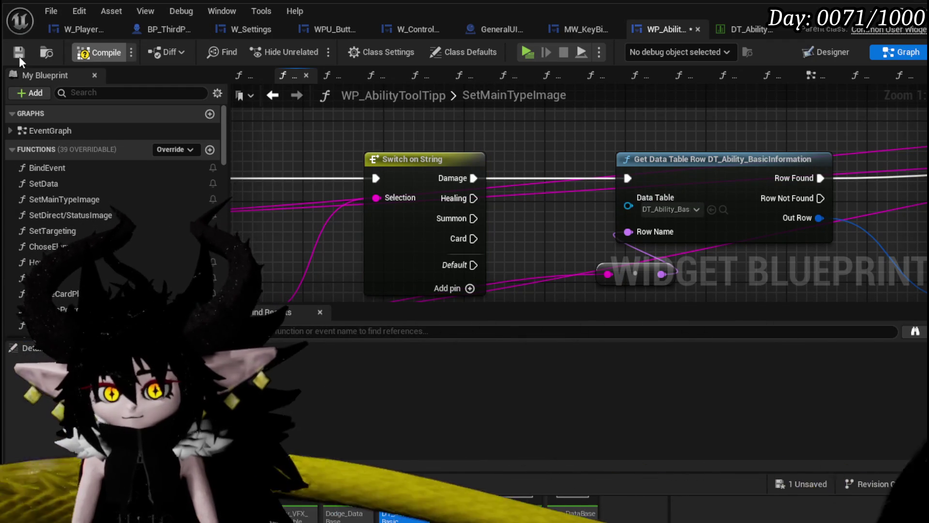
left_click(19, 53)
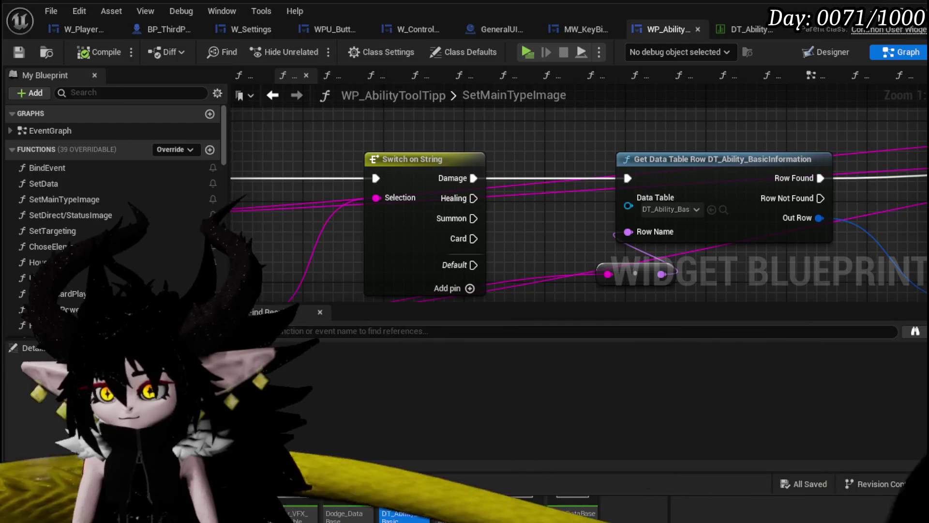
left_click(871, 10)
key("alt+p")
In play, inspect the core's ability cards from the Equipment page, then end the session
key("Tab")
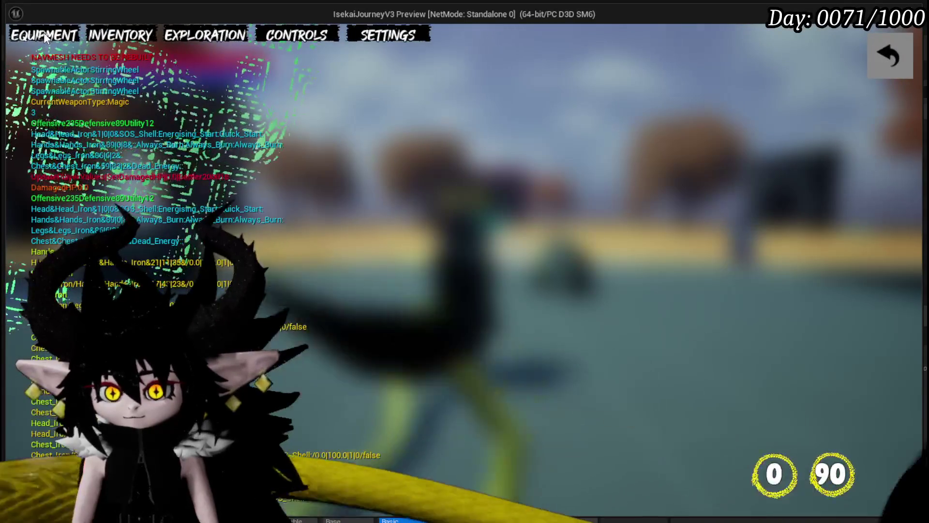
left_click(43, 35)
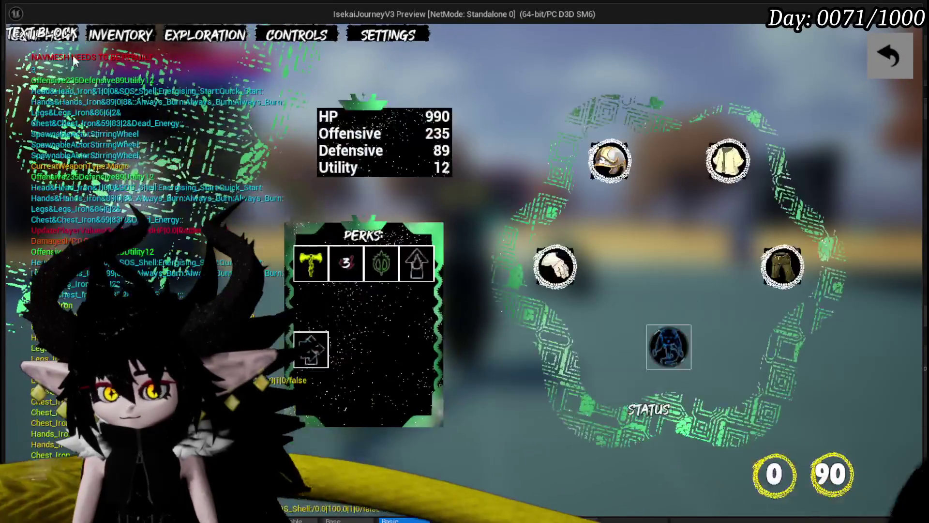
left_click(669, 339)
left_click(673, 343)
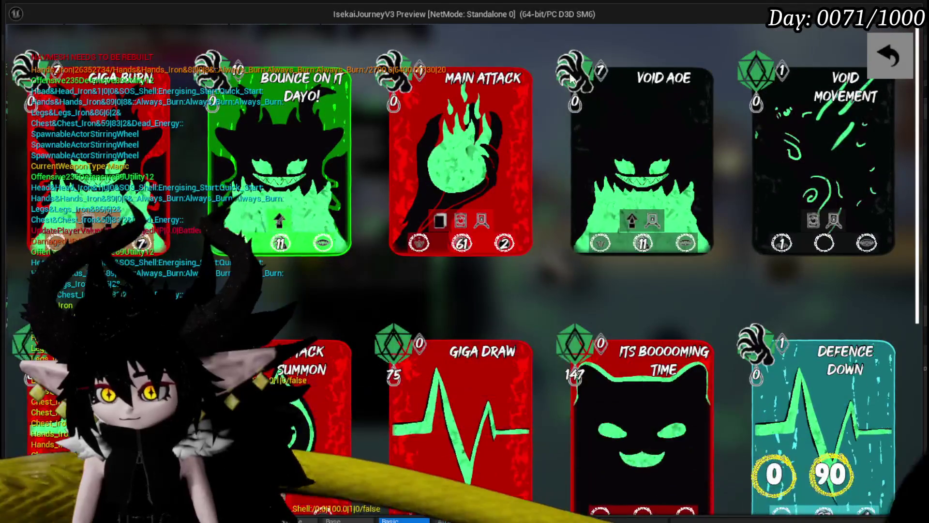
left_click(889, 54)
key("Escape")
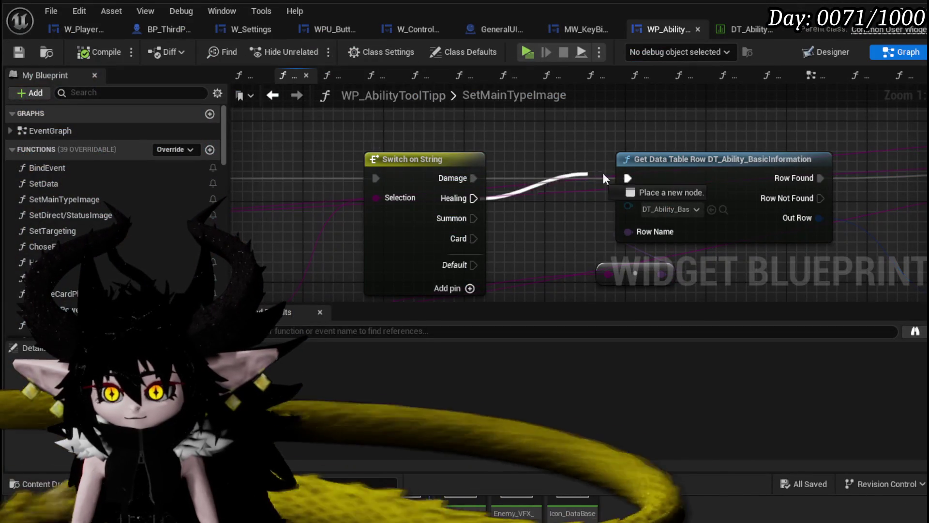
Wire the Healing case into Get Data Table Row, save, and relaunch play
left_click_drag(602, 170, 625, 178)
left_click(19, 53)
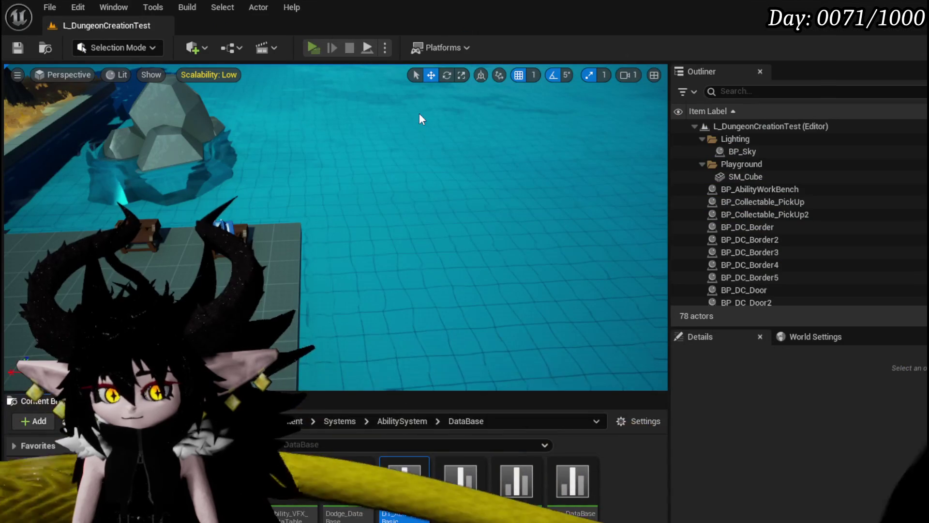
key("alt+p")
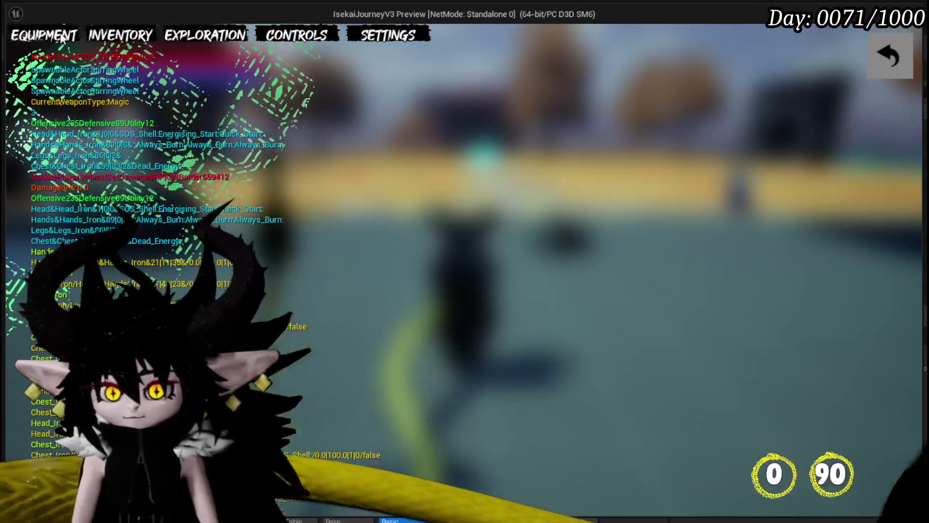
Recheck the core's ability cards, end play, save all assets, and reopen WP_AbilityToolTipp
left_click(62, 39)
left_click(668, 344)
left_click(690, 354)
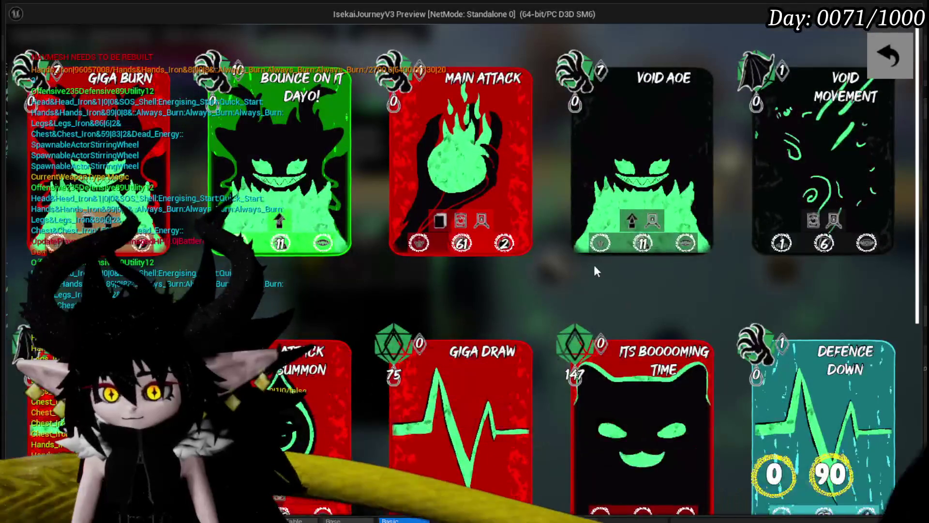
scroll(557, 249, "down", 3)
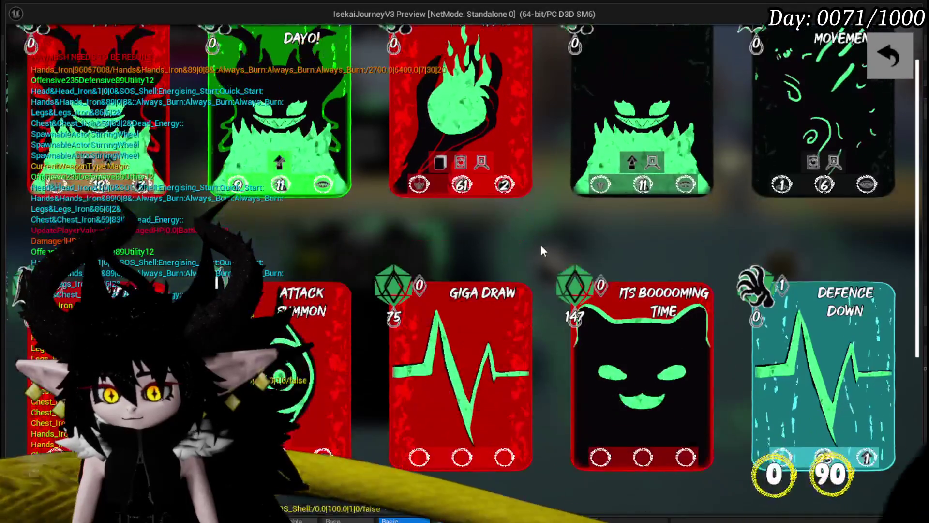
scroll(540, 244, "down", 3)
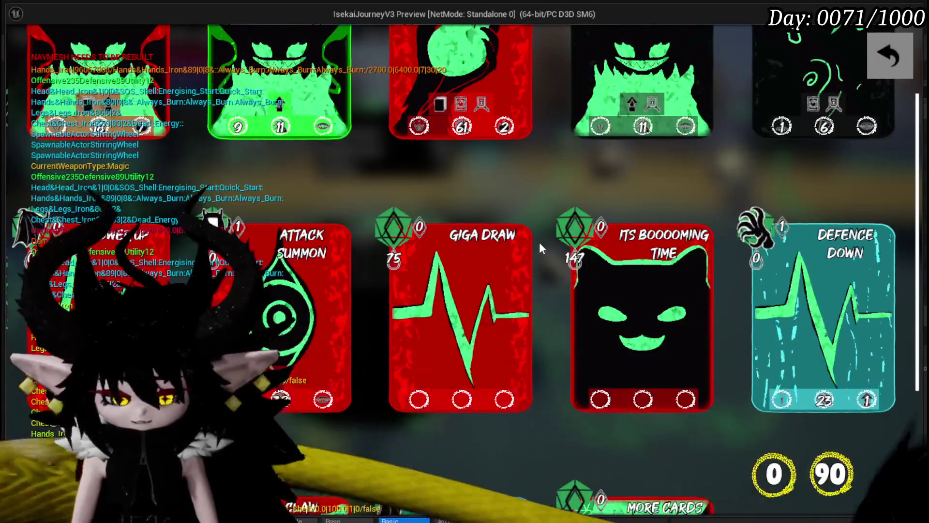
key("Escape")
left_click(18, 47)
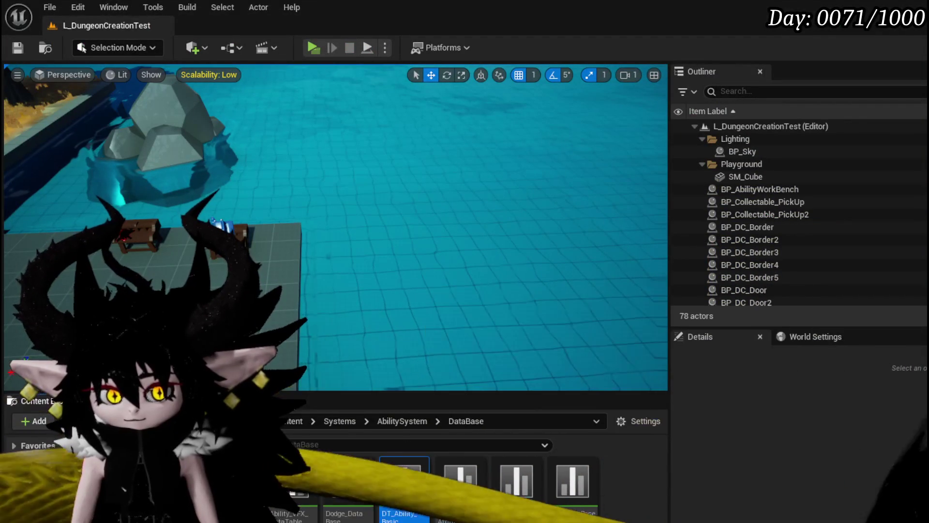
double_click(404, 479)
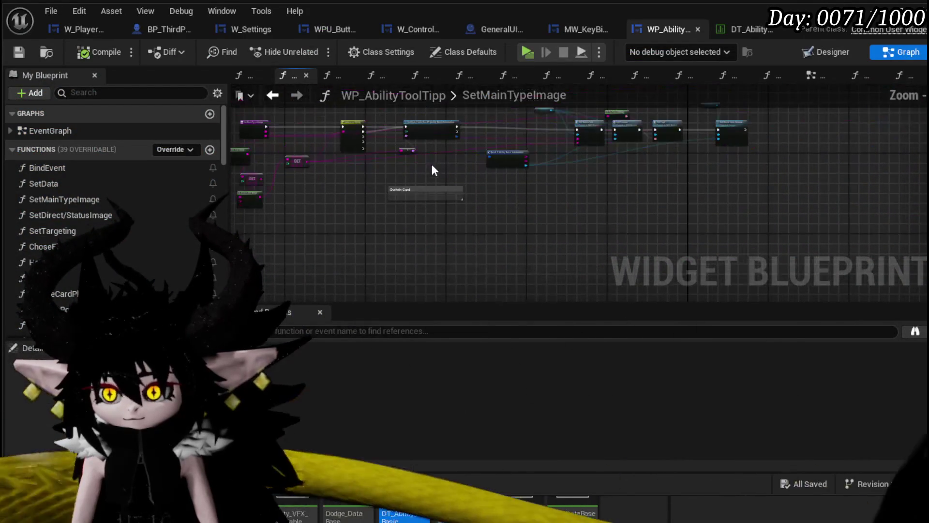
Duplicate the row lookup and icon-setting node network with copy and paste
scroll(434, 173, "down", 5)
left_click_drag(384, 246, 759, 141)
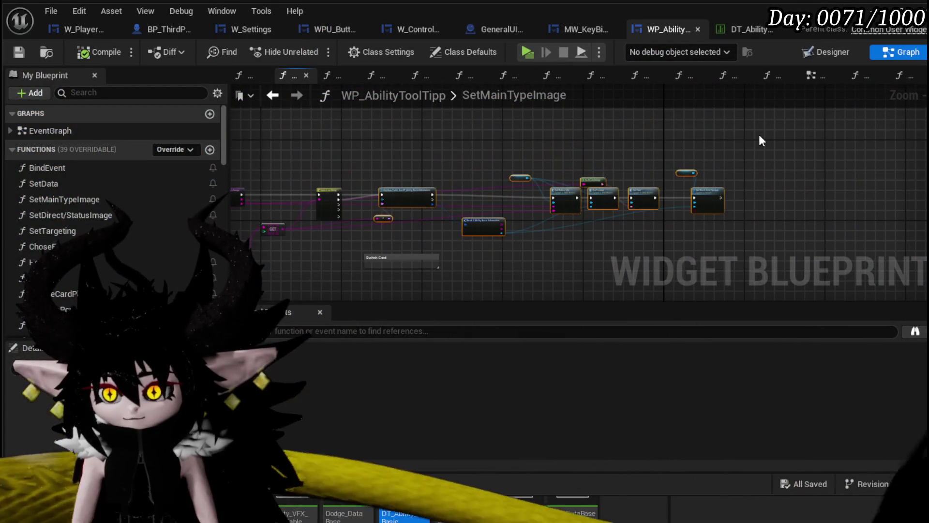
key("ctrl+c")
key("ctrl+v")
scroll(386, 195, "up", 4)
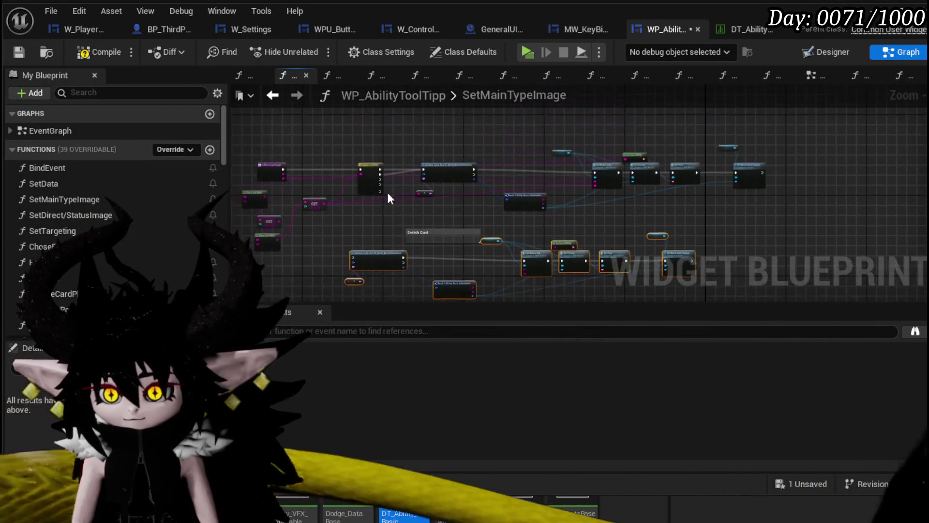
Wire the Card case and the Selection string into the copied Get Data Table Row
left_click_drag(378, 159, 490, 152)
left_click_drag(437, 209, 437, 209)
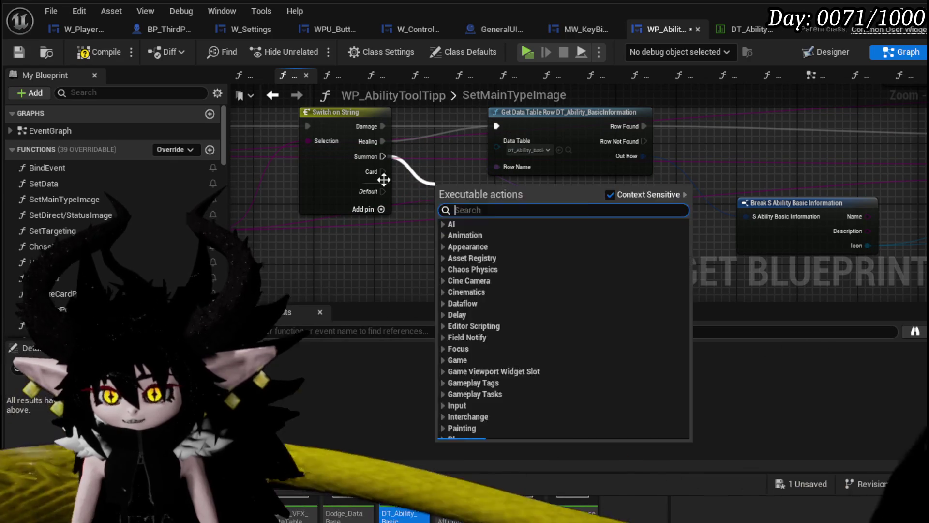
key("Escape")
scroll(580, 193, "down", 3)
mouse_move(379, 133)
left_mouse_down()
mouse_move(317, 259)
mouse_move(338, 237)
mouse_move(324, 239)
left_mouse_up()
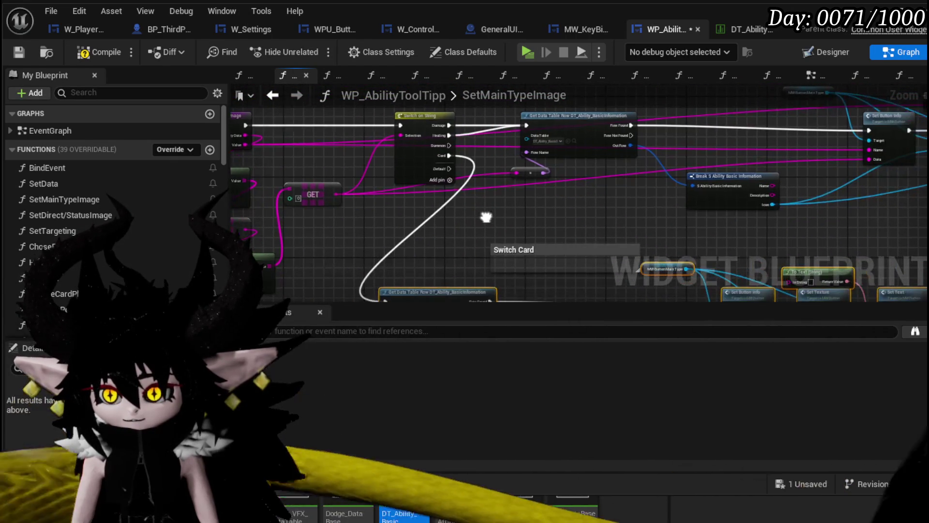
mouse_move(381, 214)
left_mouse_down()
mouse_move(445, 317)
mouse_move(395, 220)
mouse_move(376, 245)
left_mouse_up()
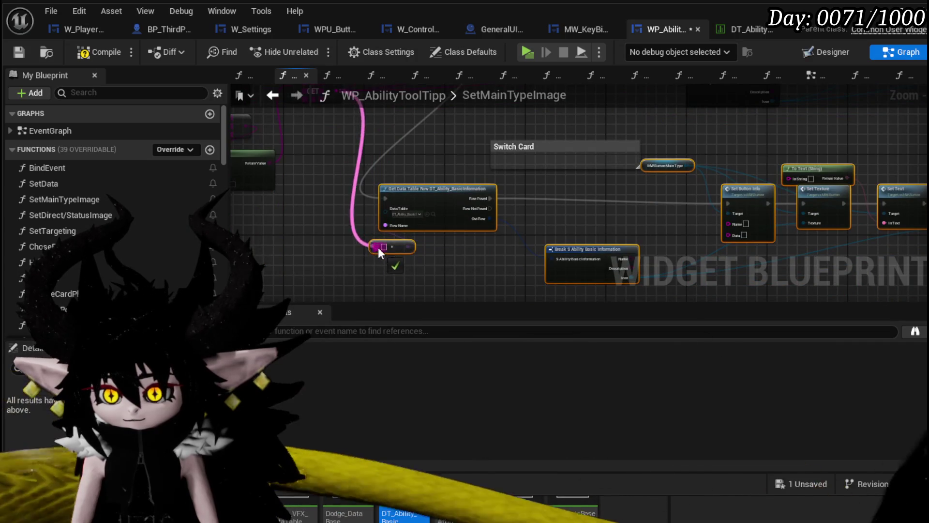
mouse_move(479, 180)
left_mouse_down()
mouse_move(318, 177)
mouse_move(433, 226)
left_mouse_up()
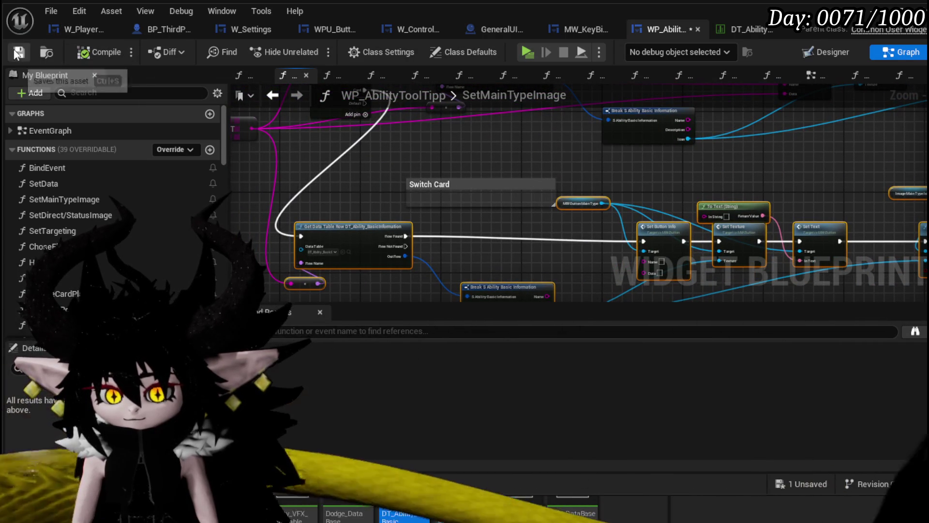
key("alt+Tab")
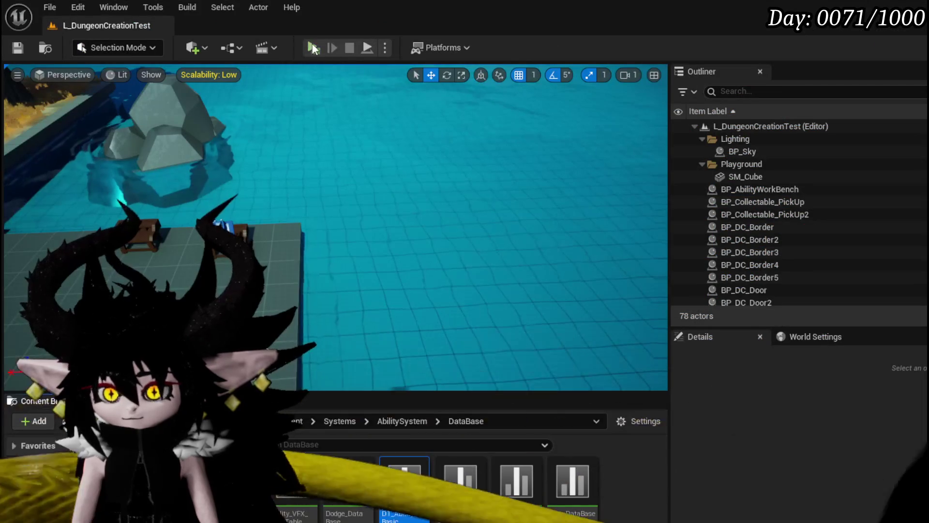
Launch play and scroll through the core's ability card grid
key("alt+p")
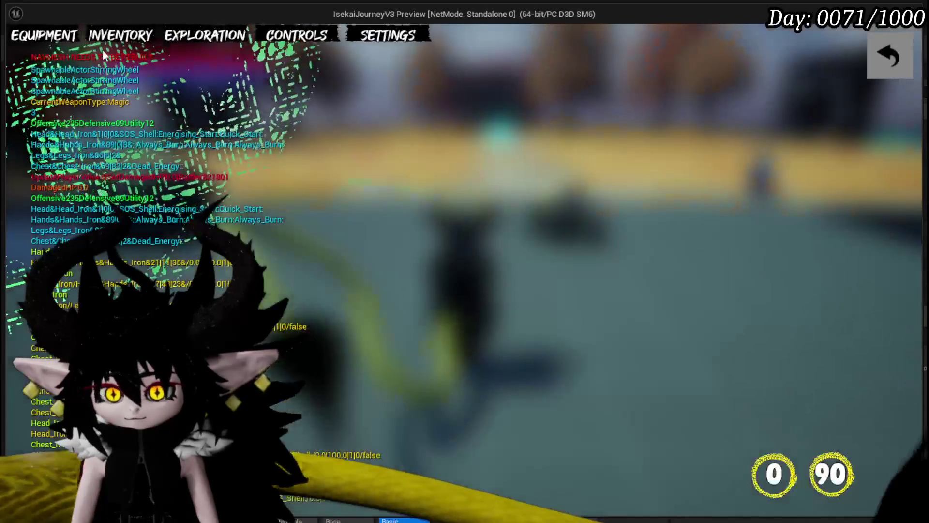
left_click(54, 41)
left_click(668, 342)
left_click(685, 367)
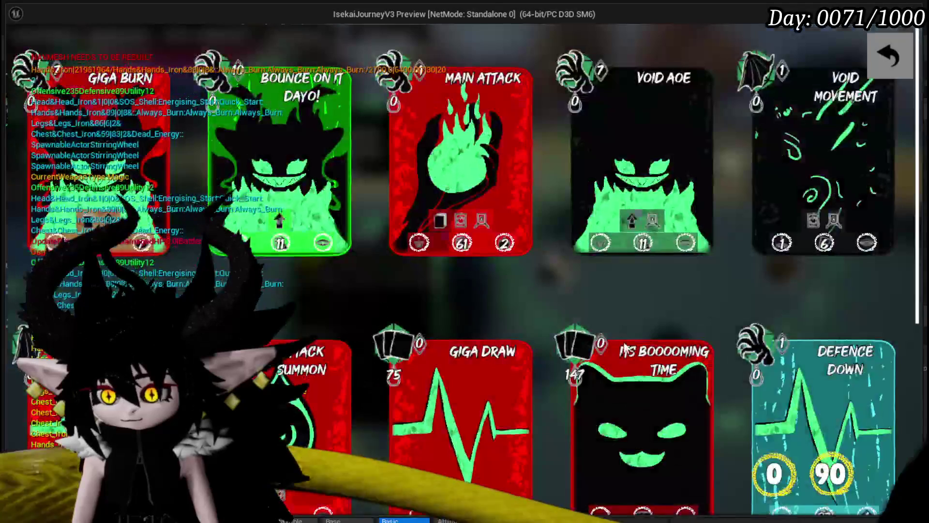
scroll(511, 302, "down", 3)
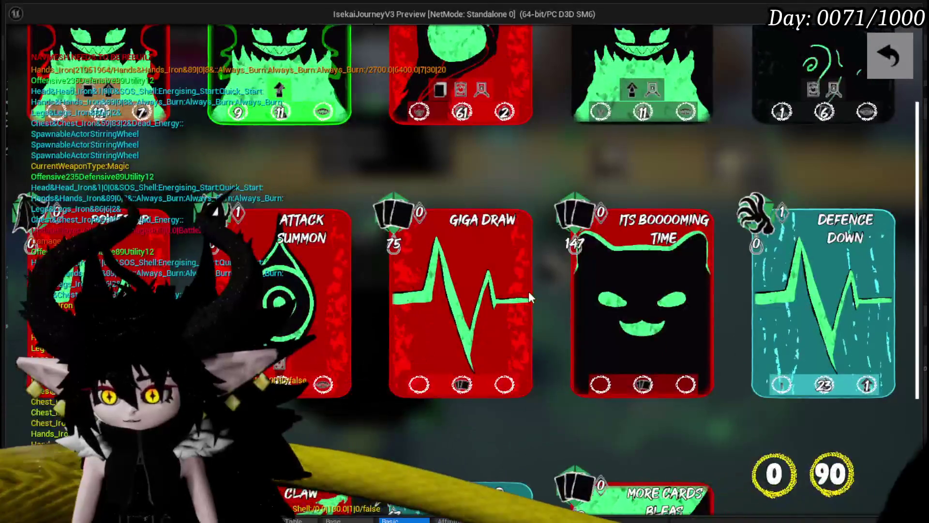
scroll(529, 294, "down", 3)
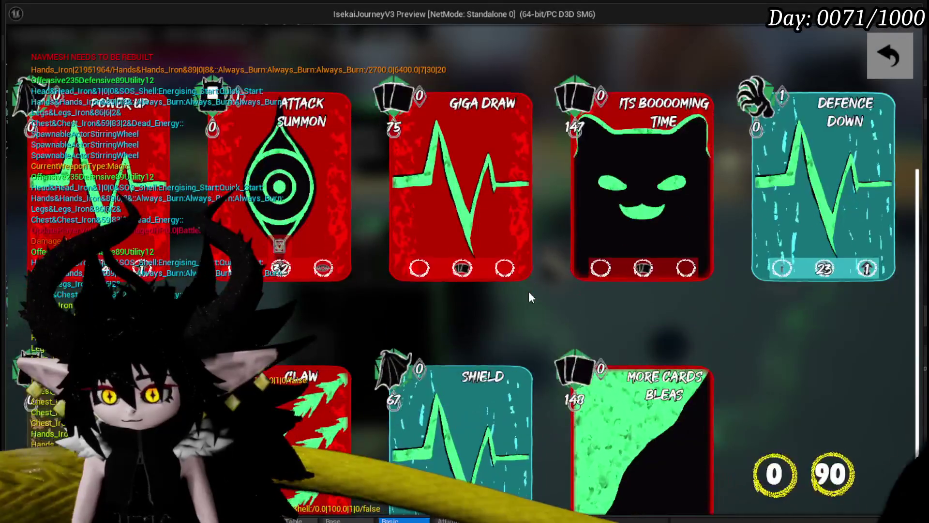
scroll(529, 292, "down", 1)
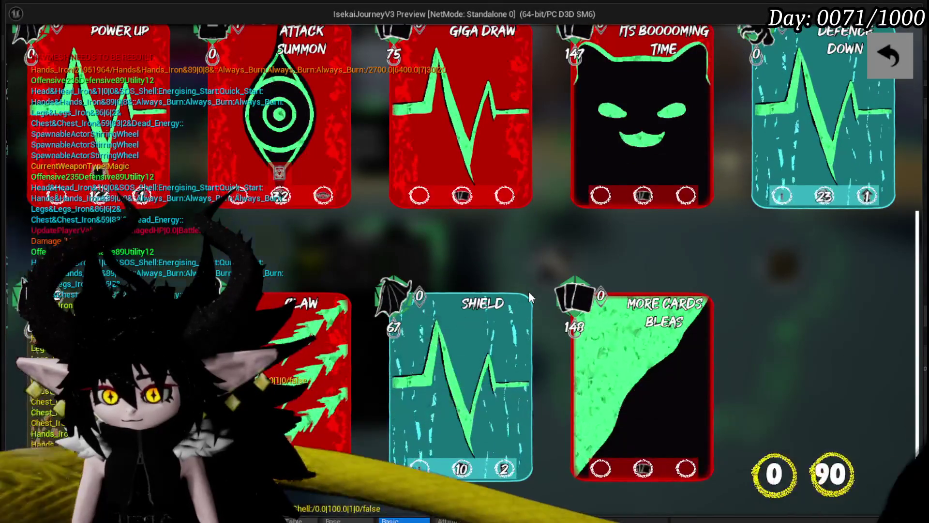
scroll(528, 291, "up", 5)
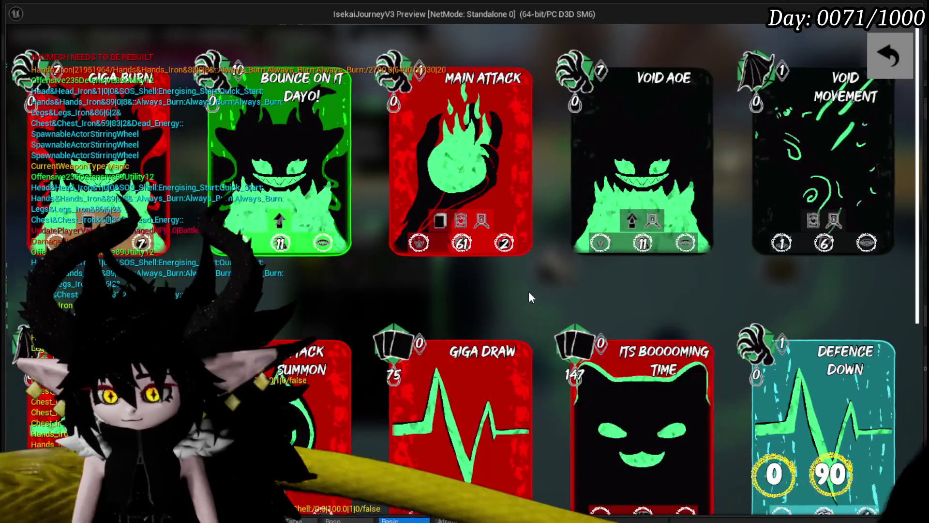
scroll(529, 292, "down", 3)
scroll(544, 276, "down", 5)
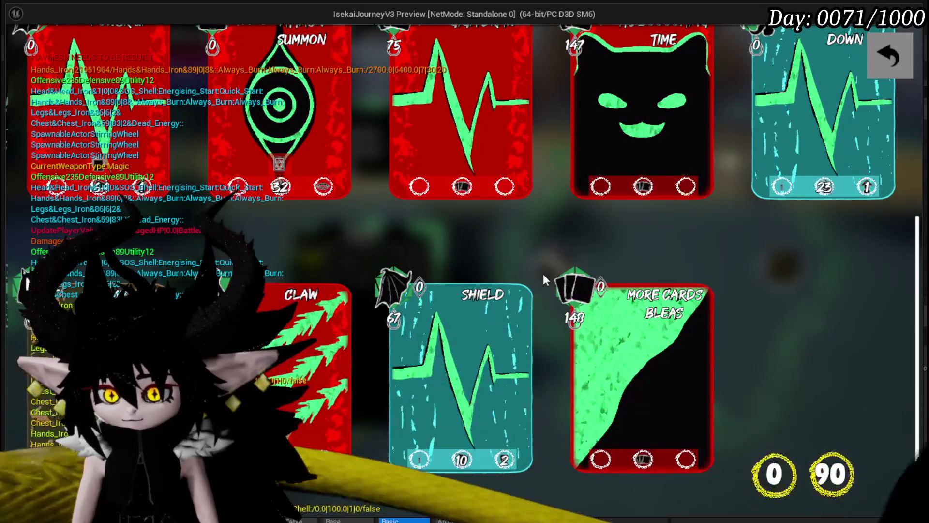
scroll(543, 274, "up", 1)
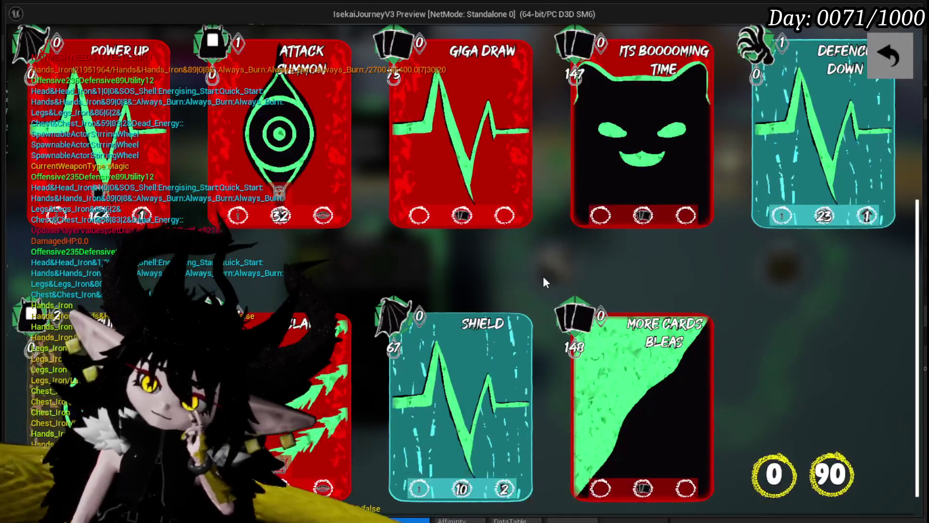
Read the card stat icons' info boxes, then stop play and save
mouse_move(272, 219)
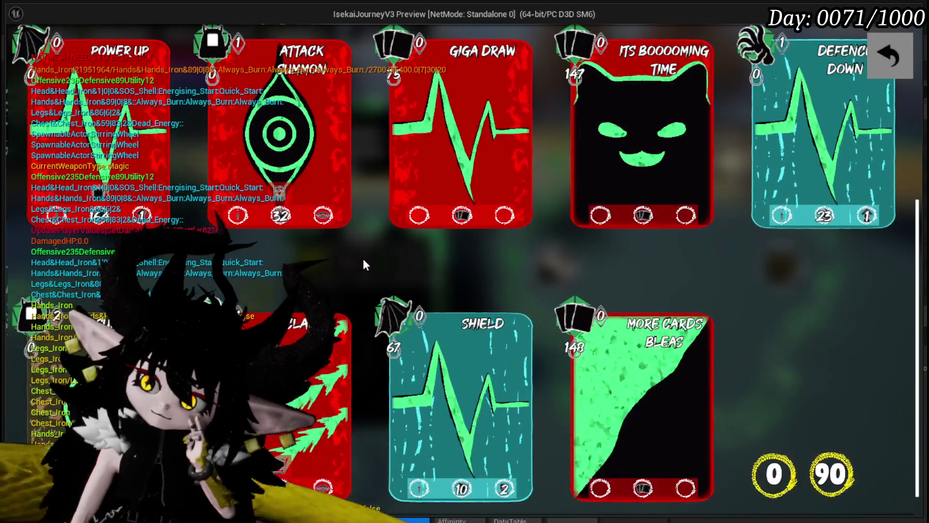
scroll(362, 259, "down", 1)
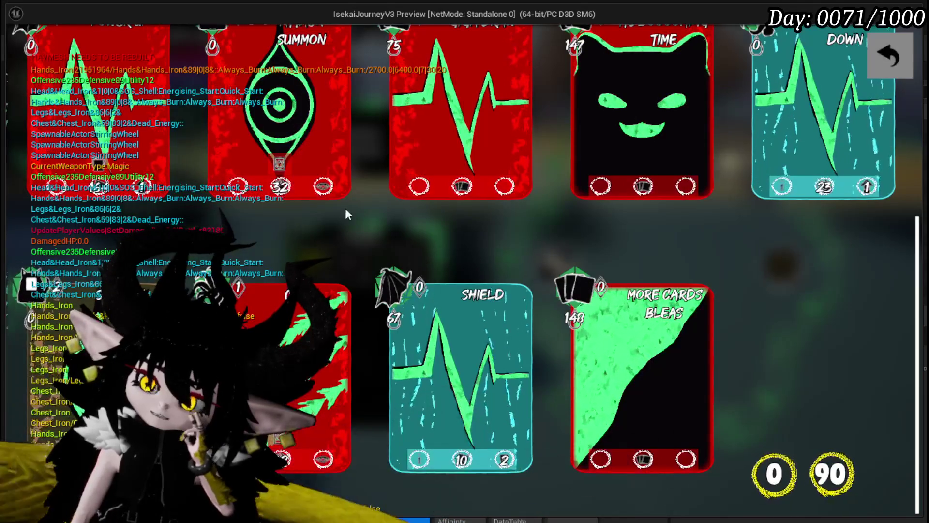
scroll(283, 231, "up", 2)
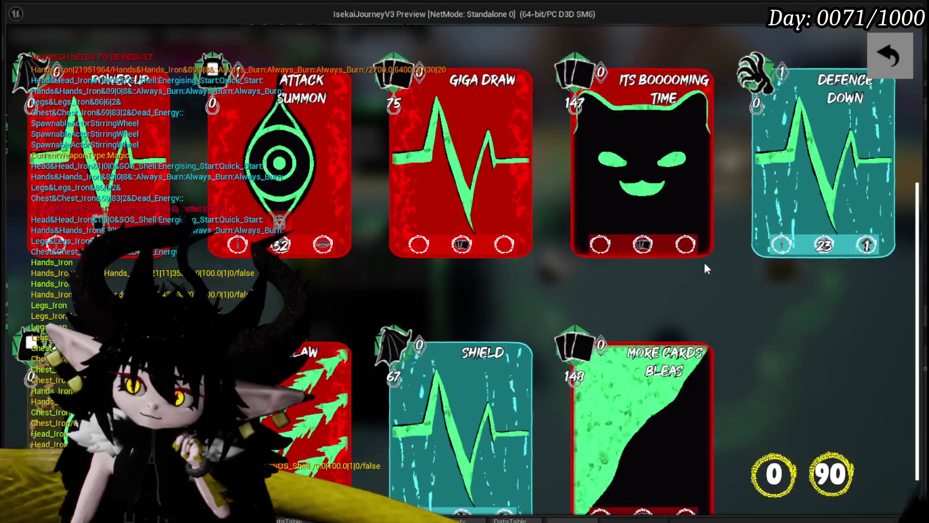
mouse_move(648, 251)
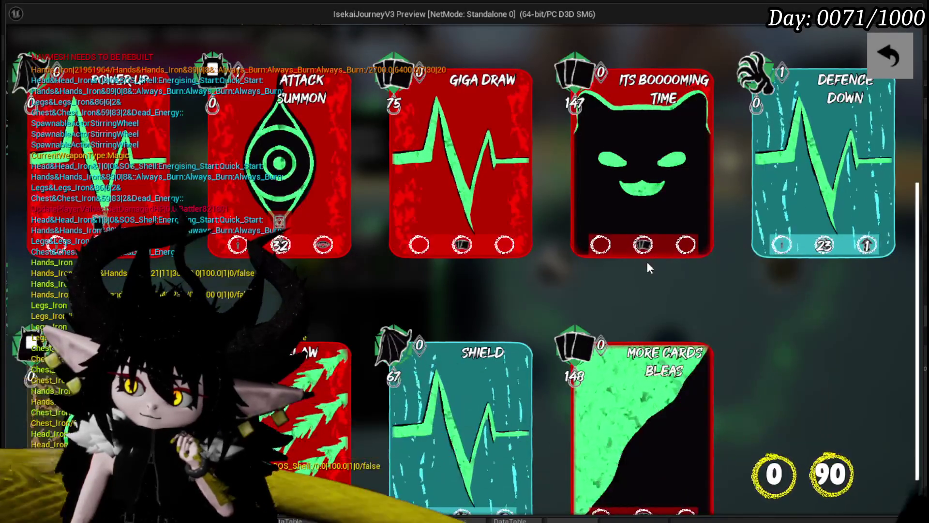
mouse_move(688, 248)
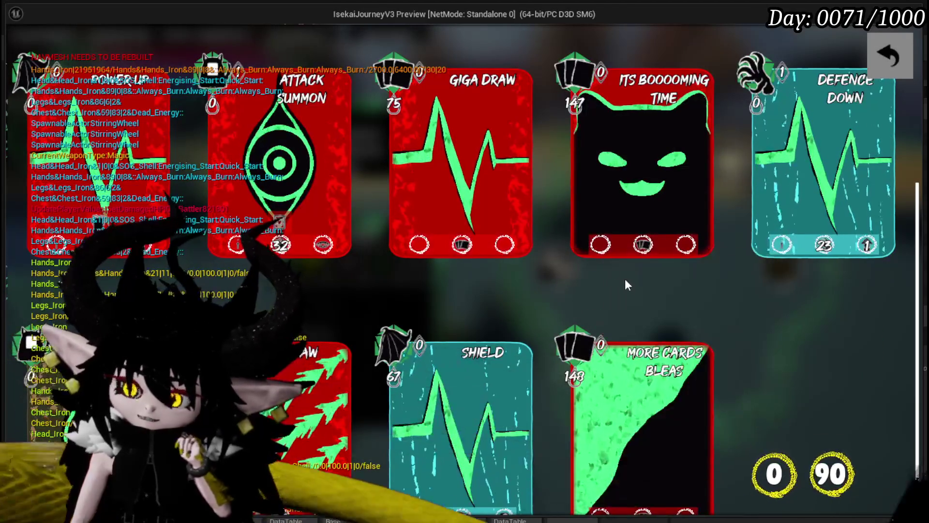
key("Escape")
key("ctrl+s")
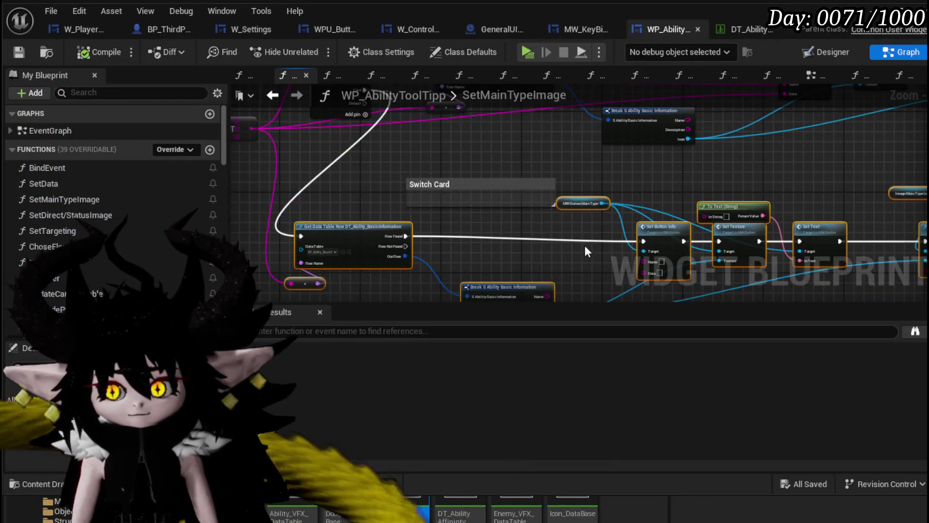
Shift the Get Data Table Row and icon nodes right of the Break node for a cleaner layout
left_click_drag(585, 247, 516, 139)
scroll(468, 173, "up", 5)
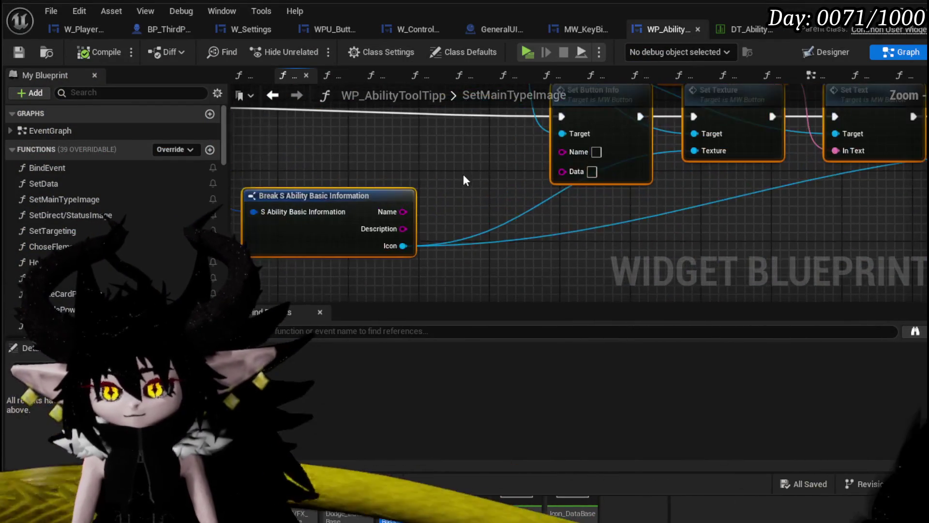
left_click_drag(415, 252, 428, 240)
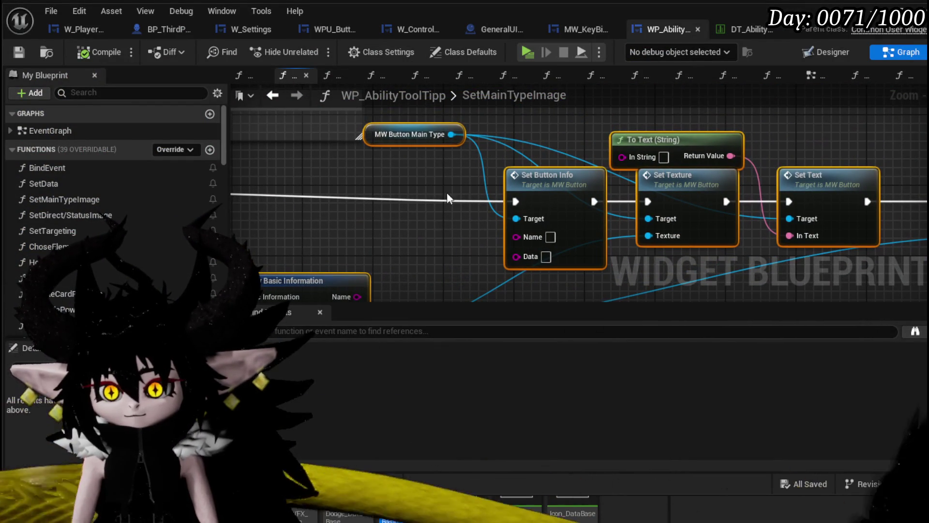
scroll(451, 189, "down", 2)
mouse_move(451, 191)
left_mouse_down()
mouse_move(491, 146)
mouse_move(564, 176)
mouse_move(645, 191)
mouse_move(355, 193)
left_mouse_up()
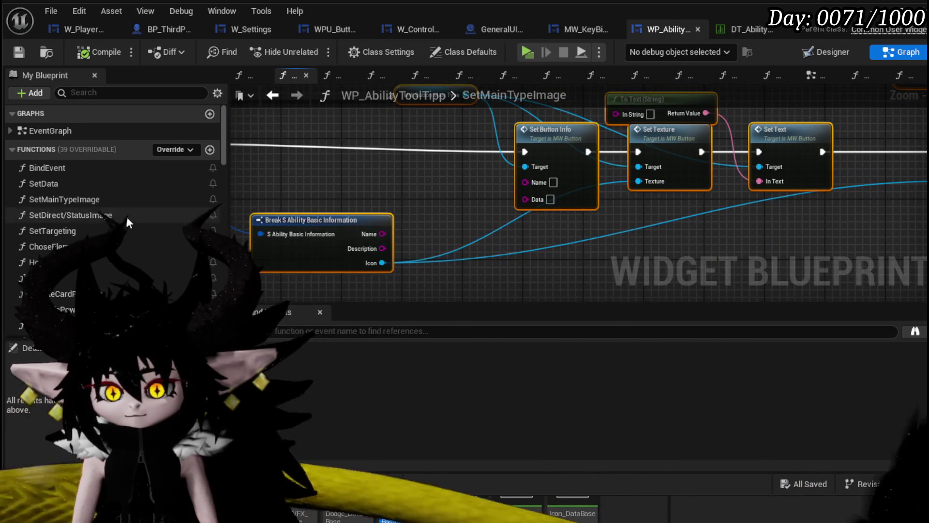
scroll(146, 203, "down", 5)
mouse_move(223, 170)
left_mouse_down()
mouse_move(219, 283)
mouse_move(222, 242)
left_mouse_up()
scroll(67, 201, "up", 10)
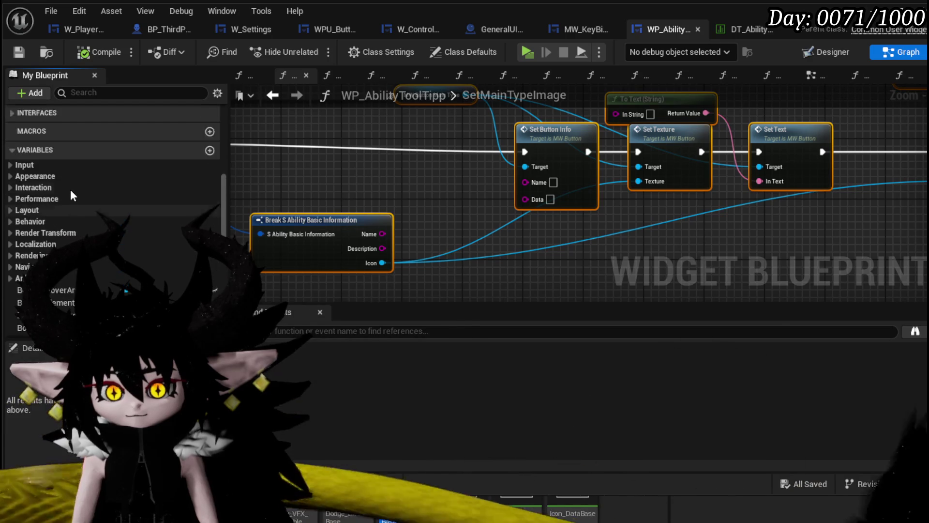
scroll(336, 213, "down", 3)
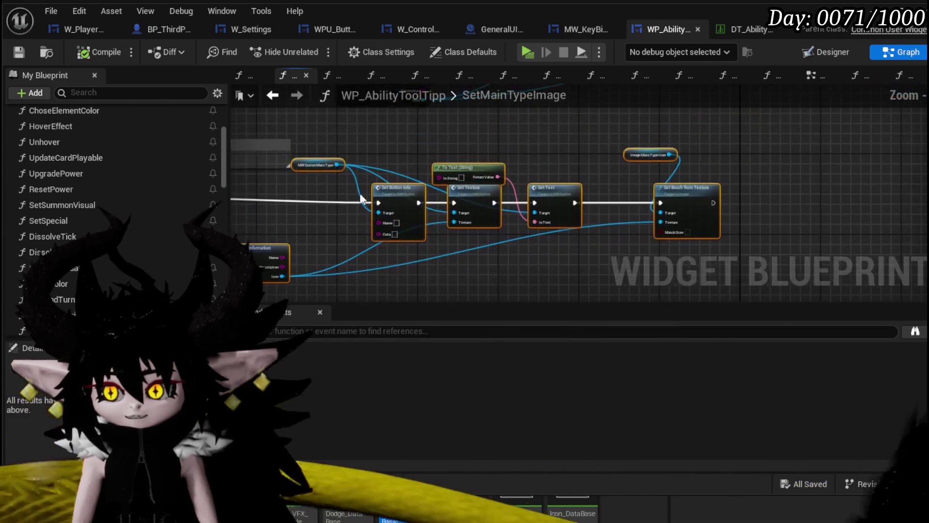
left_click_drag(401, 197, 431, 193)
left_click(309, 182)
left_click_drag(310, 182, 738, 204)
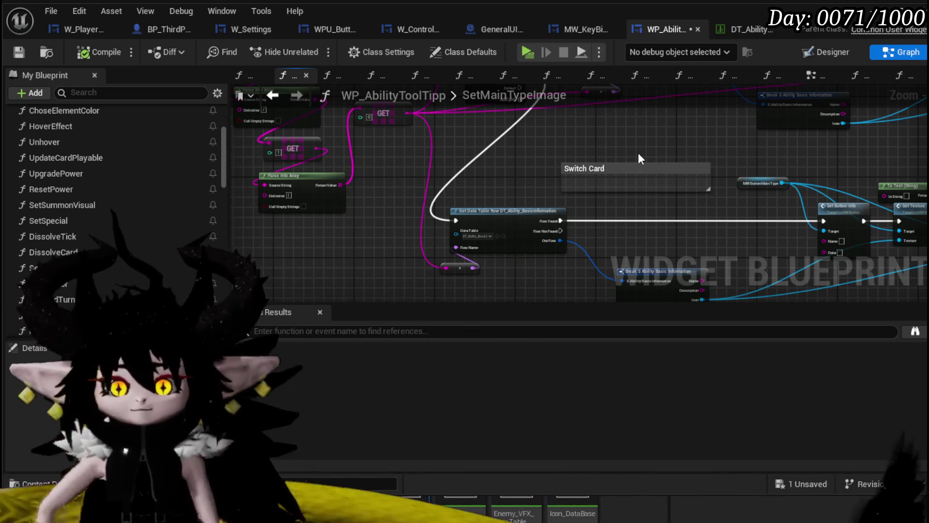
Move the SetMainTypeImage entry node left, save the blueprint, and go to the EventGraph
mouse_move(479, 192)
left_mouse_down()
mouse_move(647, 308)
mouse_move(566, 299)
left_mouse_up()
scroll(438, 199, "up", 4)
scroll(367, 147, "down", 2)
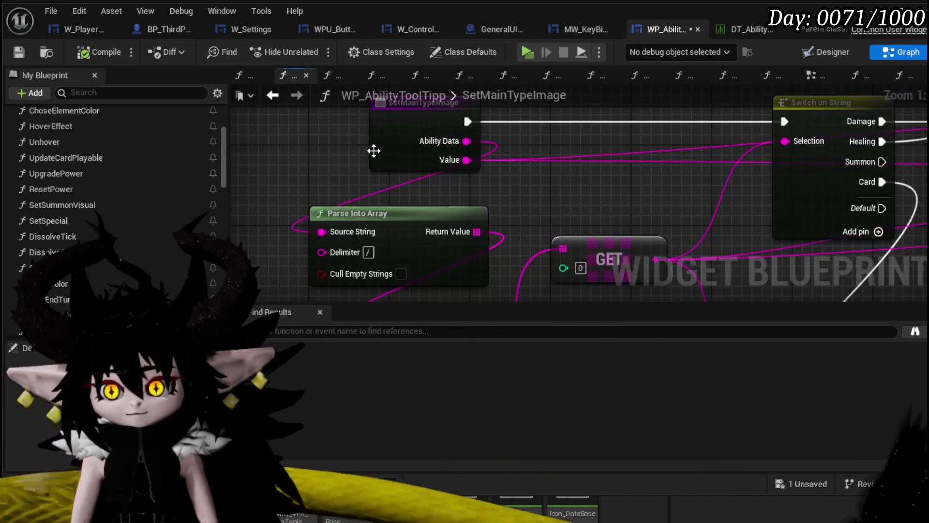
left_click(303, 158)
left_click_drag(302, 160, 261, 160)
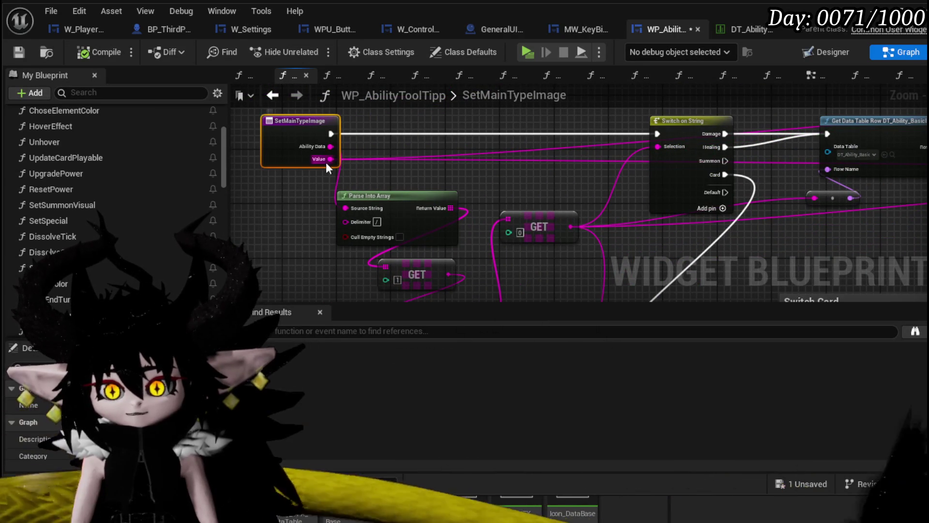
left_click(24, 51)
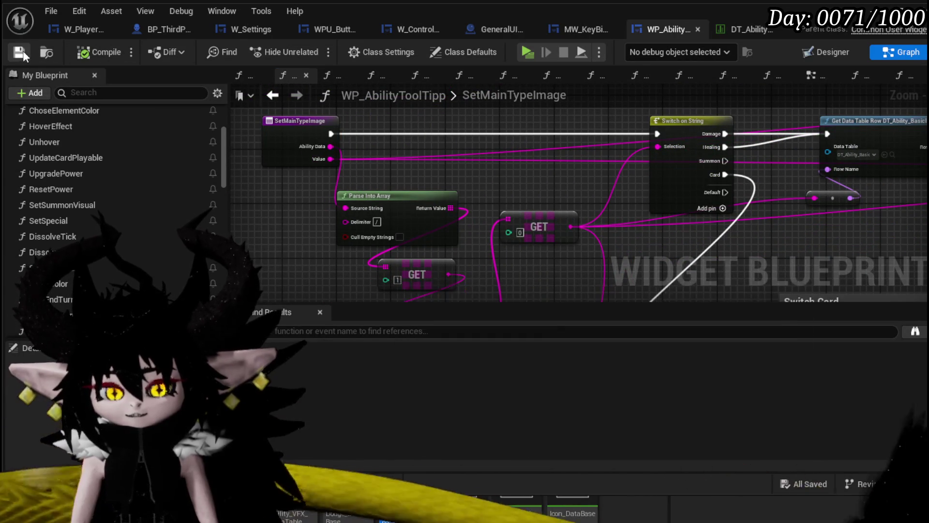
left_click(811, 75)
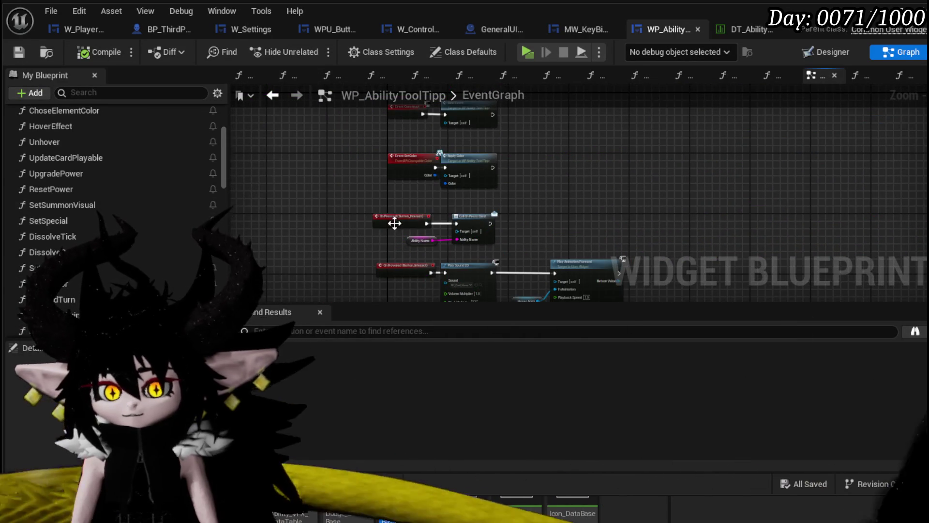
Open SetData and frame its Set Targeting, Set Direct/Status Image and Set Main Type Image calls
scroll(379, 197, "up", 4)
scroll(82, 167, "up", 5)
double_click(43, 183)
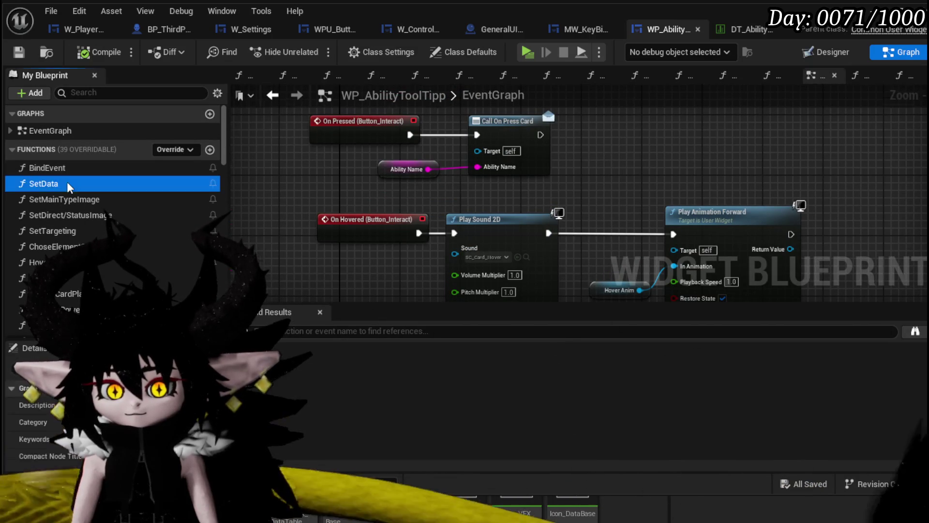
scroll(501, 208, "down", 5)
scroll(538, 213, "up", 6)
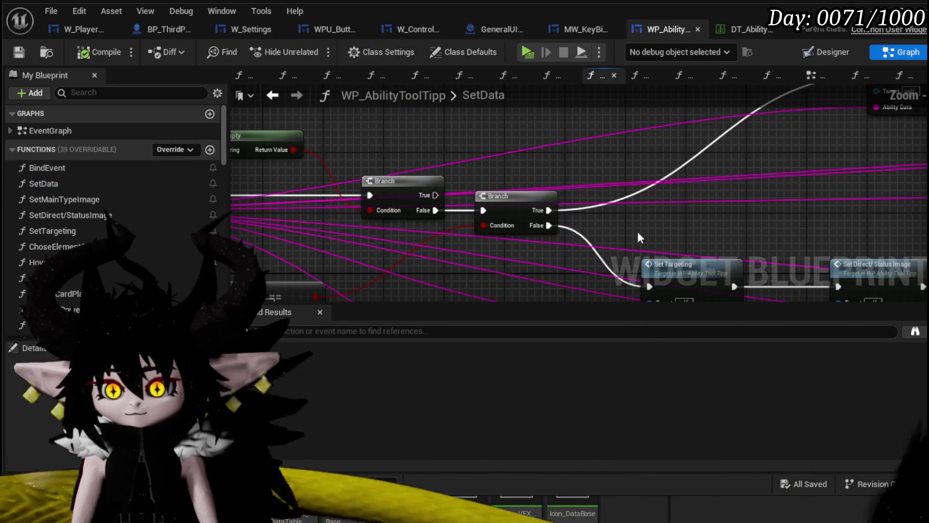
left_click_drag(380, 152, 226, 117)
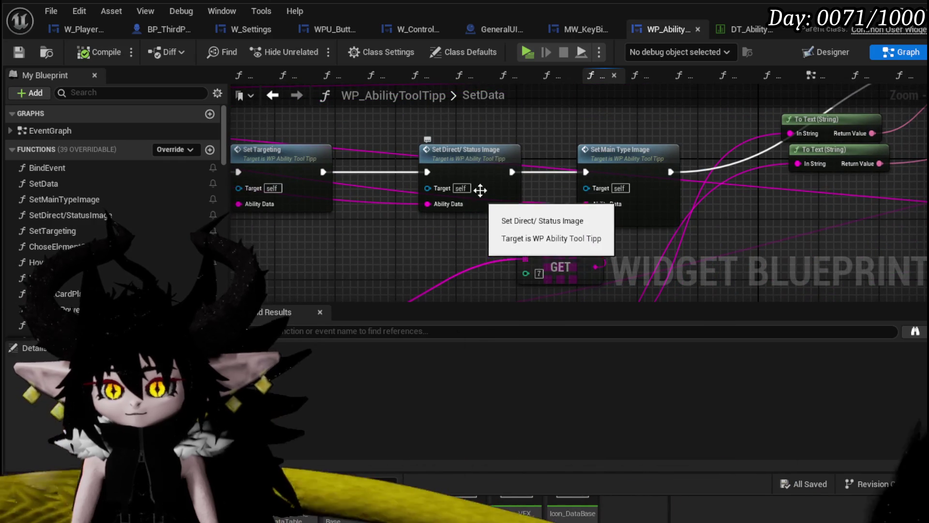
scroll(458, 229, "down", 2)
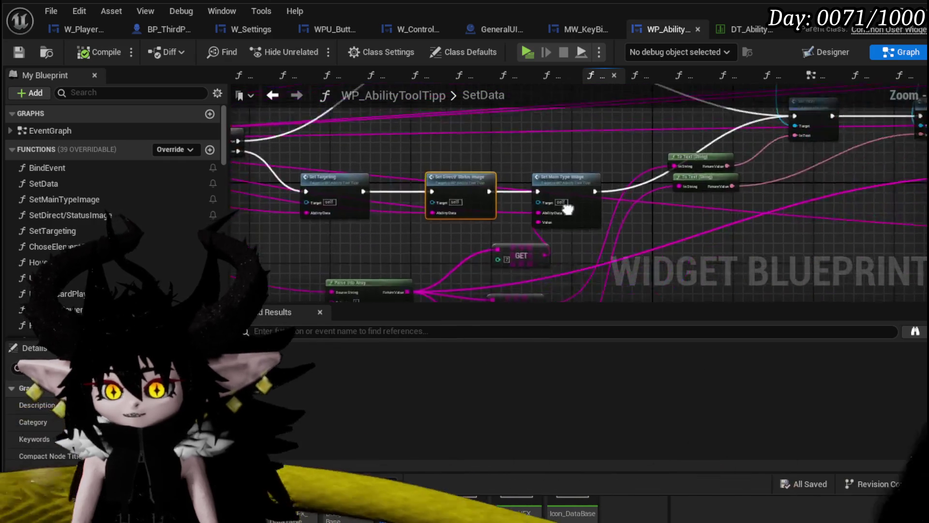
scroll(493, 201, "up", 2)
mouse_move(473, 232)
left_mouse_down()
mouse_move(503, 145)
mouse_move(431, 249)
mouse_move(435, 145)
mouse_move(471, 211)
left_mouse_up()
Inspect SetDirect/StatusImage's GET, Parse Into Array, Break S Status Info and Append nodes, then return to SetData
double_click(471, 212)
scroll(464, 223, "down", 5)
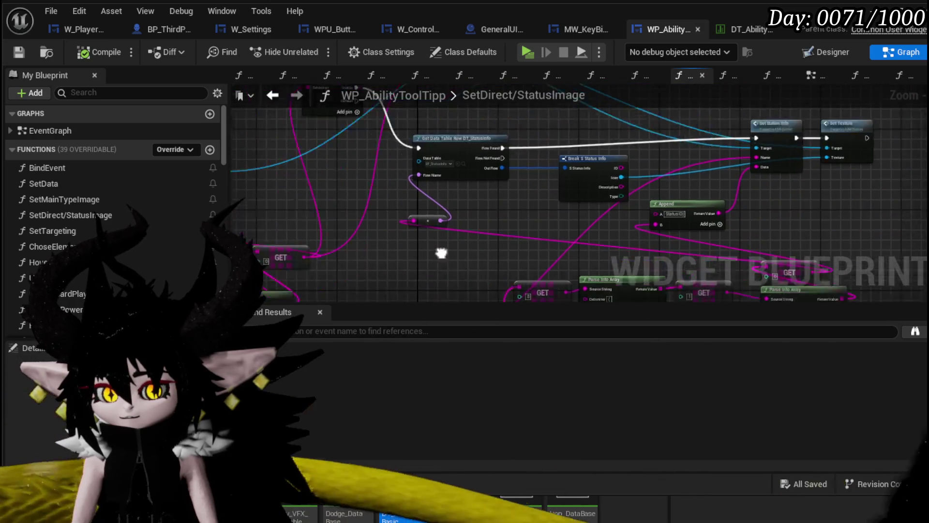
scroll(418, 192, "up", 4)
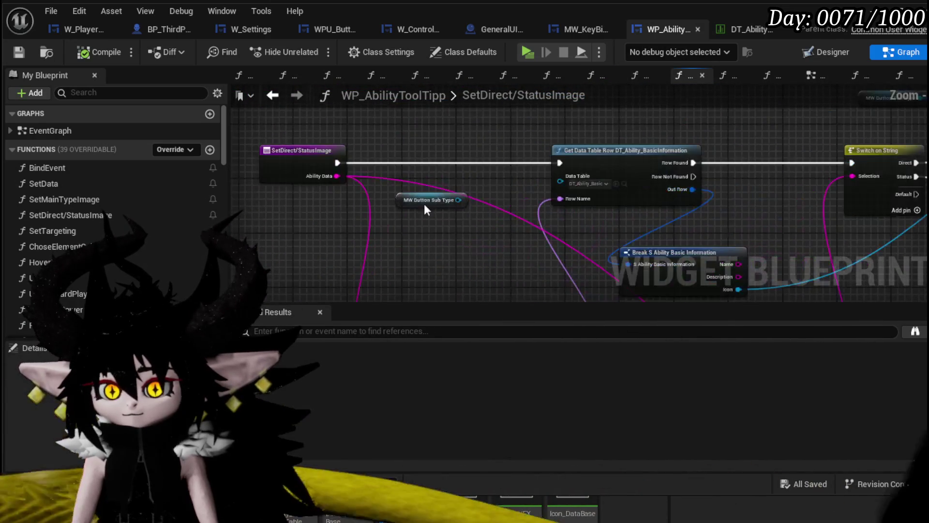
scroll(478, 246, "up", 2)
mouse_move(835, 318)
left_mouse_down()
mouse_move(735, 221)
mouse_move(556, 162)
mouse_move(532, 161)
mouse_move(445, 224)
mouse_move(465, 143)
left_mouse_up()
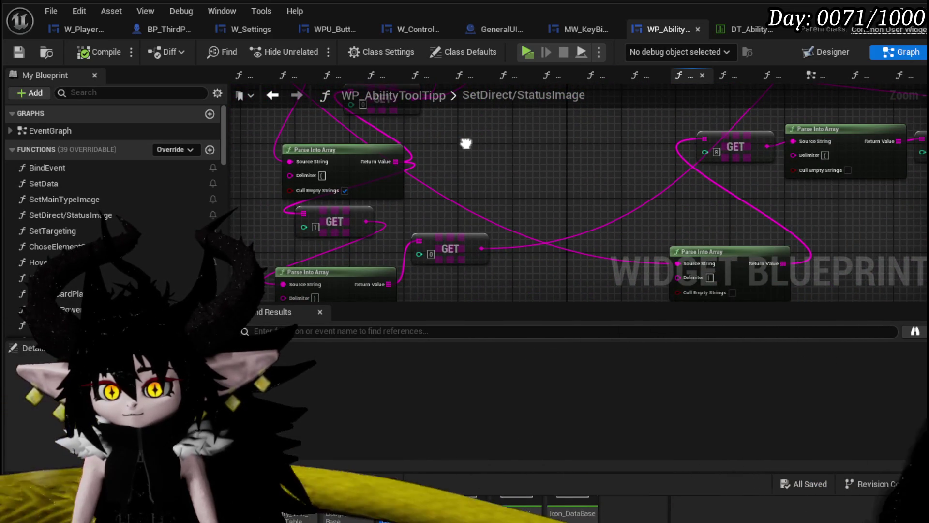
scroll(411, 247, "down", 3)
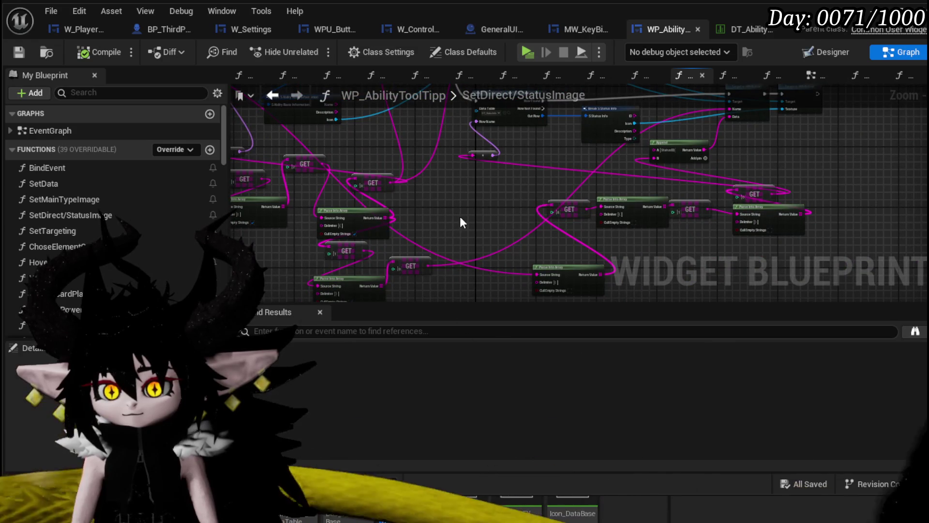
scroll(465, 222, "up", 4)
left_click_drag(494, 145, 525, 139)
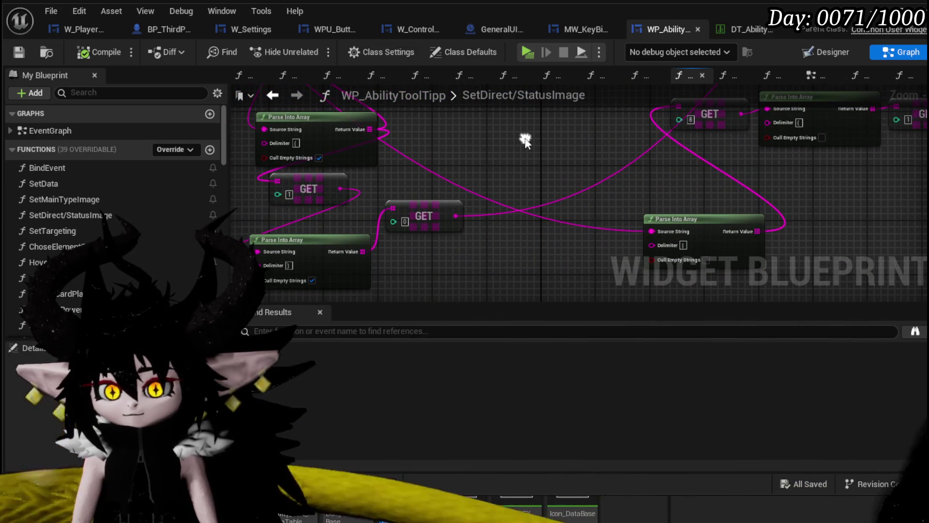
mouse_move(582, 175)
left_mouse_down()
mouse_move(744, 195)
mouse_move(612, 275)
left_mouse_up()
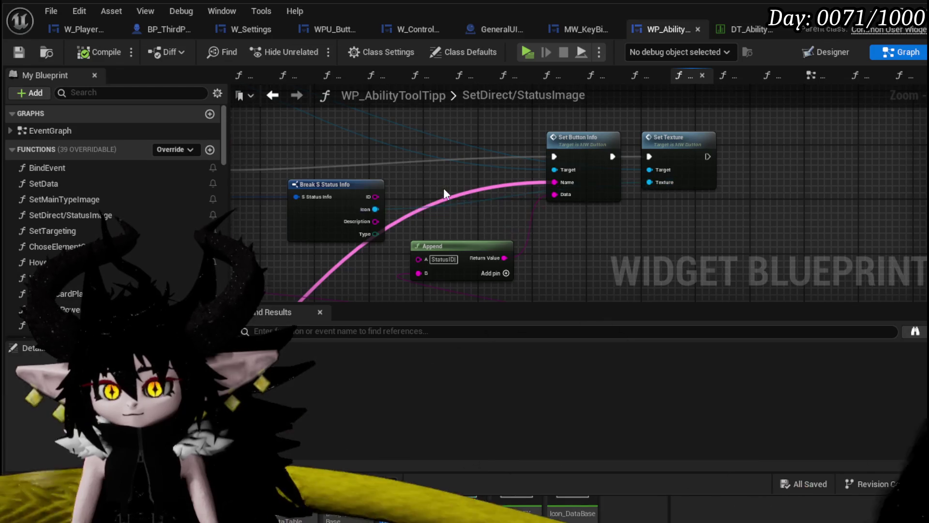
scroll(734, 160, "down", 5)
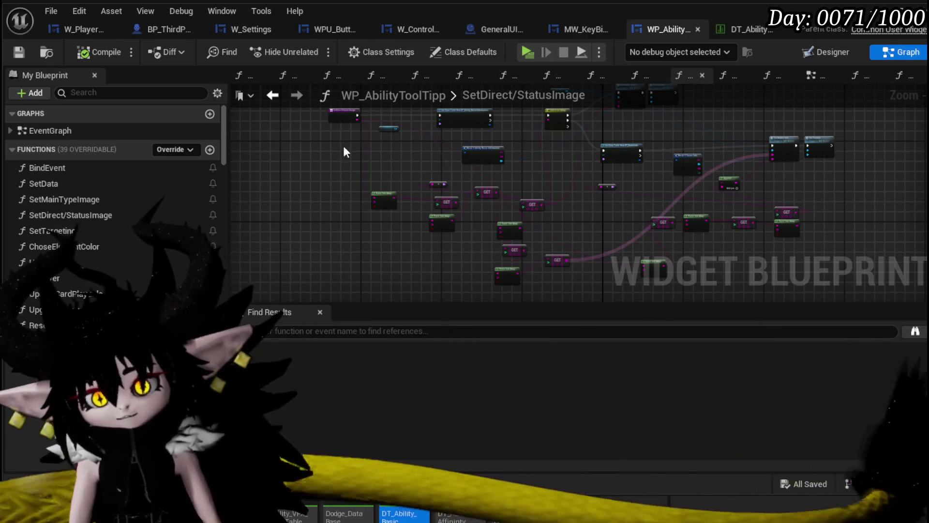
left_click(272, 95)
Move the Parse Into Array node right and the SetData entry node left, then save
scroll(316, 185, "down", 3)
scroll(373, 199, "up", 2)
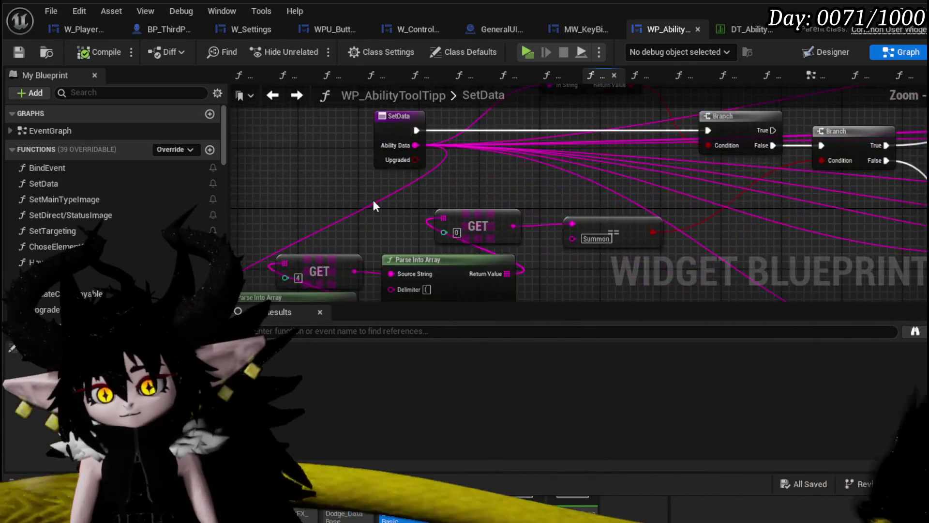
scroll(391, 160, "down", 2)
mouse_move(454, 181)
left_mouse_down()
mouse_move(532, 163)
mouse_move(581, 187)
left_mouse_up()
scroll(457, 127, "up", 4)
scroll(457, 127, "down", 3)
scroll(507, 222, "up", 1)
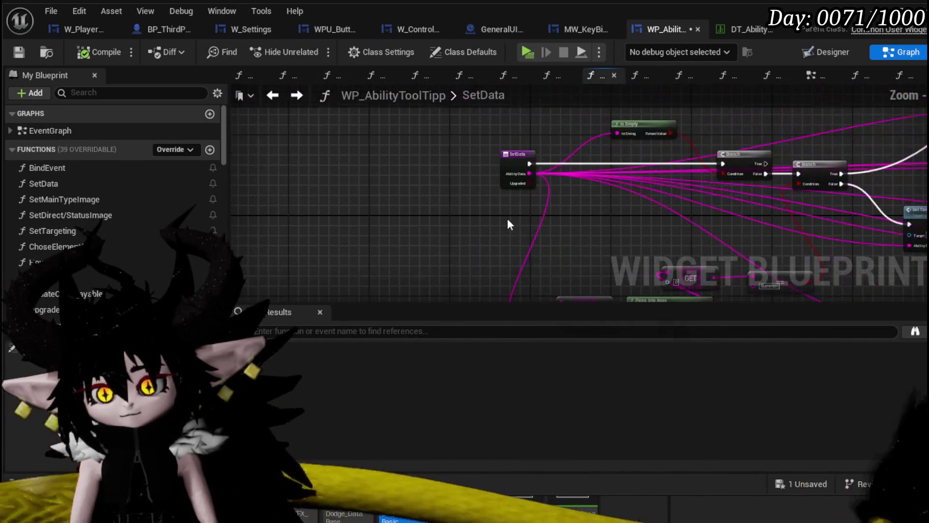
mouse_move(511, 160)
left_mouse_down()
mouse_move(257, 163)
mouse_move(339, 121)
mouse_move(495, 207)
left_mouse_up()
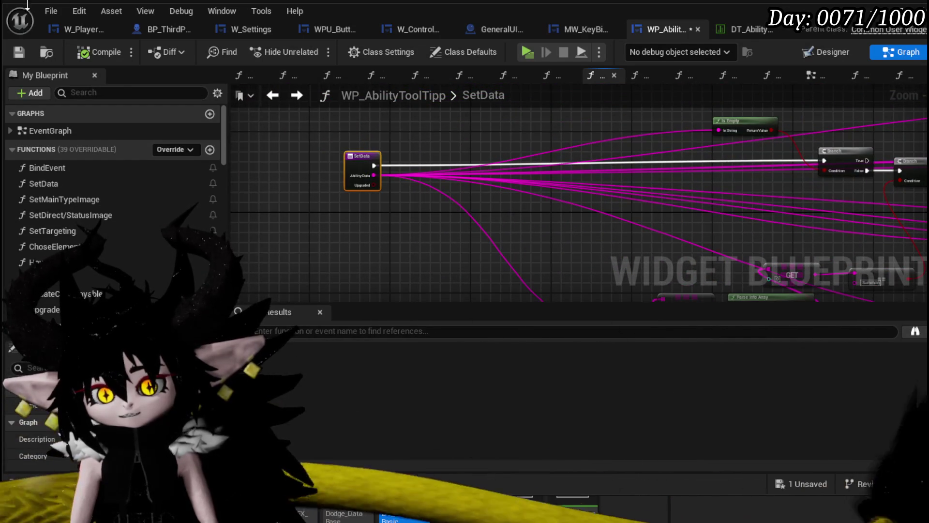
left_click(15, 56)
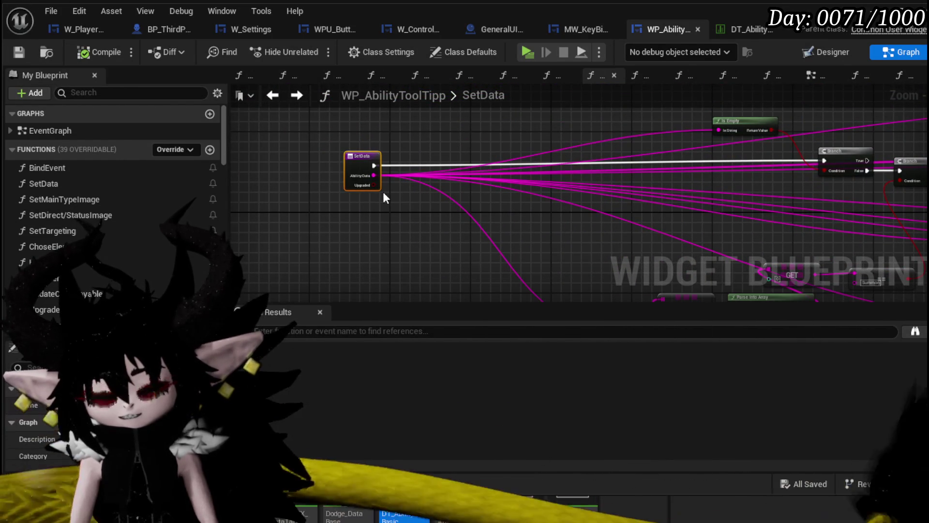
Add a new function to the WP_AbilityToolTipp widget
scroll(525, 200, "down", 3)
mouse_move(524, 199)
left_mouse_down()
mouse_move(575, 176)
mouse_move(661, 188)
mouse_move(640, 175)
left_mouse_up()
scroll(488, 169, "up", 5)
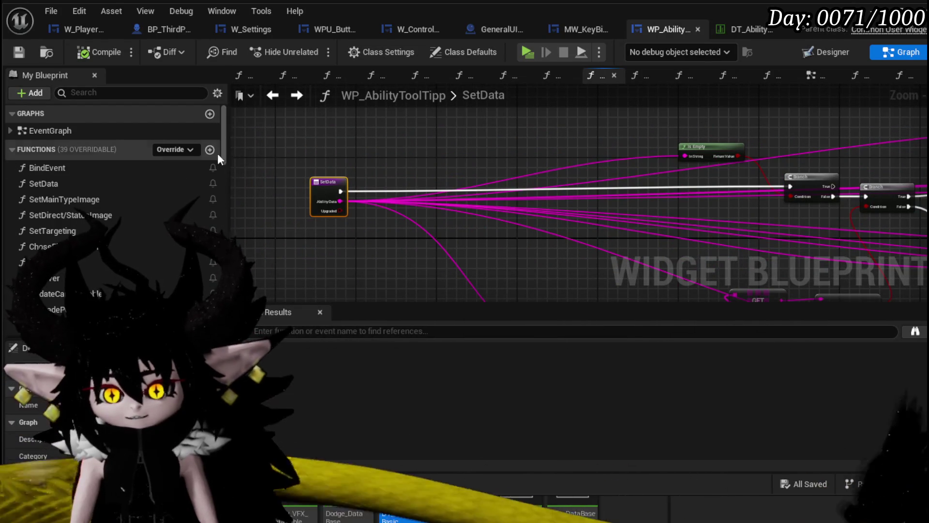
left_click(209, 149)
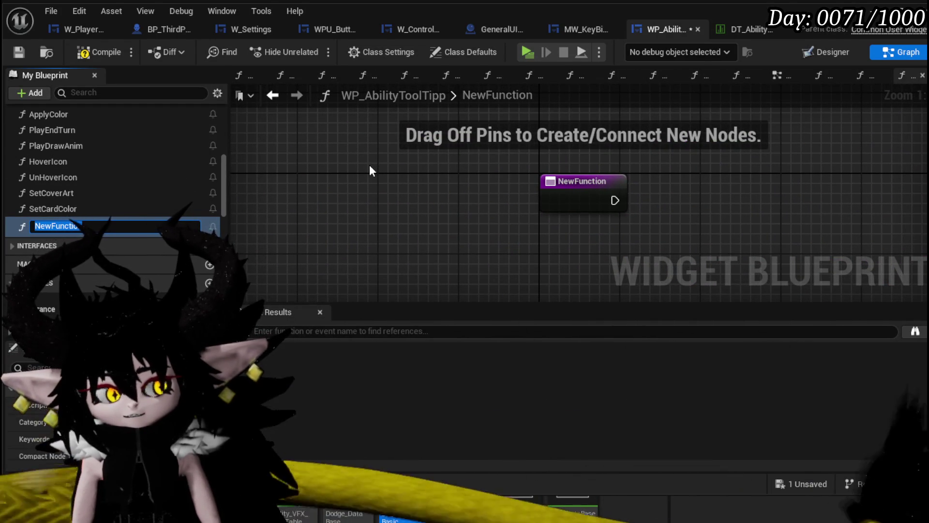
Name the new function ParseAbility and select its entry node
type("Parse")
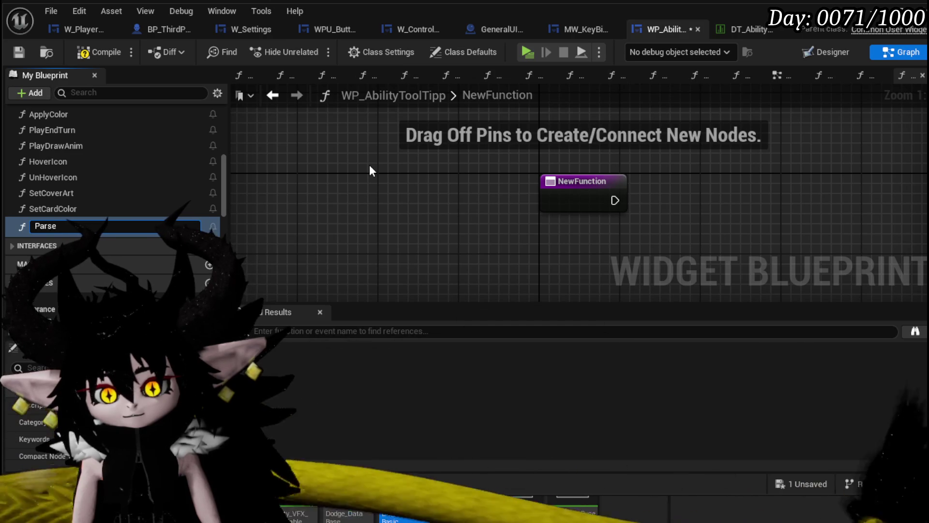
type("Ab")
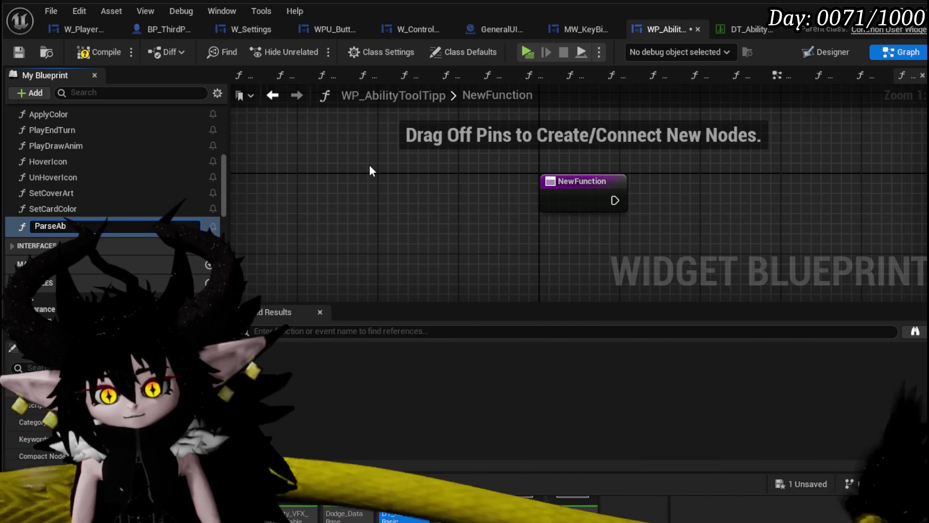
type("ility")
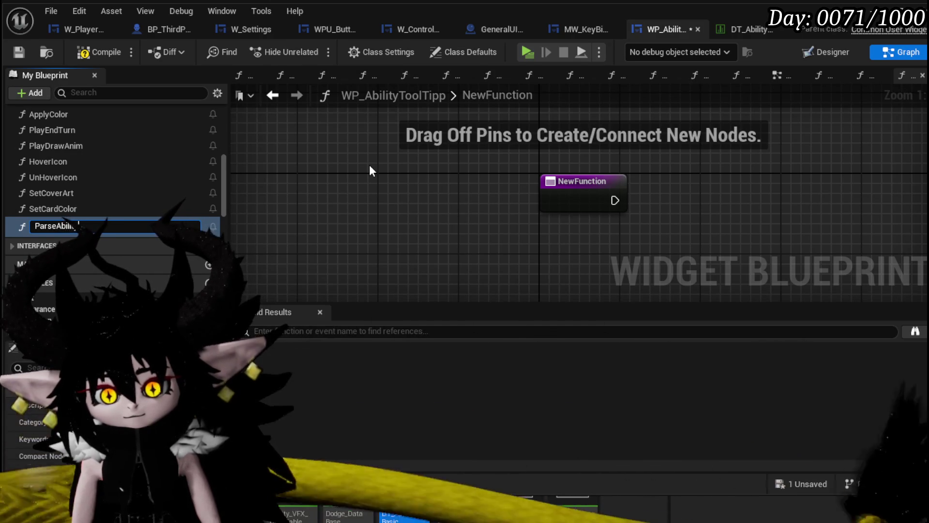
key("Return")
mouse_move(369, 170)
left_mouse_down()
mouse_move(346, 196)
mouse_move(183, 191)
left_mouse_up()
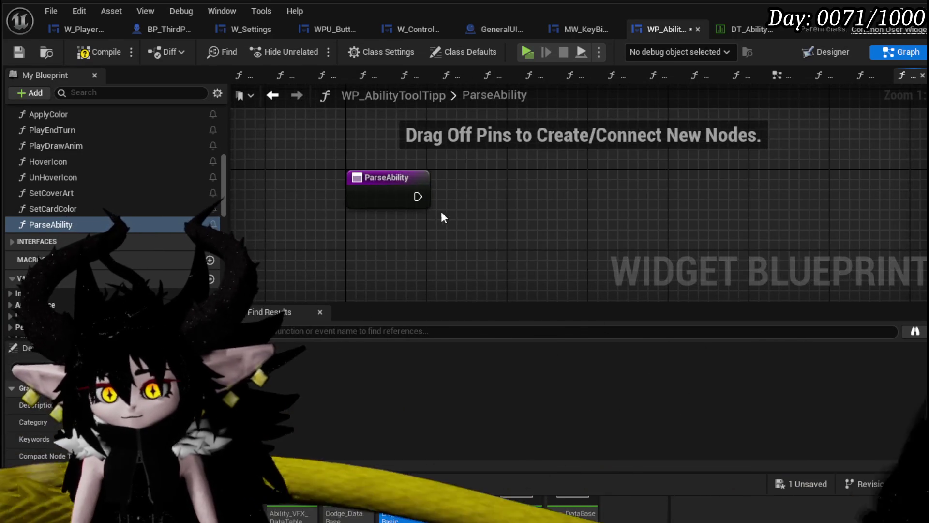
left_click(387, 191)
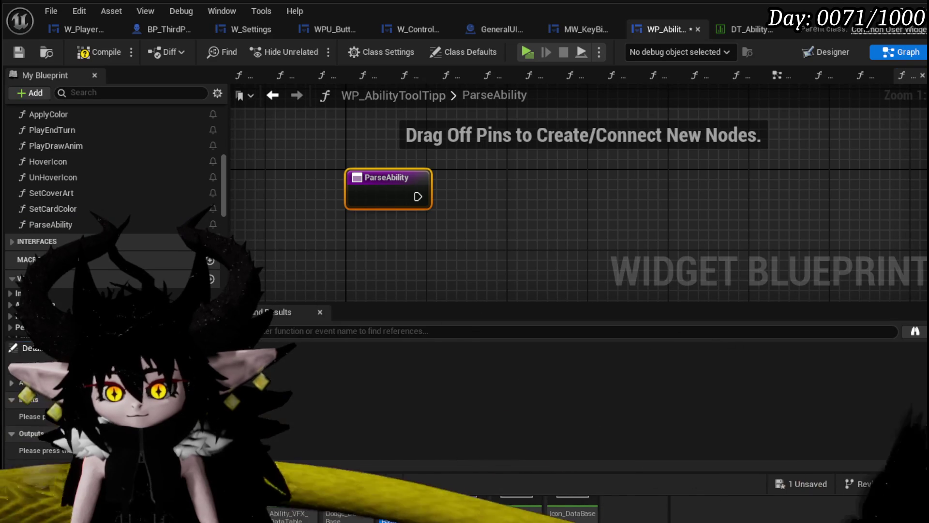
Give ParseAbility a String input named Ability Data and save the widget
left_click(213, 400)
left_click(145, 415)
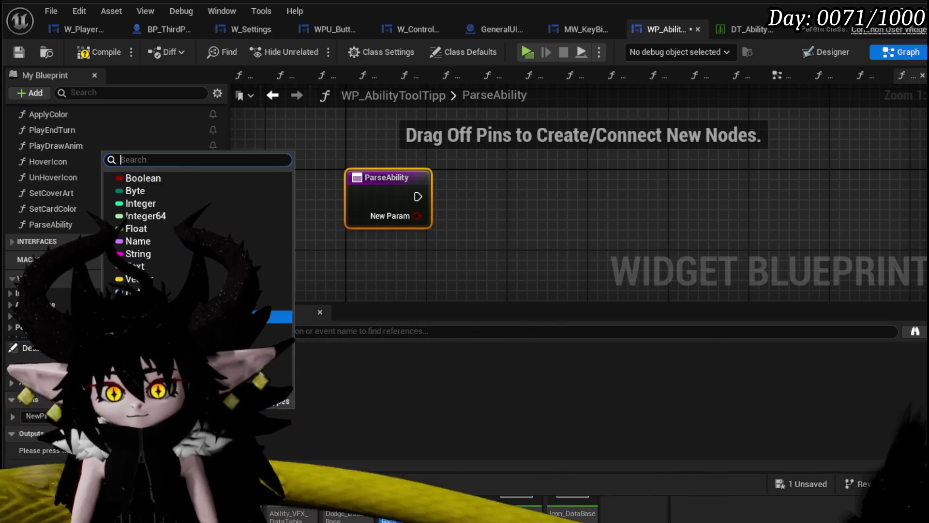
left_click(154, 253)
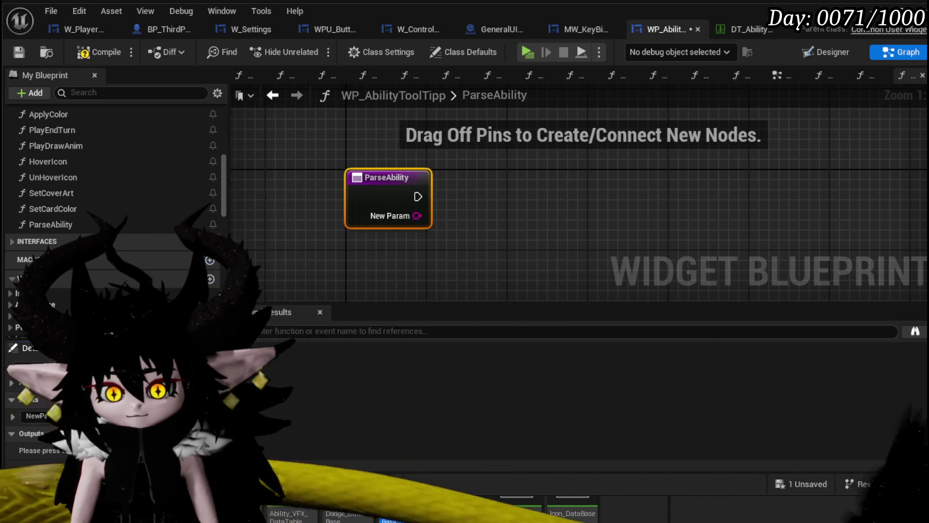
type("A")
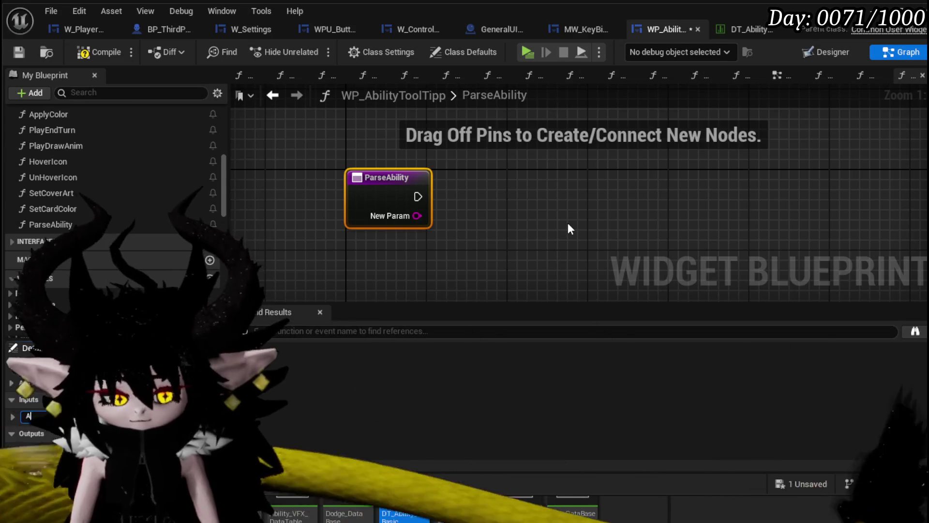
type("bility Data")
key("Return")
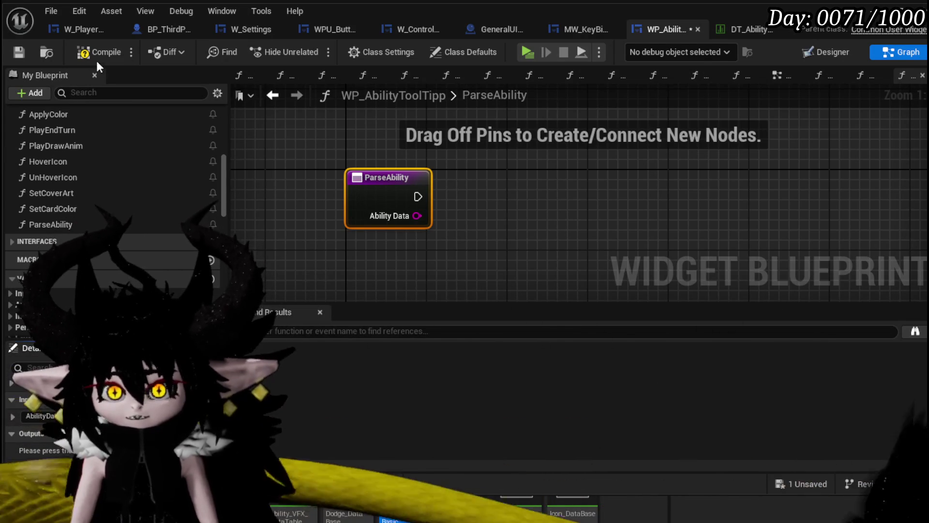
left_click(12, 51)
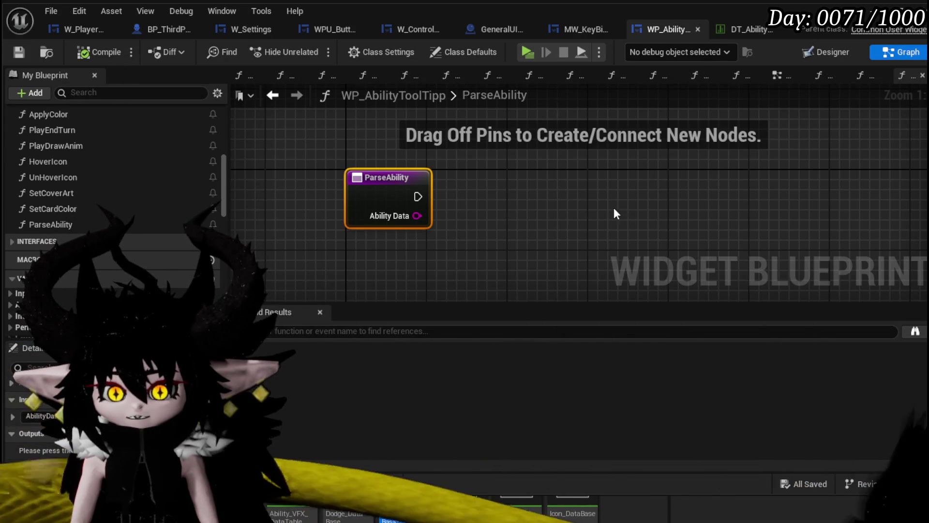
left_click_drag(536, 198, 444, 215)
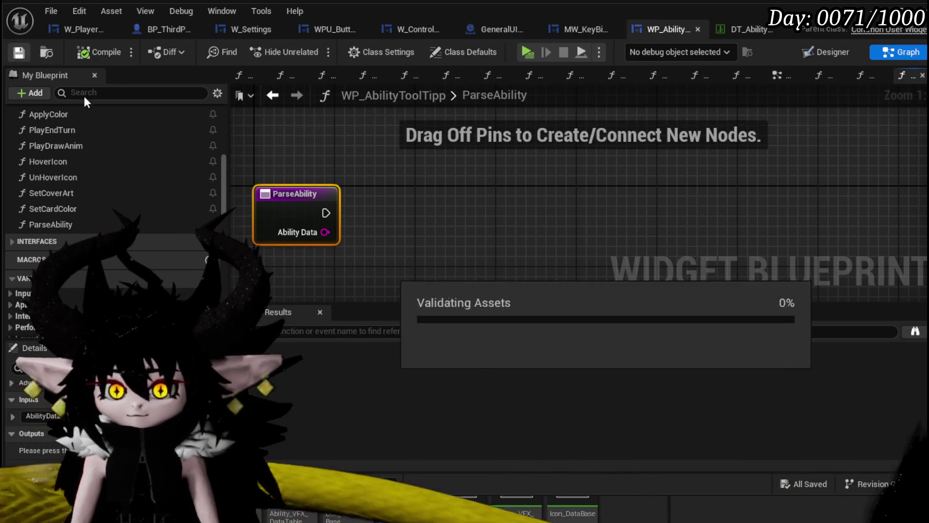
Feed Ability Data into a new Parse Into Array node, then return to SetData
scroll(358, 183, "down", 2)
left_click_drag(359, 183, 369, 171)
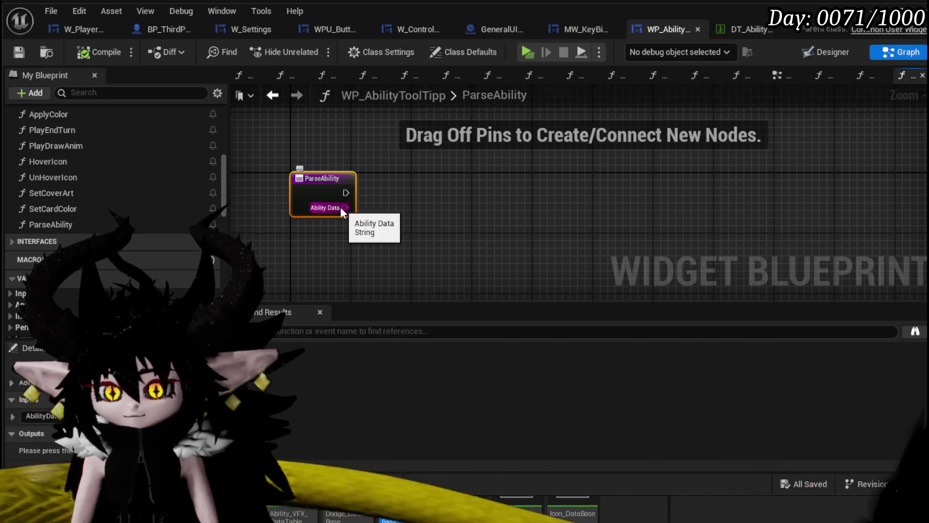
left_click_drag(344, 207, 456, 211)
type("Parse")
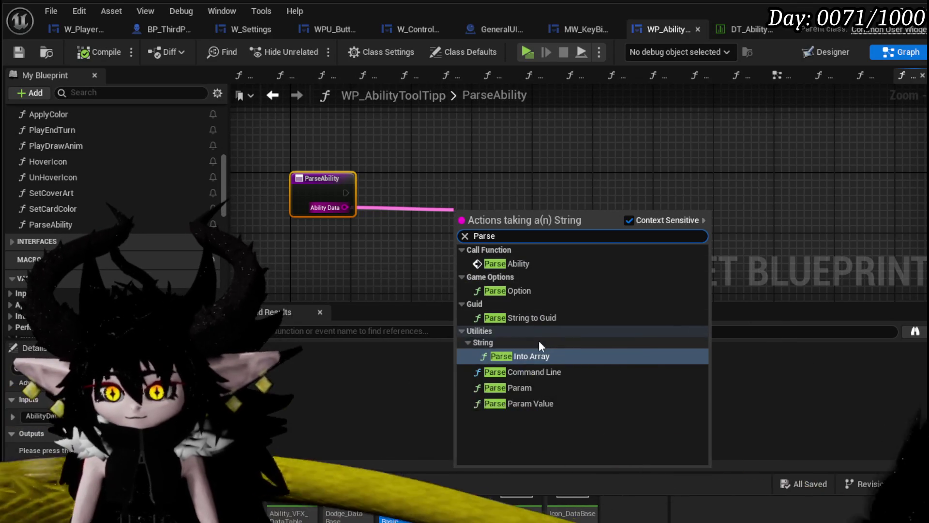
left_click(534, 355)
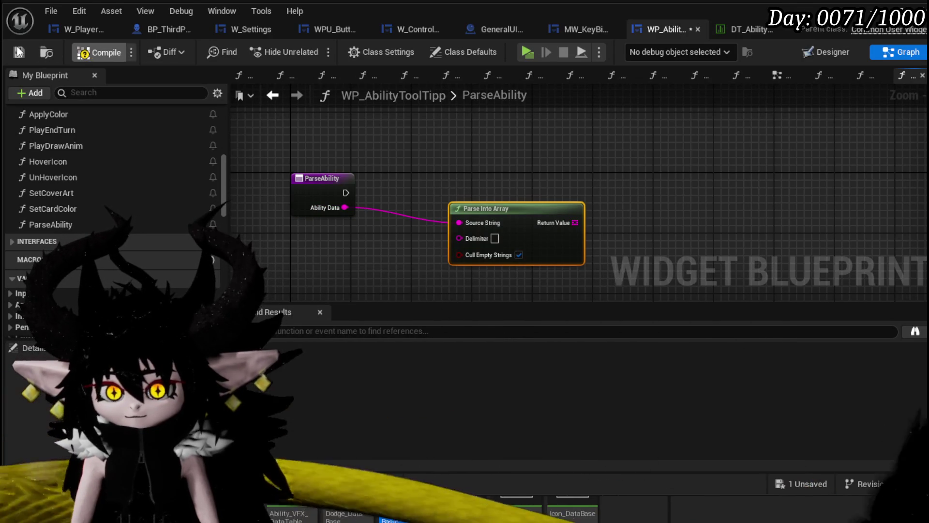
left_click(269, 104)
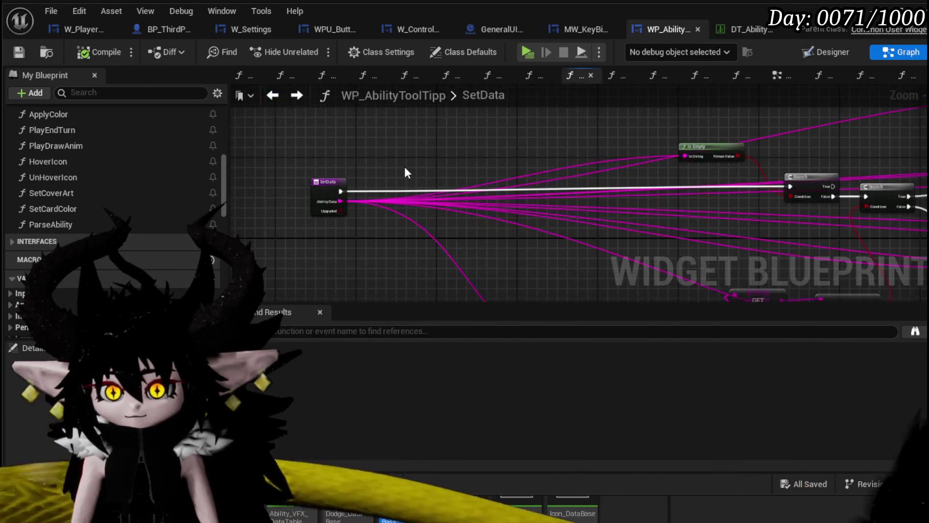
Pan the SetData graph to the Set Main Type Image node and open its function graph
scroll(574, 155, "down", 2)
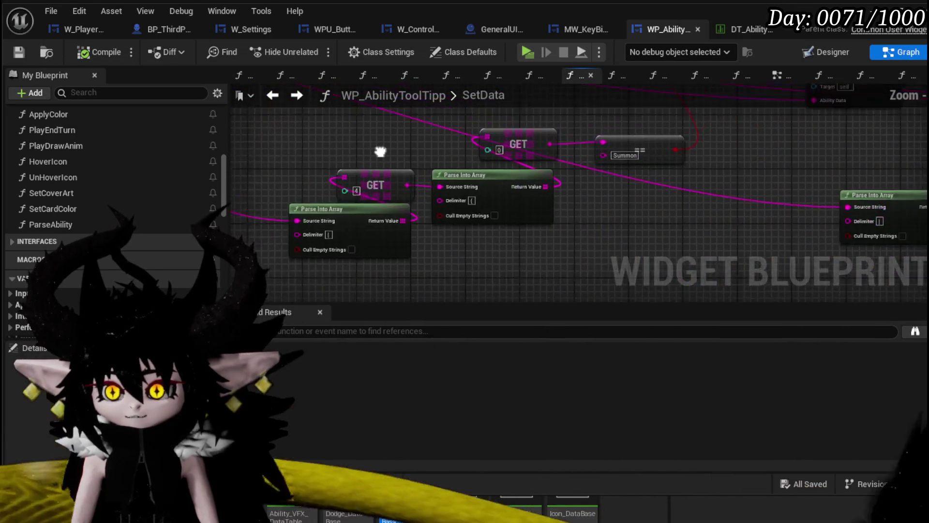
mouse_move(417, 182)
left_mouse_down()
mouse_move(442, 173)
mouse_move(413, 181)
left_mouse_up()
scroll(413, 181, "down", 3)
scroll(436, 210, "up", 3)
mouse_move(473, 218)
left_mouse_down()
mouse_move(385, 142)
mouse_move(331, 202)
mouse_move(372, 236)
left_mouse_up()
mouse_move(467, 264)
left_mouse_down()
mouse_move(418, 179)
mouse_move(436, 202)
mouse_move(390, 223)
left_mouse_up()
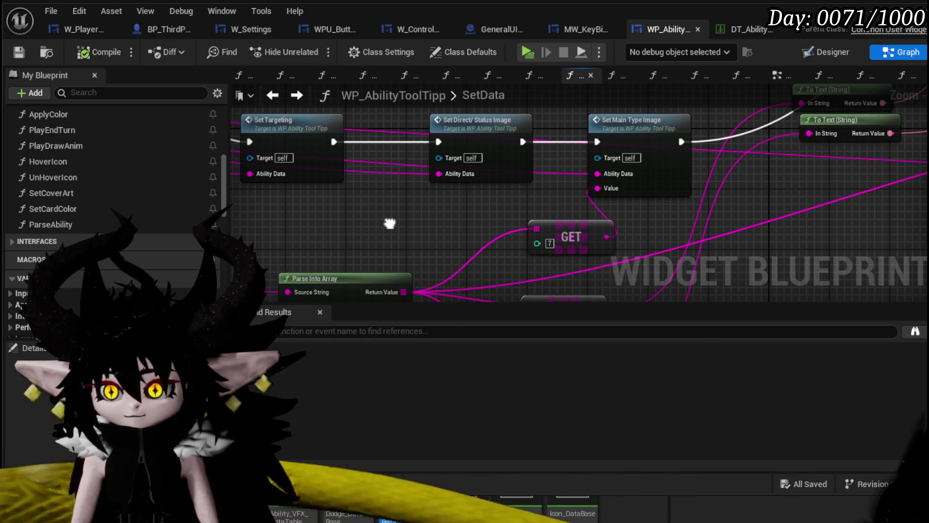
double_click(652, 180)
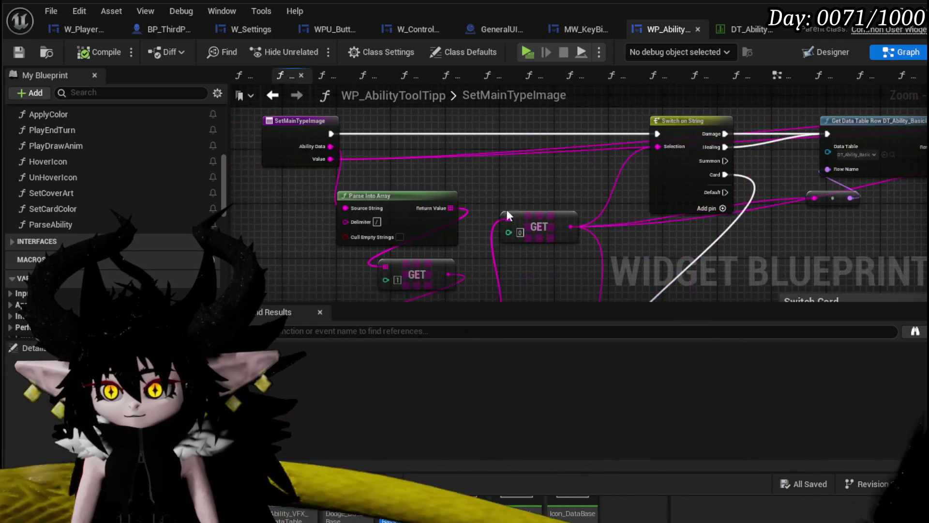
Box-select the Parse Into Array and GET nodes inside SetMainTypeImage
scroll(403, 144, "down", 2)
scroll(402, 144, "up", 2)
mouse_move(403, 143)
left_mouse_down()
mouse_move(466, 266)
mouse_move(507, 274)
left_mouse_up()
Paste the Parse Into Array and GET nodes into ParseAbility and feed Ability Data into Source String
left_click(19, 52)
left_click(271, 95)
left_click_drag(325, 151, 449, 147)
double_click(71, 225)
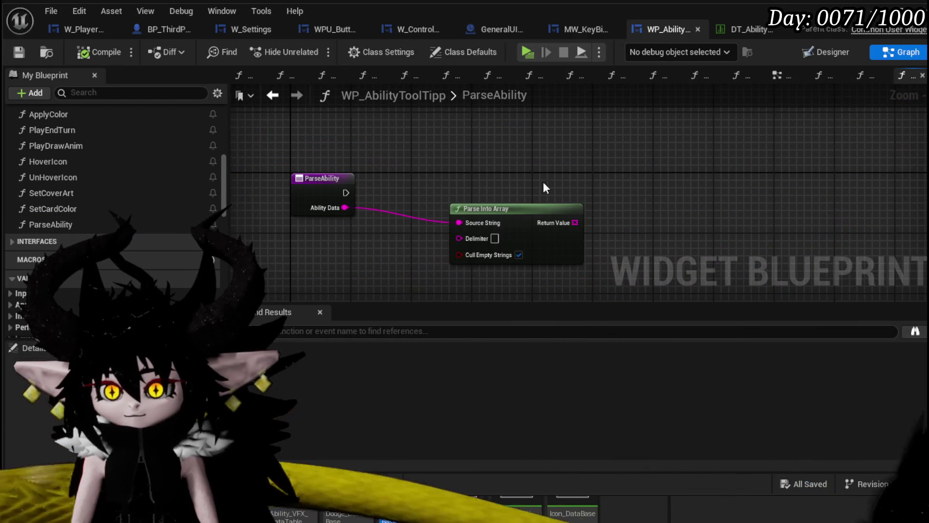
key("ctrl+v")
left_click_drag(631, 143, 288, 229)
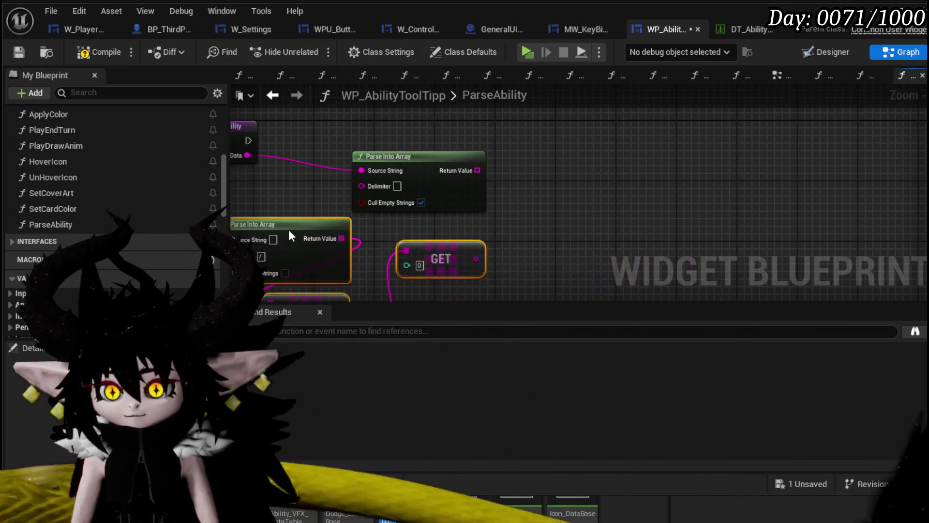
left_click_drag(357, 144, 338, 202)
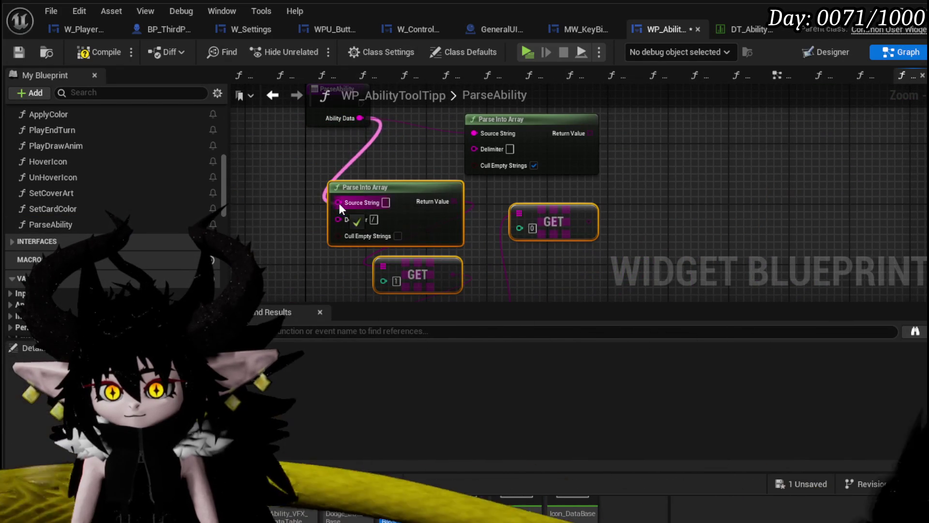
Promote the GET output to a new MainType variable and wire its SET node into execution
right_click(589, 221)
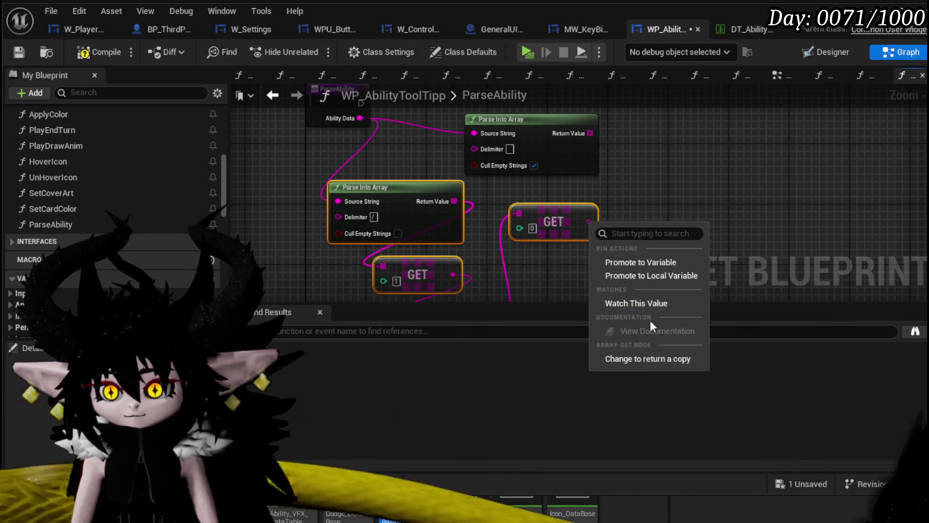
left_click(647, 271)
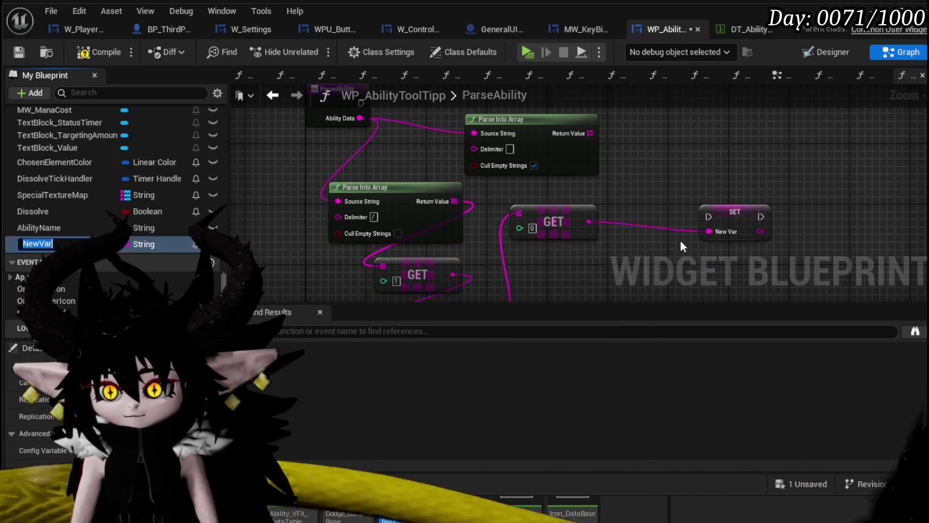
type("MainType")
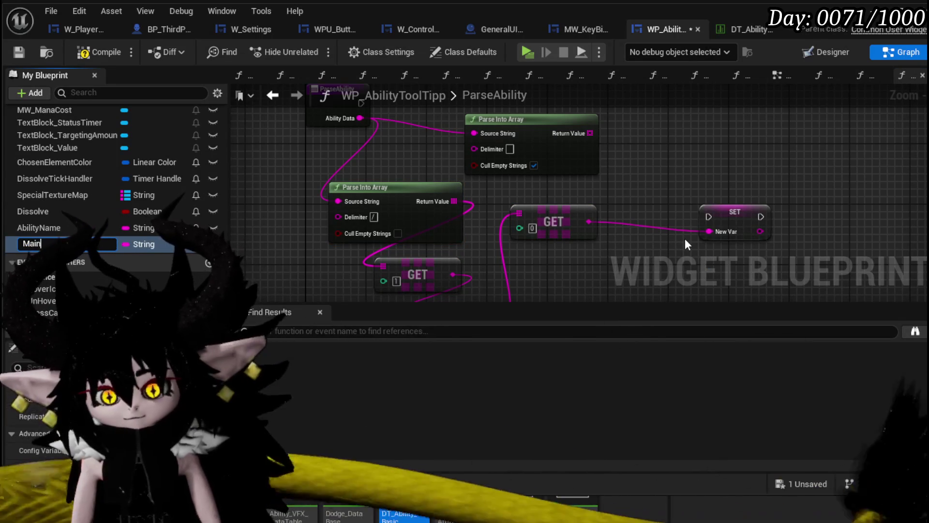
key("Return")
mouse_move(735, 213)
left_mouse_down()
mouse_move(731, 115)
mouse_move(711, 108)
left_mouse_up()
left_click_drag(511, 178, 490, 211)
mouse_move(314, 178)
left_mouse_down()
mouse_move(638, 185)
mouse_move(687, 173)
left_mouse_up()
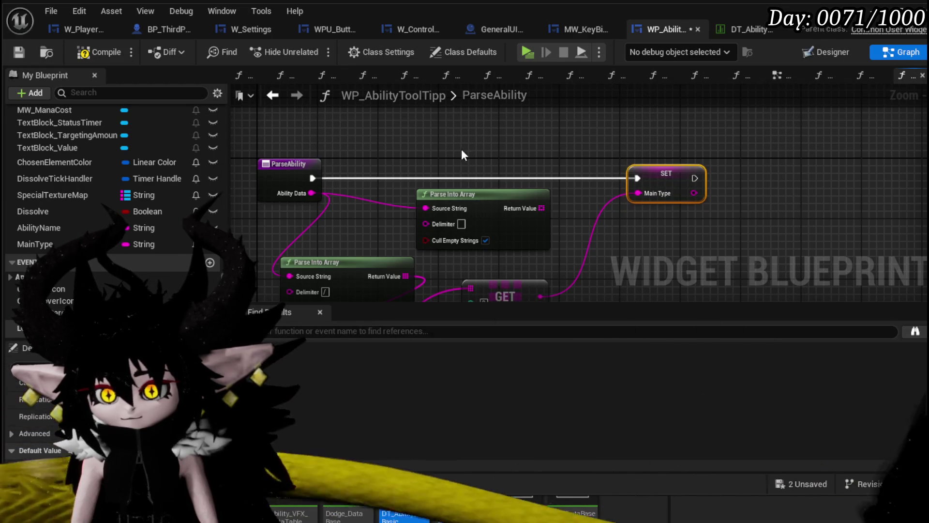
Delete the unused upper Parse Into Array node, then compile and save the widget blueprint
left_click(450, 194)
key("Delete")
left_click(18, 52)
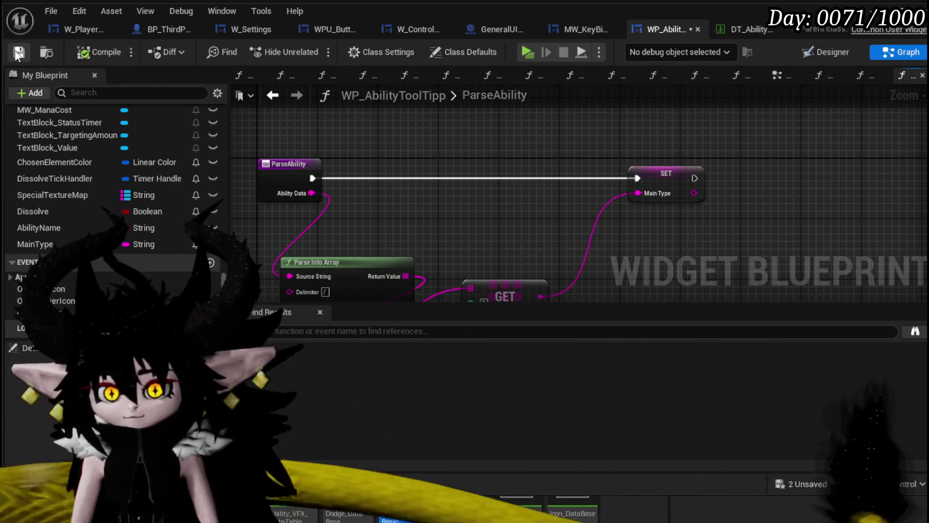
left_click(273, 97)
Select the Parse Into Array node in SetData, then open the ParseAbility function
scroll(417, 181, "down", 2)
scroll(475, 201, "up", 2)
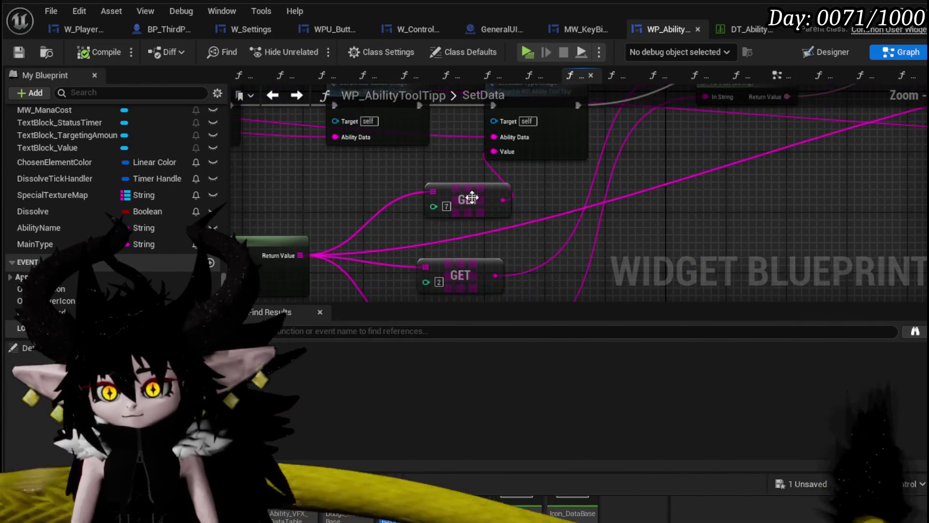
scroll(365, 190, "down", 1)
left_click_drag(394, 179, 550, 259)
scroll(336, 197, "down", 1)
left_click_drag(794, 221, 623, 210)
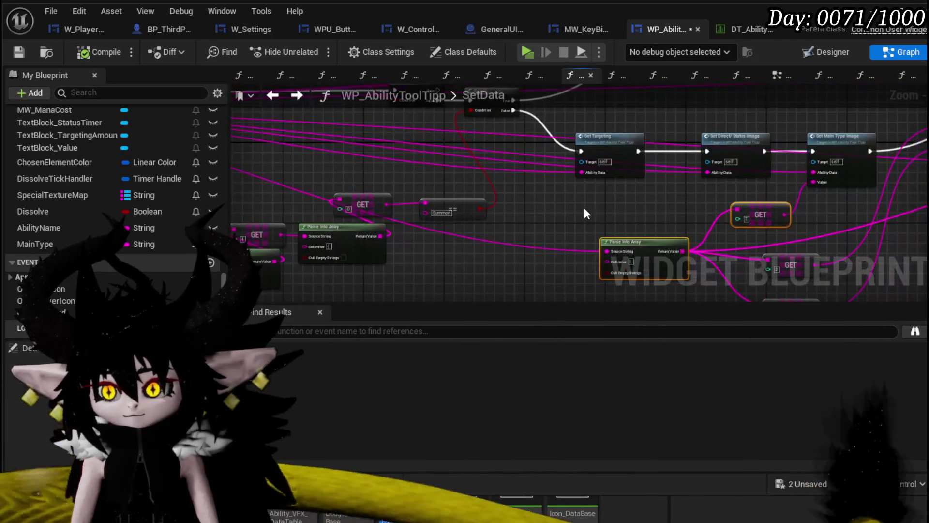
left_click(273, 96)
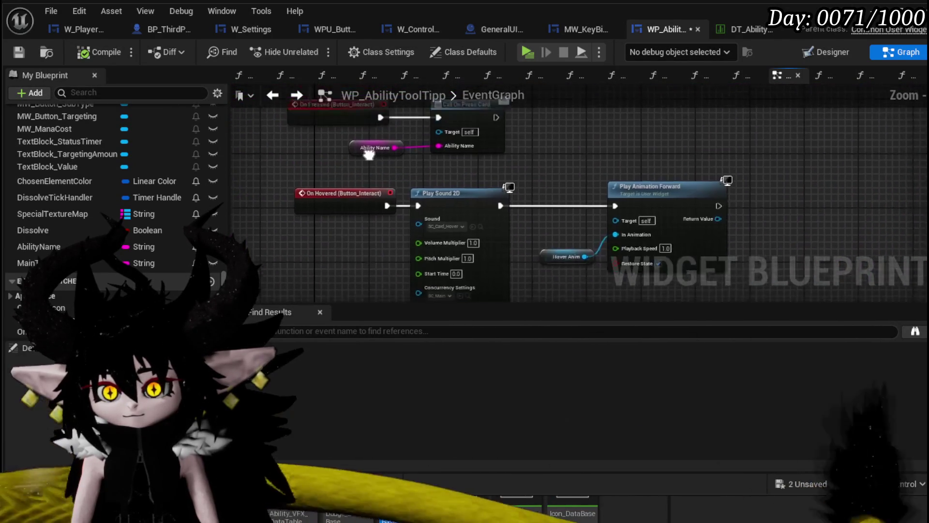
left_click(297, 95)
scroll(61, 192, "up", 15)
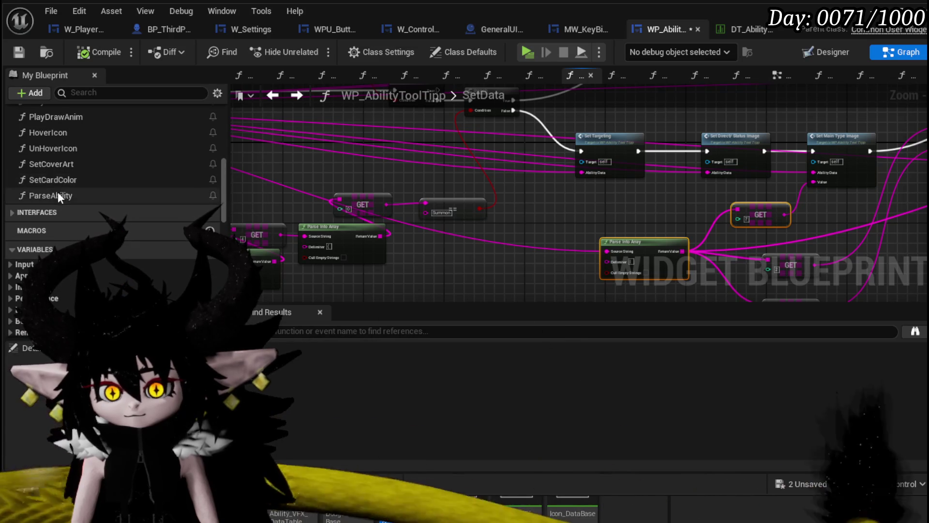
double_click(58, 192)
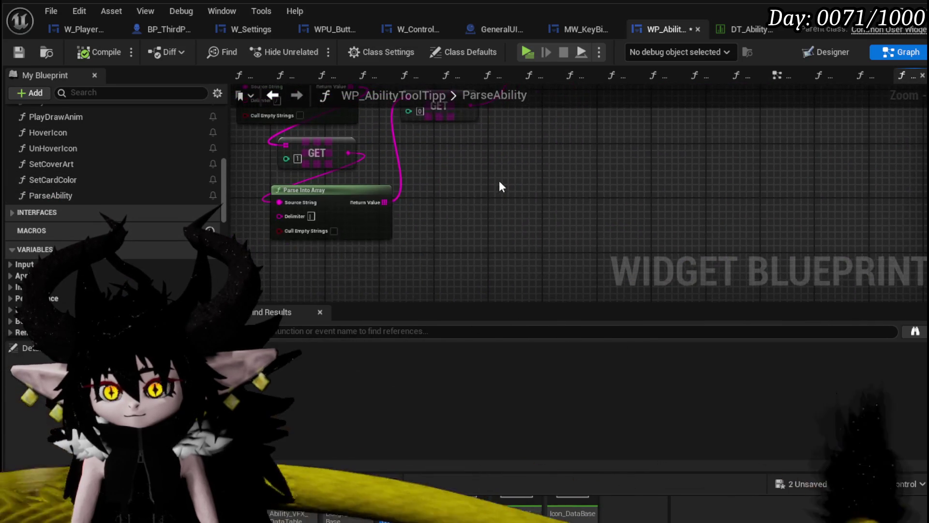
Paste the Parse Into Array/GET pair and promote GET's output to a new MainTypeValue variable
key("ctrl+v")
left_click_drag(497, 196, 399, 259)
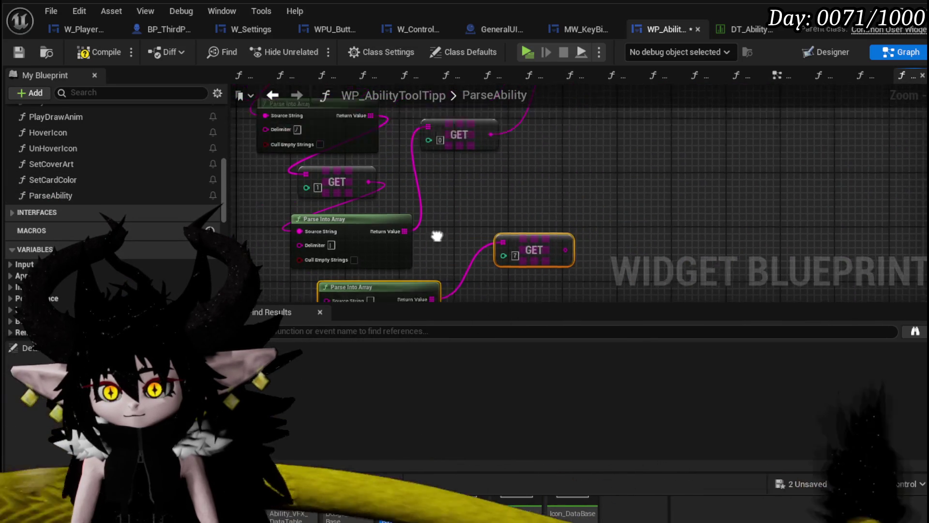
mouse_move(363, 129)
left_mouse_down()
mouse_move(349, 353)
mouse_move(426, 159)
left_mouse_up()
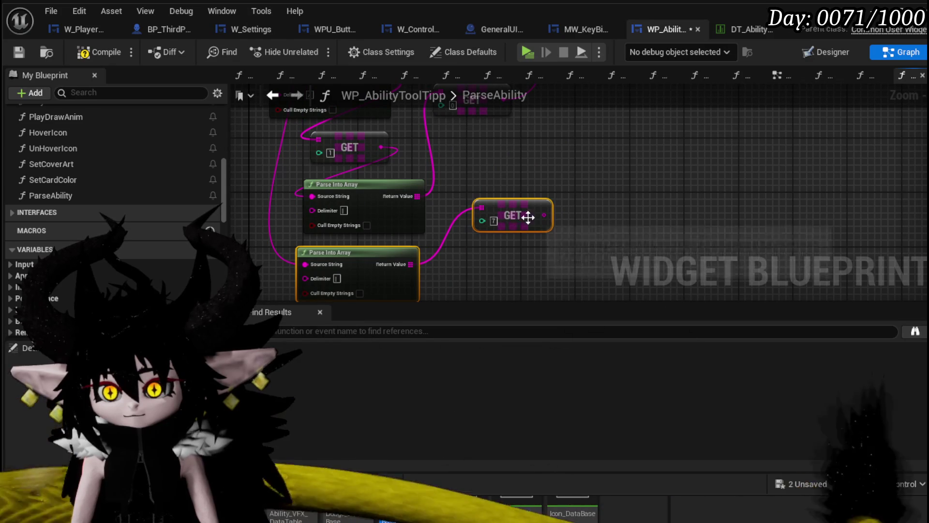
right_click(544, 214)
left_click(610, 257)
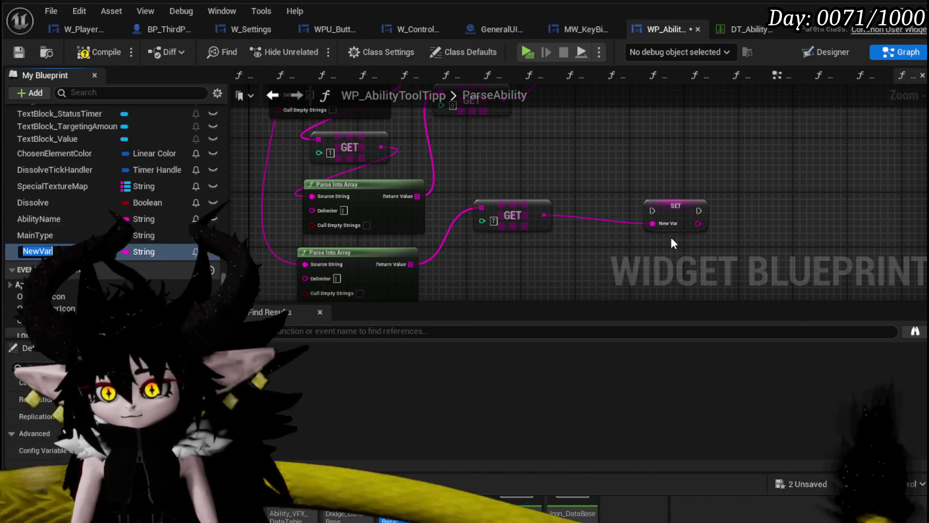
type("nType")
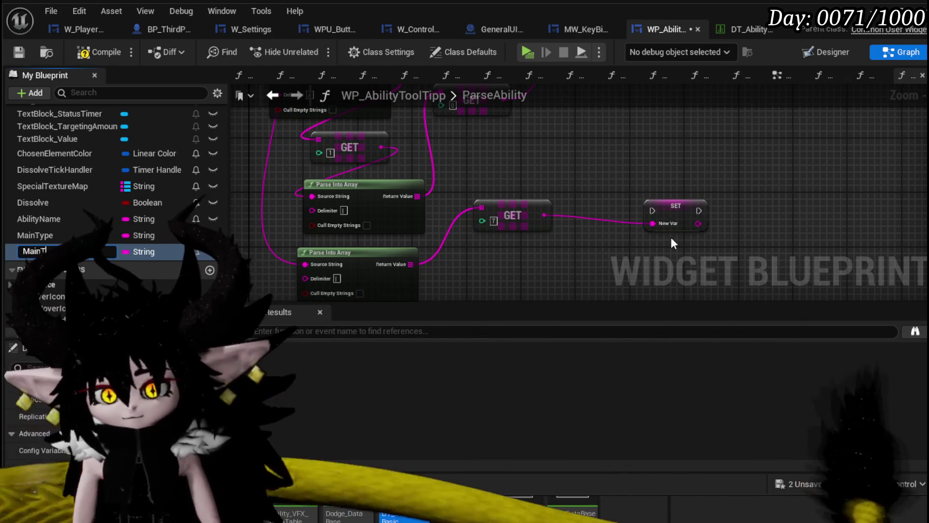
key("Return")
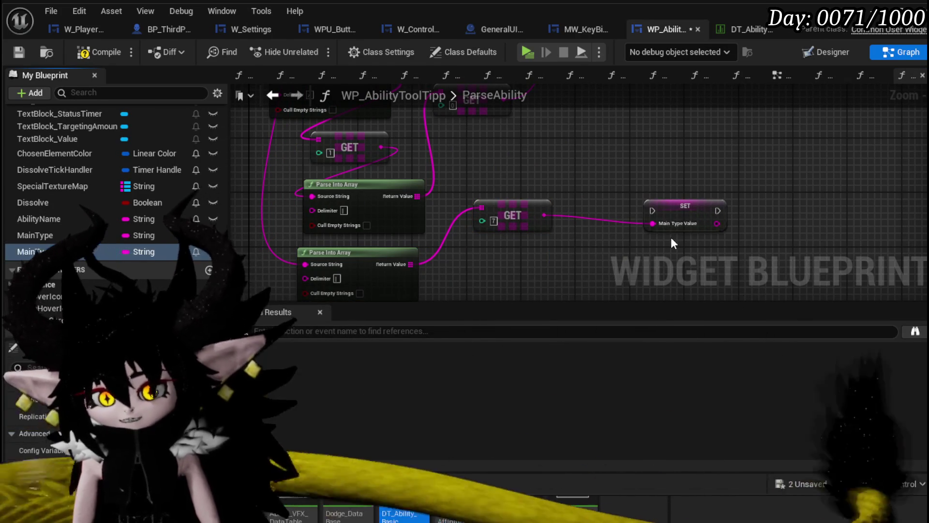
Chain SET Main Type Value after SET Main Type, then compile and save
mouse_move(679, 209)
left_mouse_down()
mouse_move(639, 248)
mouse_move(639, 59)
mouse_move(657, 126)
mouse_move(632, 129)
left_mouse_up()
left_click(617, 159)
left_click(21, 48)
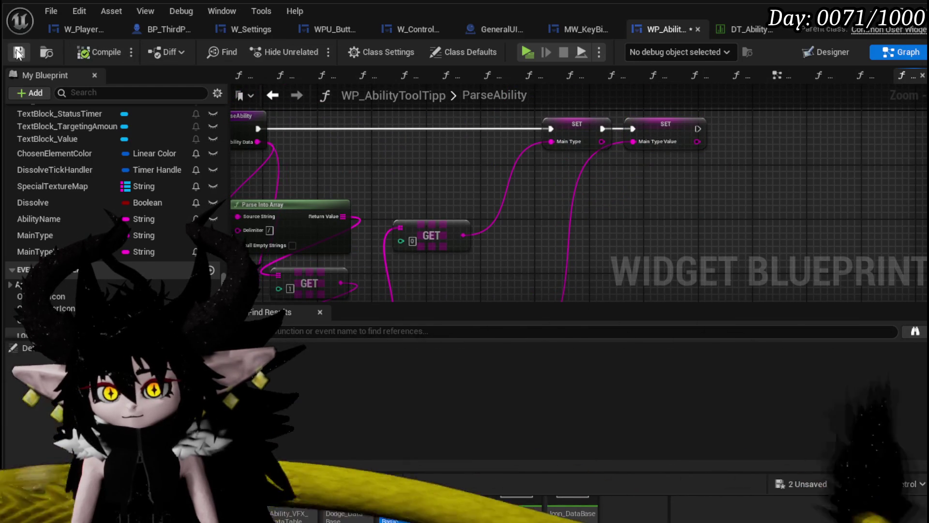
left_click(272, 96)
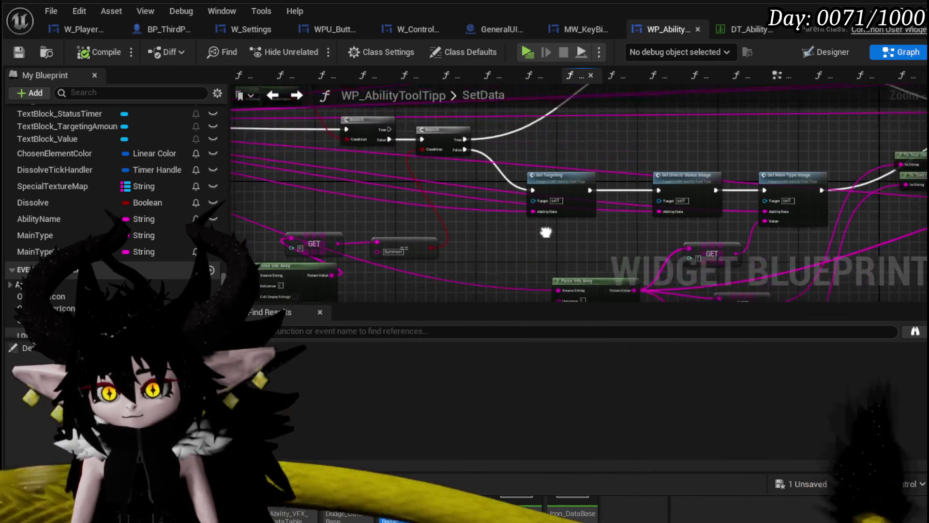
Open SetDirect/StatusImage and select its GET and Parse Into Array lookup nodes
scroll(503, 185, "up", 4)
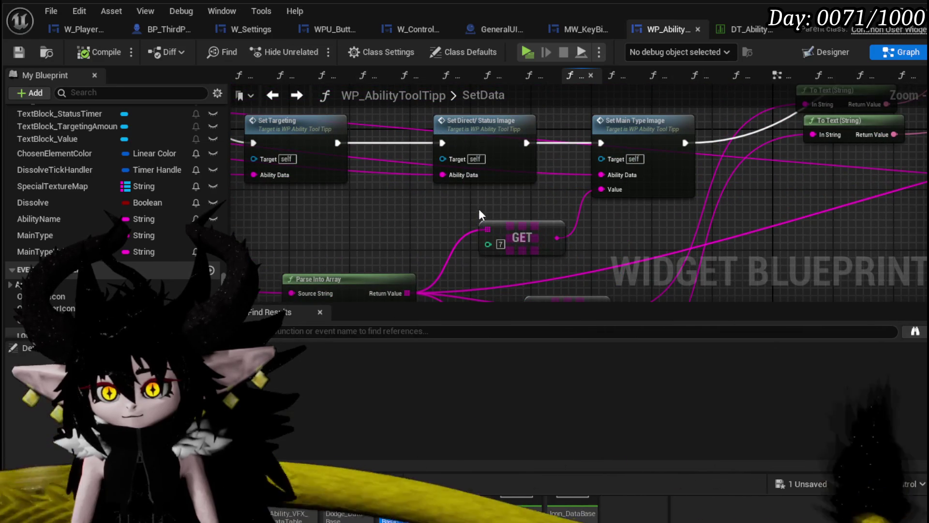
double_click(501, 179)
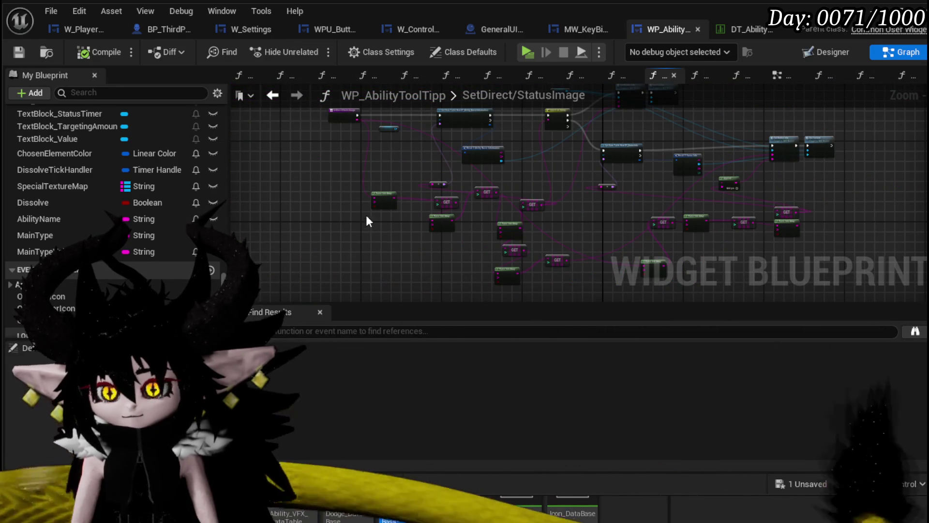
left_click_drag(367, 254, 531, 181)
scroll(562, 179, "up", 4)
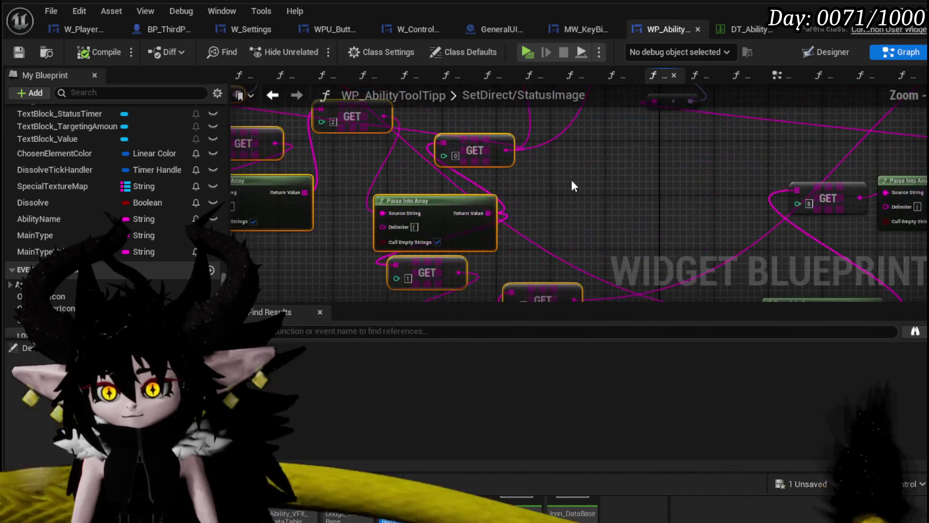
left_click_drag(558, 249, 519, 289)
scroll(518, 281, "down", 4)
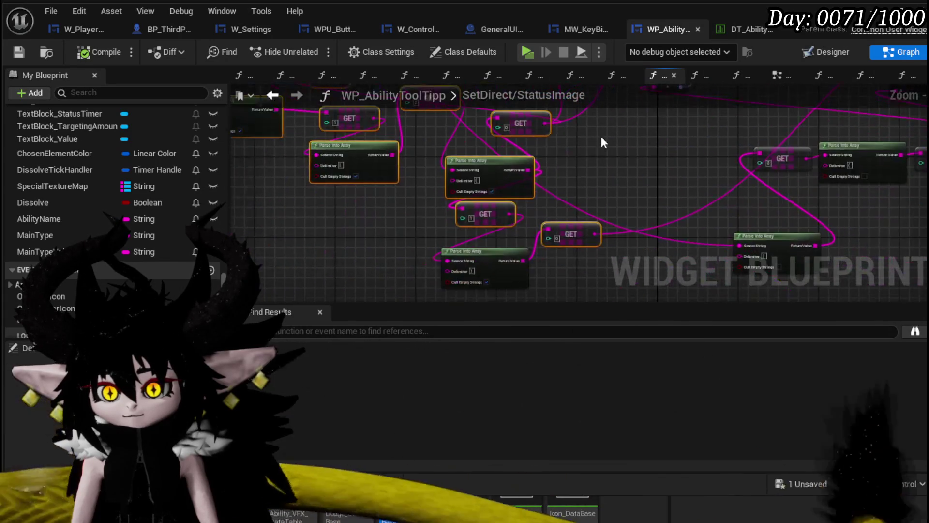
scroll(597, 152, "down", 2)
scroll(597, 232, "up", 5)
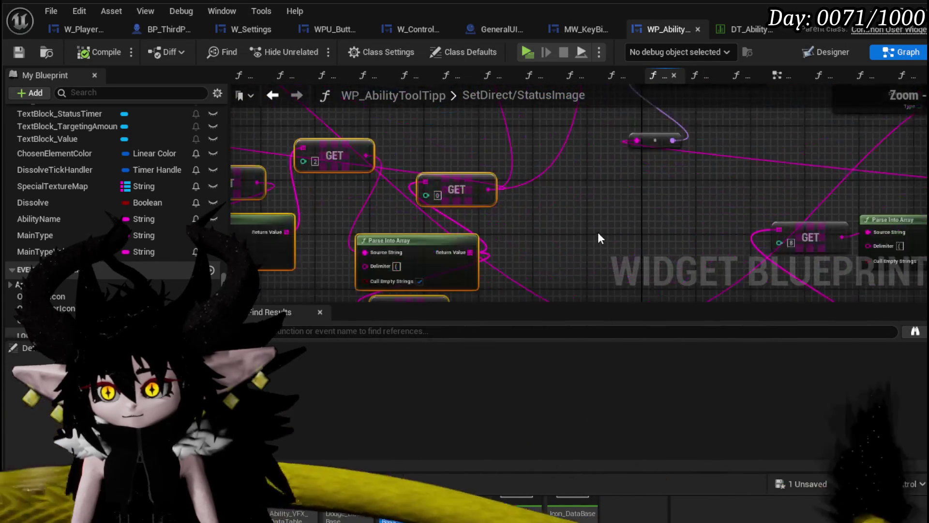
mouse_move(597, 231)
left_mouse_down()
mouse_move(539, 180)
mouse_move(242, 263)
mouse_move(254, 152)
mouse_move(412, 187)
mouse_move(523, 161)
left_mouse_up()
scroll(522, 160, "down", 3)
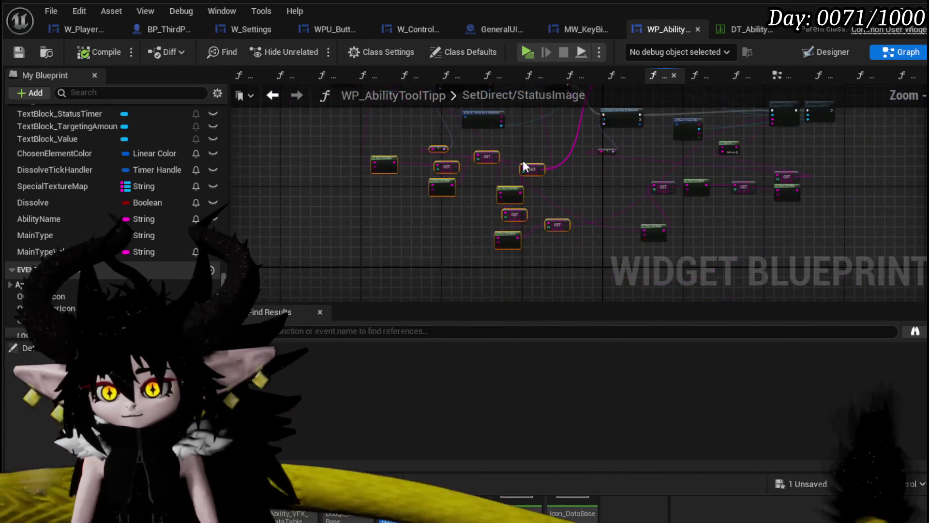
scroll(523, 161, "up", 3)
scroll(539, 144, "down", 3)
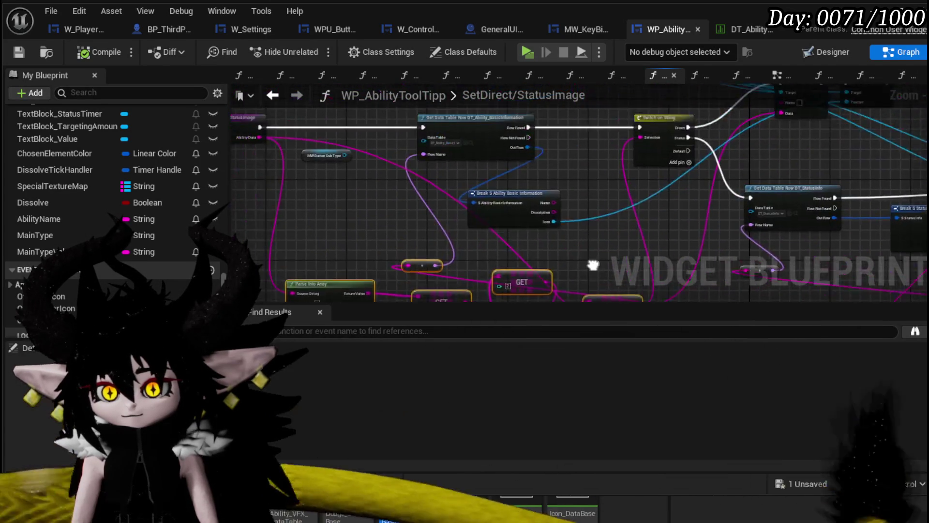
scroll(539, 144, "up", 3)
left_click_drag(538, 143, 520, 166)
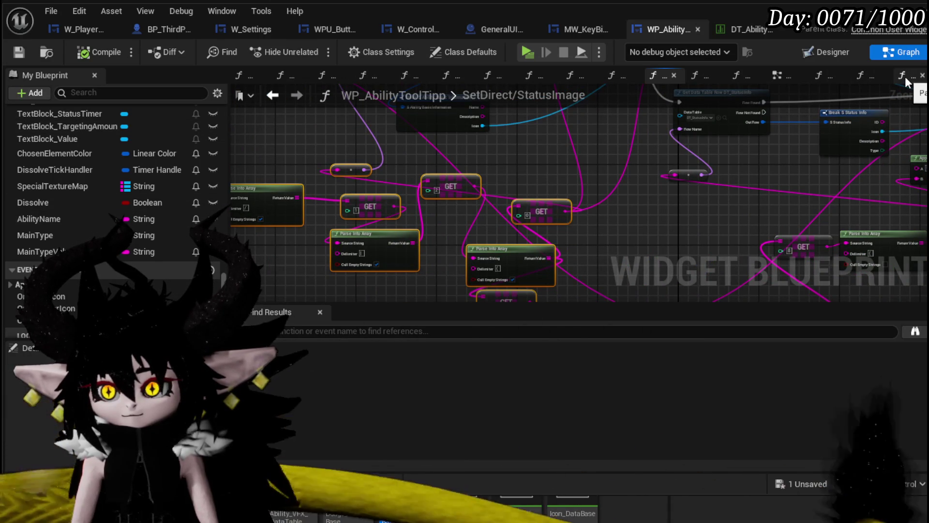
Paste the copied GET and Parse Into Array nodes into ParseAbility
left_click(905, 76)
scroll(658, 191, "down", 5)
key("ctrl+v")
left_click_drag(461, 175, 462, 193)
scroll(501, 205, "up", 4)
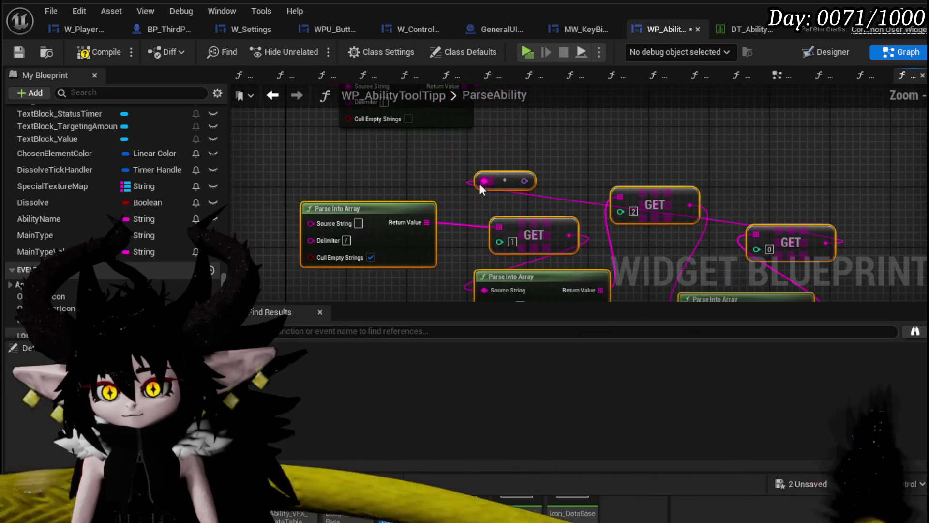
Promote the GET [0] output to a new SubType variable
scroll(535, 138, "down", 3)
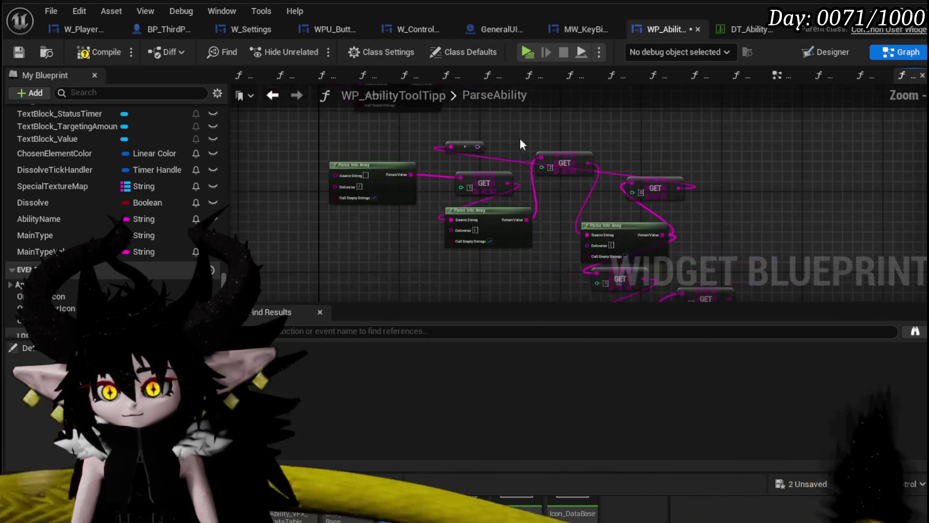
left_click_drag(476, 145, 515, 141)
scroll(718, 154, "up", 2)
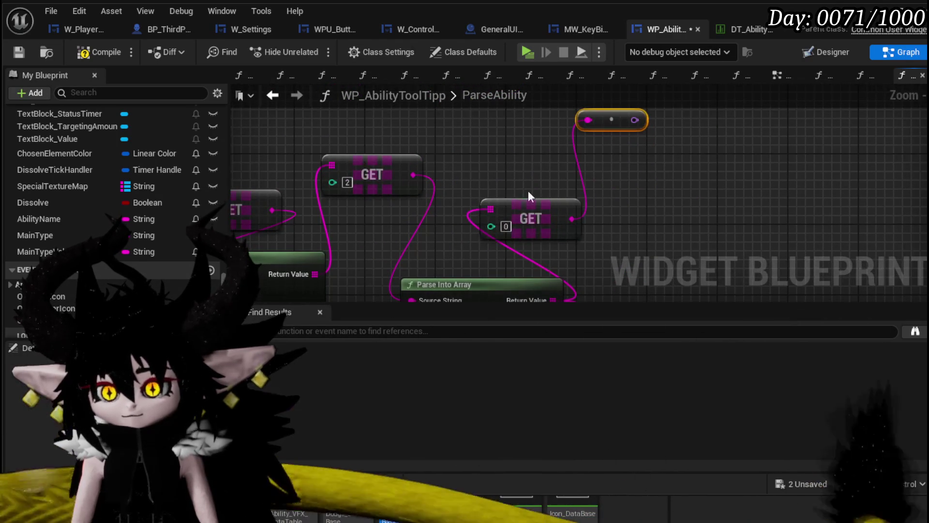
left_click_drag(566, 215, 577, 193)
left_click_drag(663, 182, 664, 186)
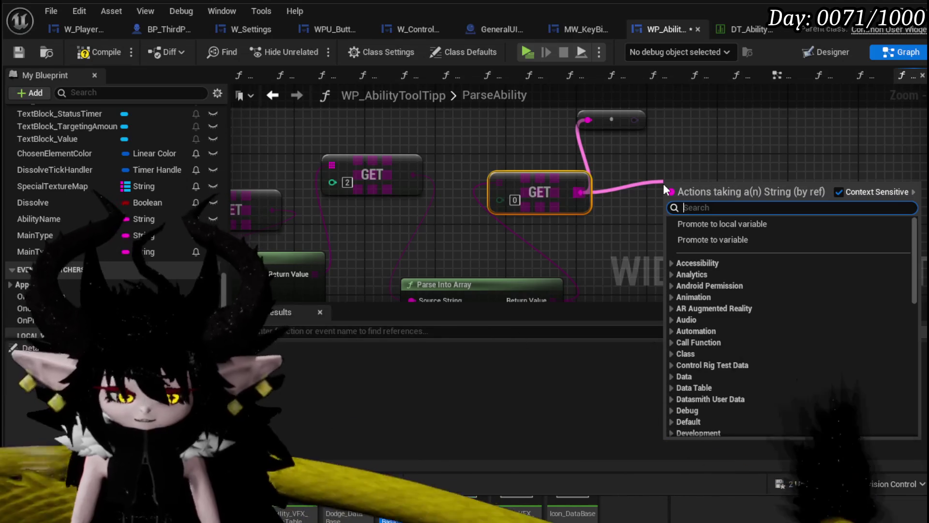
left_click(579, 195)
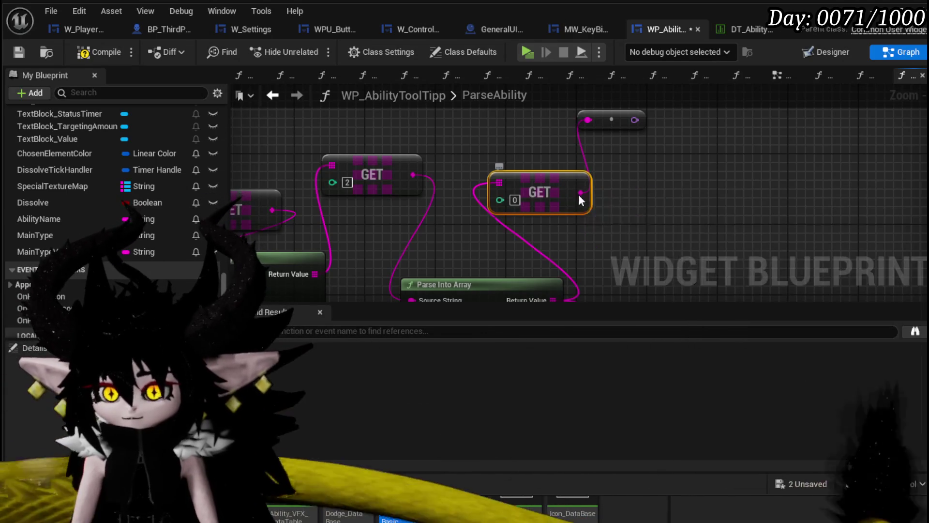
right_click(578, 193)
left_click(638, 289)
type("SubType")
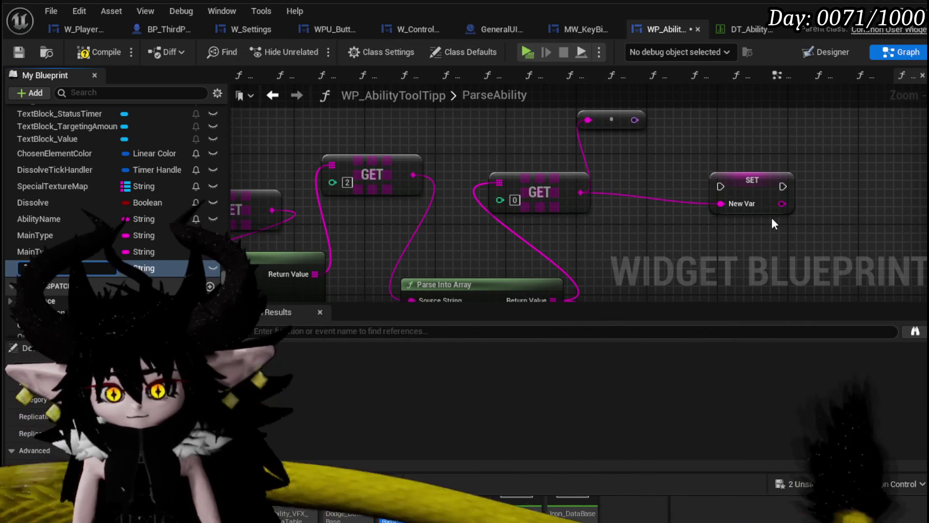
key("Return")
Promote the lower GET node's output to a new SubTypeValue variable
left_click_drag(740, 193, 684, 154)
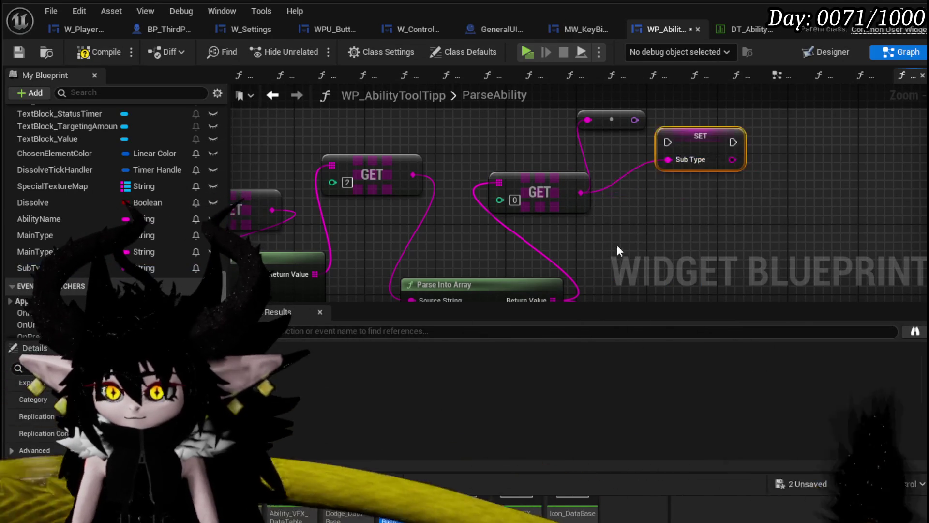
scroll(623, 243, "down", 3)
mouse_move(507, 236)
left_mouse_down()
mouse_move(570, 183)
mouse_move(545, 231)
mouse_move(547, 212)
left_mouse_up()
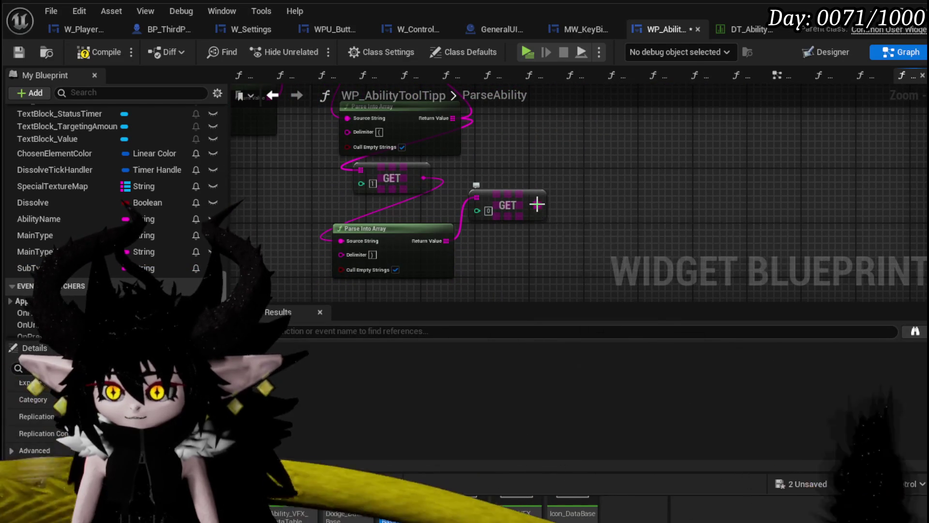
right_click(545, 209)
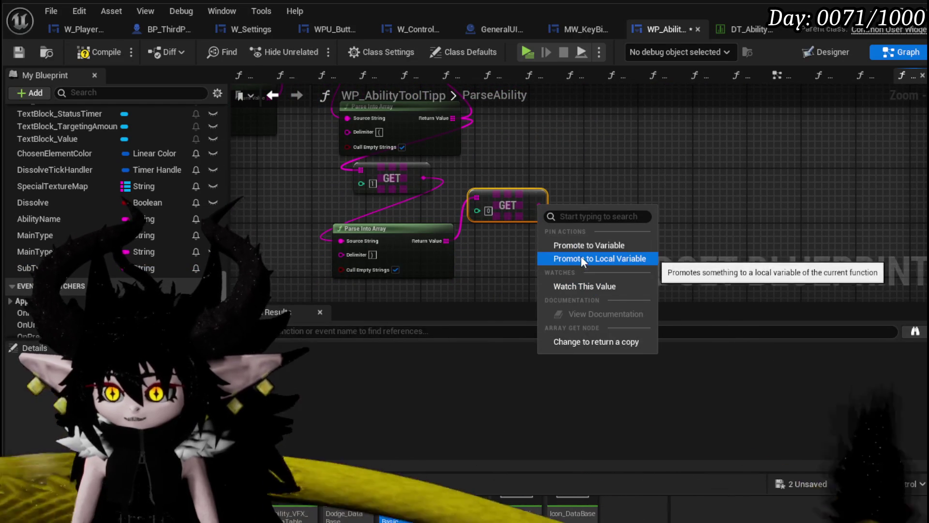
key("Escape")
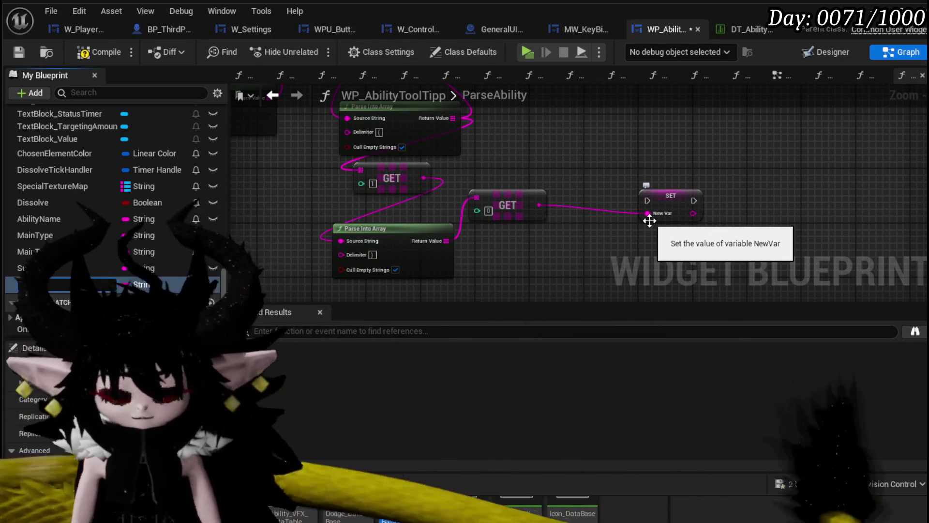
type("Va")
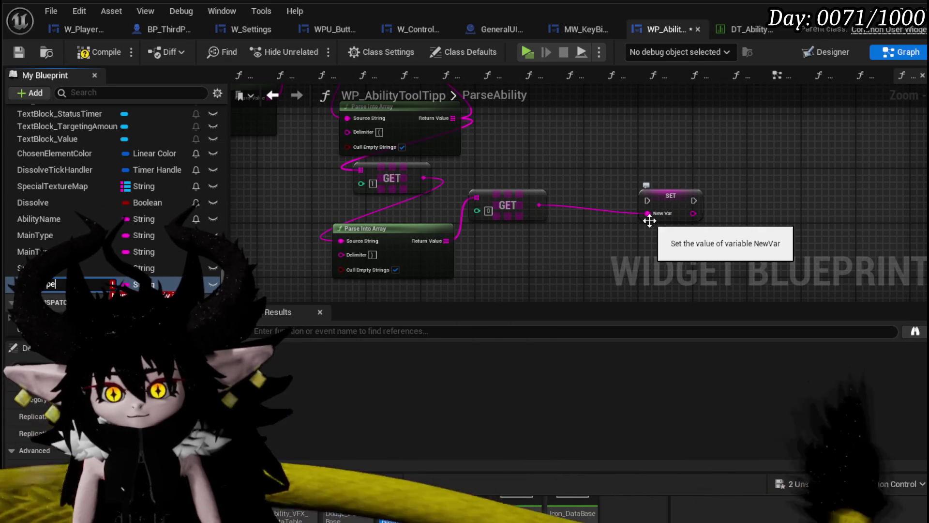
key("Return")
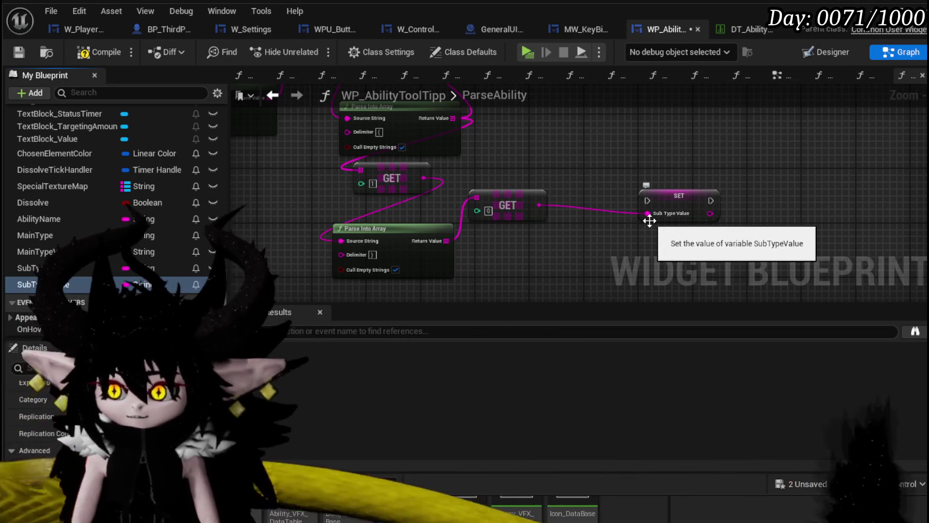
Delete the stray node above the setters and line up the two SET nodes
mouse_move(694, 214)
left_mouse_down()
mouse_move(602, 152)
mouse_move(628, 182)
mouse_move(638, 259)
mouse_move(617, 129)
left_mouse_up()
scroll(620, 170, "down", 2)
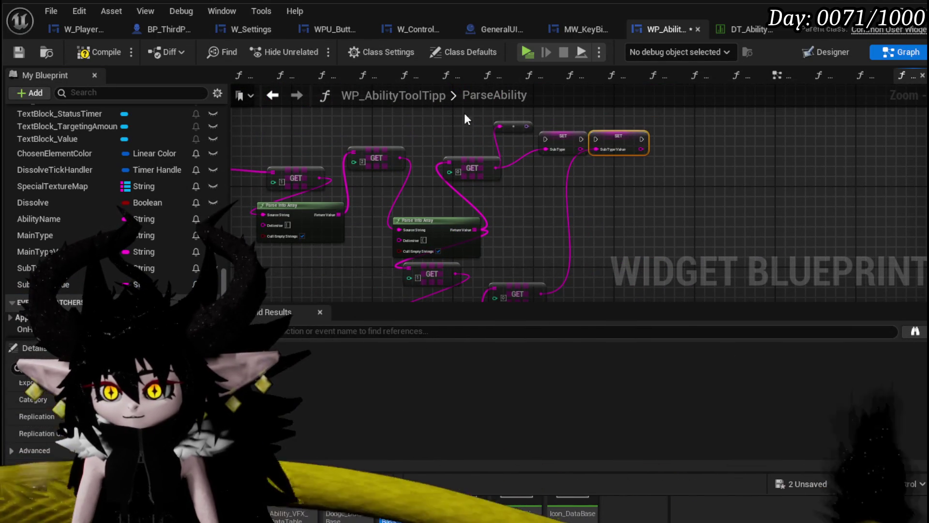
left_click(515, 126)
key("Delete")
mouse_move(533, 196)
left_mouse_down()
mouse_move(593, 227)
mouse_move(556, 96)
mouse_move(596, 127)
left_mouse_up()
mouse_move(530, 117)
left_mouse_down()
mouse_move(437, 236)
mouse_move(456, 145)
mouse_move(444, 195)
mouse_move(452, 237)
mouse_move(465, 217)
mouse_move(473, 290)
left_mouse_up()
Pack the group of parsing nodes into a tighter cluster
mouse_move(342, 136)
left_mouse_down()
mouse_move(354, 316)
mouse_move(350, 227)
mouse_move(343, 231)
left_mouse_up()
left_click_drag(245, 118, 562, 294)
left_click_drag(484, 208, 478, 175)
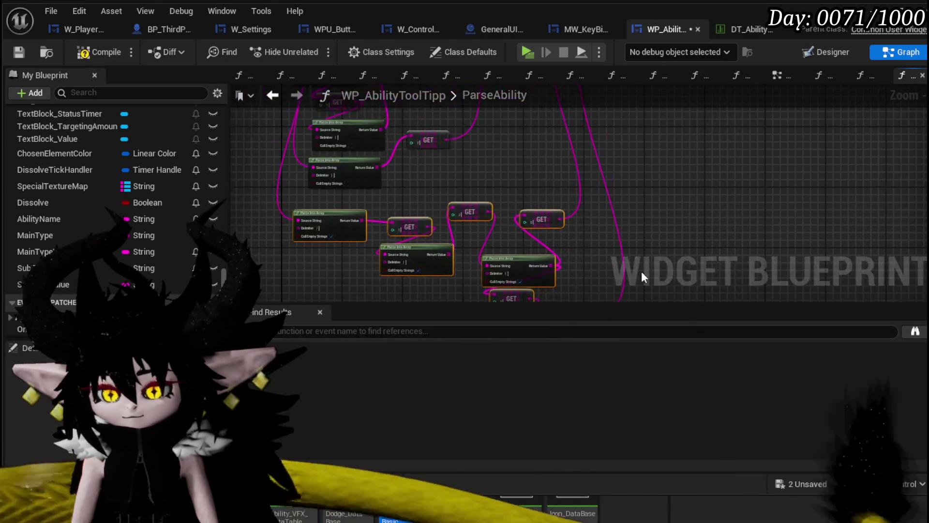
left_click(387, 134)
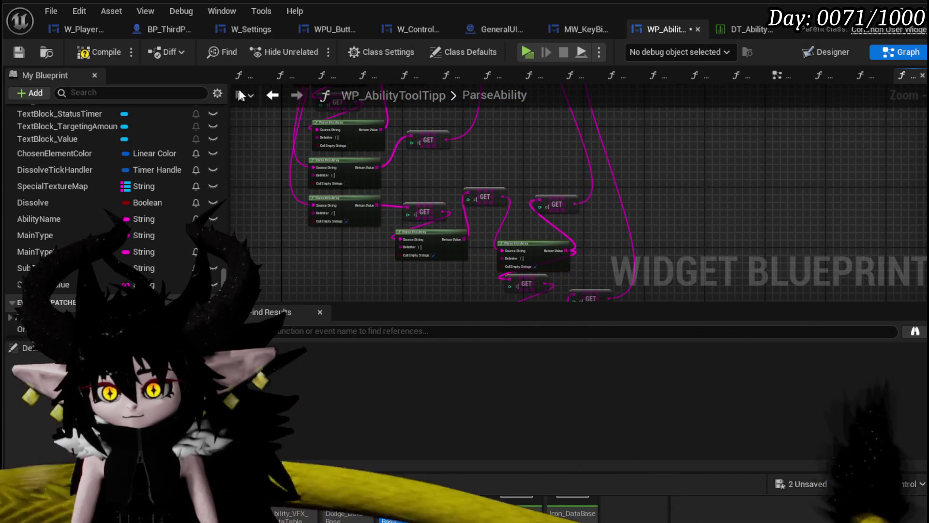
Compile and save the ability tooltip widget blueprint
left_click(21, 48)
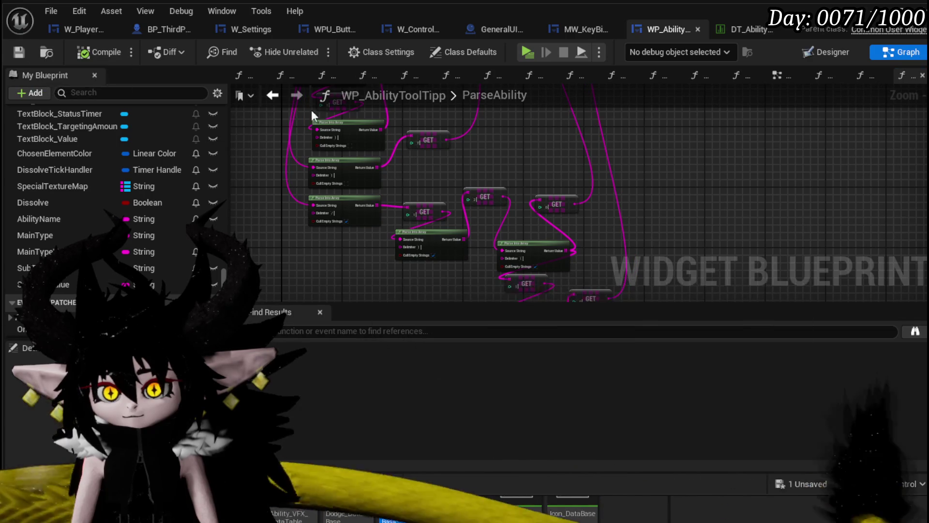
left_click(272, 96)
scroll(498, 172, "down", 6)
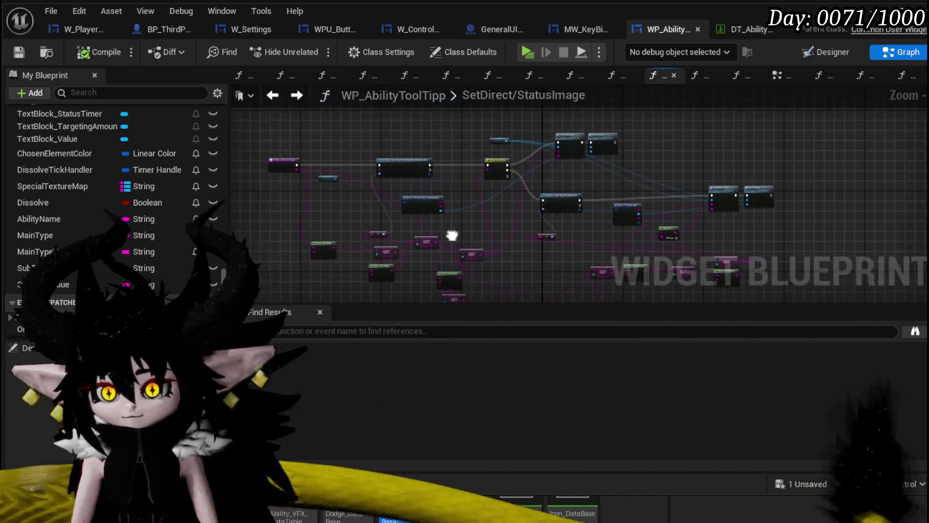
Inspect the Set Targeting function's GET, Parse Into Array and Branch nodes from SetData
left_click(297, 95)
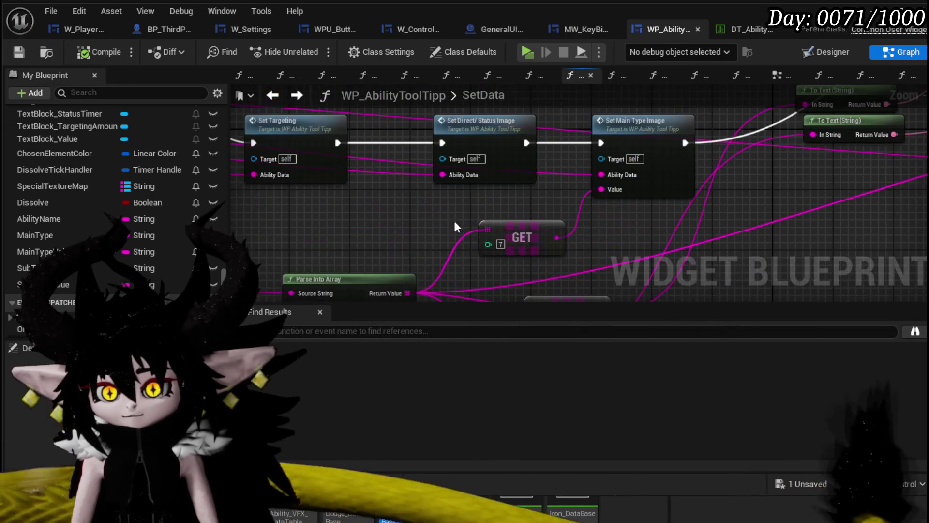
double_click(552, 140)
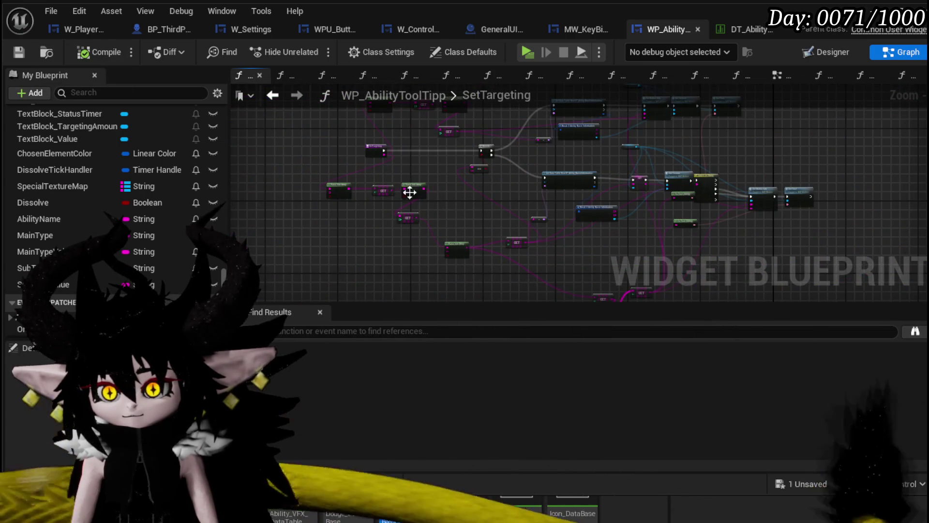
scroll(416, 195, "up", 4)
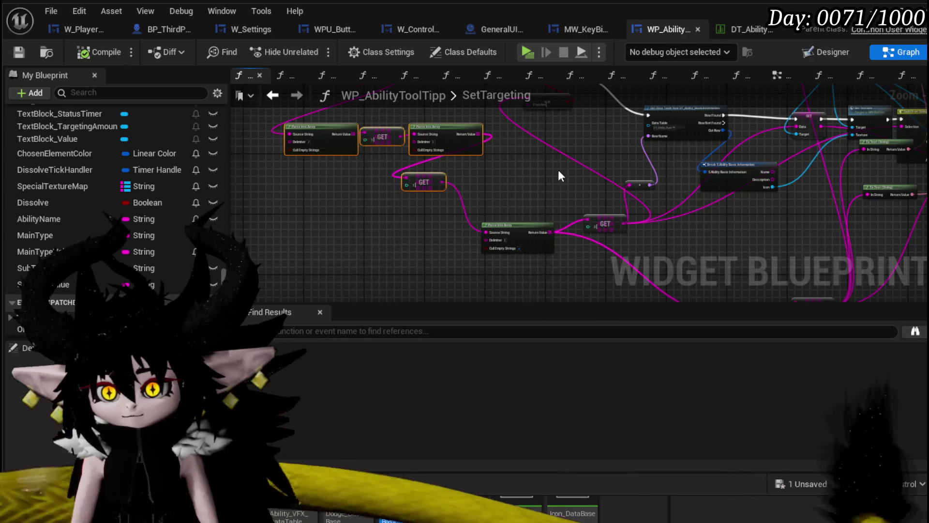
left_click_drag(560, 174, 398, 135)
mouse_move(501, 197)
left_mouse_down()
mouse_move(460, 166)
mouse_move(352, 160)
left_mouse_up()
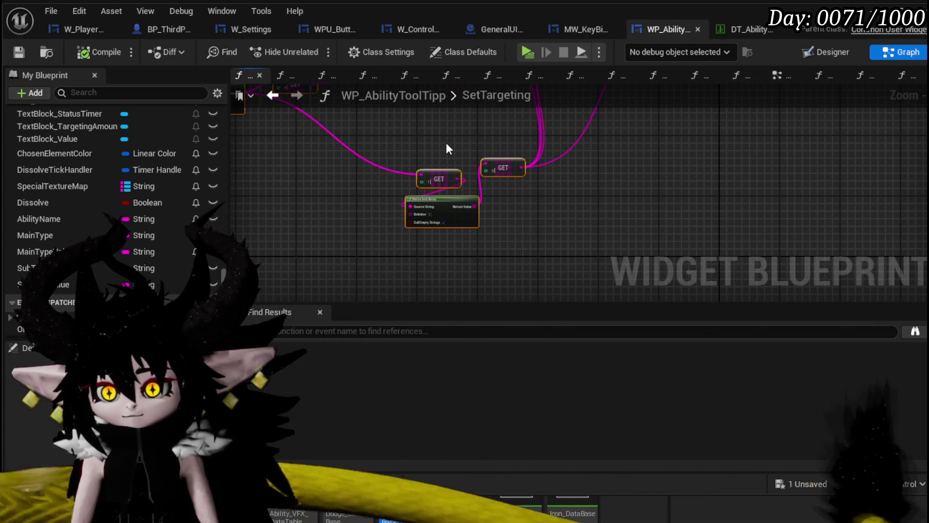
scroll(443, 137, "up", 3)
scroll(443, 137, "down", 3)
left_click_drag(443, 138, 571, 257)
mouse_move(346, 174)
left_mouse_down()
mouse_move(644, 198)
mouse_move(593, 242)
left_mouse_up()
Return to SetData and reopen the ParseAbility function graph
left_click(272, 95)
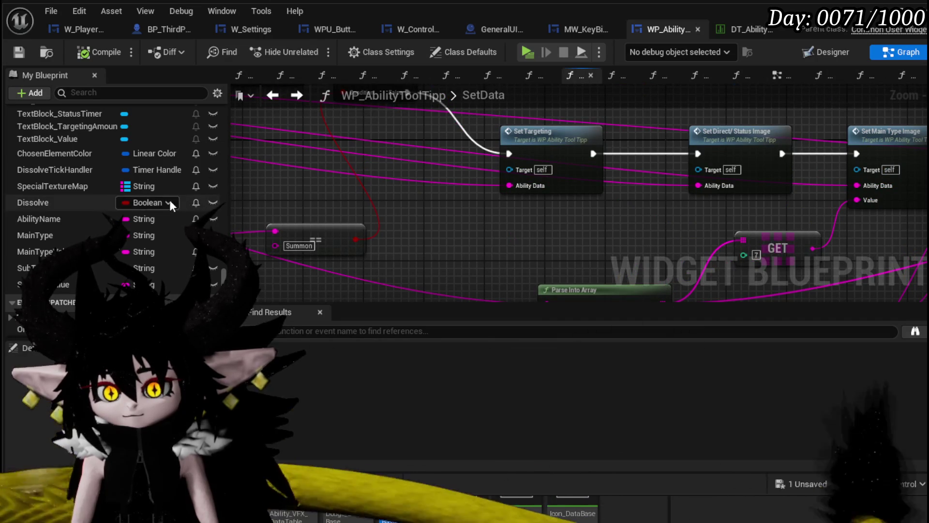
scroll(74, 165, "up", 10)
scroll(75, 158, "up", 5)
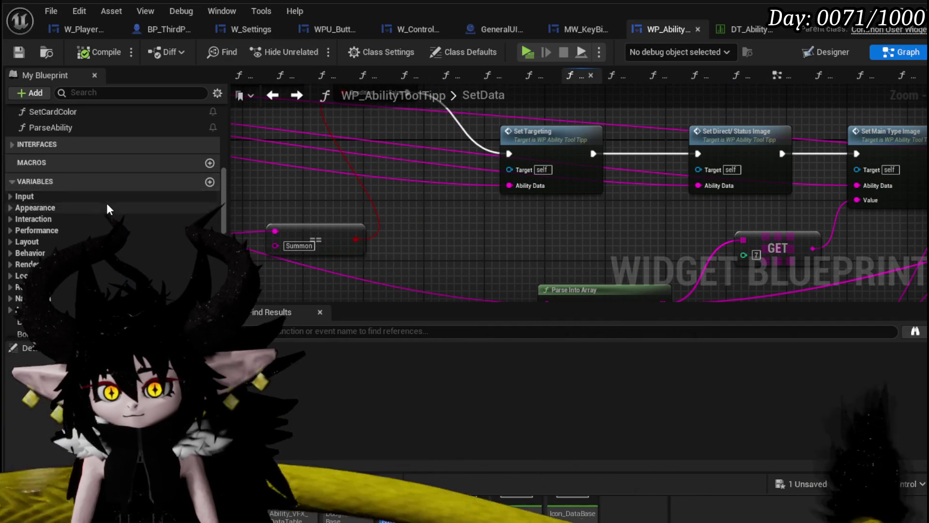
double_click(69, 128)
Wire Ability Data into the new Parse Into Array node's Source String pin
scroll(340, 155, "down", 3)
left_click_drag(347, 242, 379, 242)
scroll(479, 188, "up", 3)
scroll(323, 139, "up", 5)
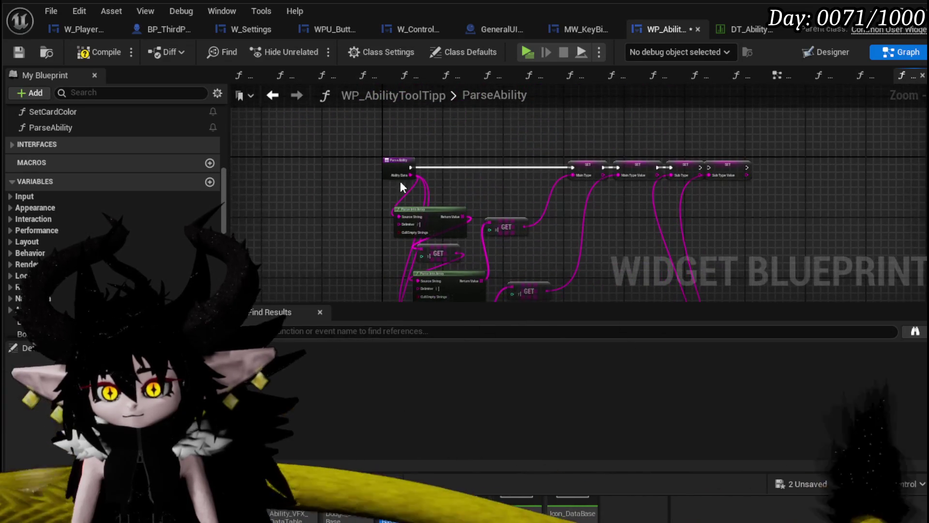
mouse_move(394, 179)
left_mouse_down()
mouse_move(422, 378)
mouse_move(456, 176)
left_mouse_up()
key("Escape")
scroll(384, 237, "down", 6)
scroll(415, 129, "up", 5)
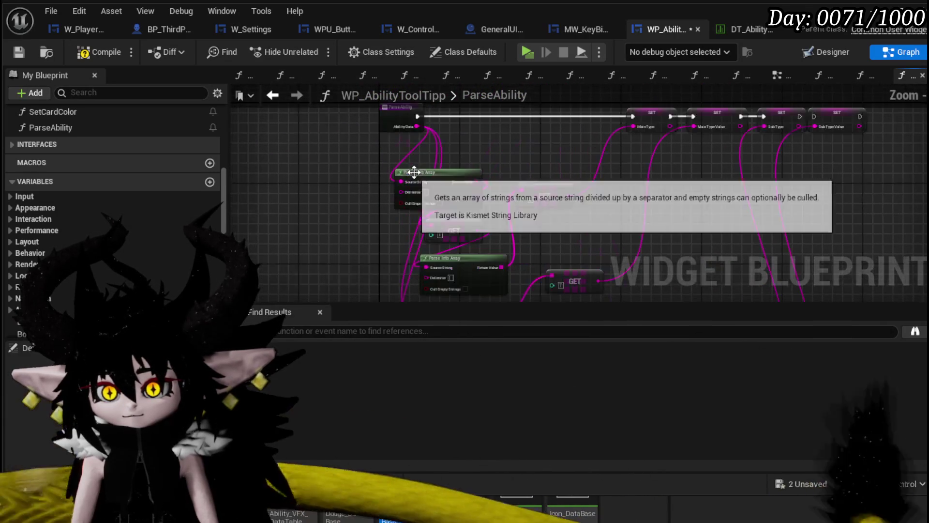
mouse_move(402, 315)
left_mouse_down()
mouse_move(395, 286)
mouse_move(509, 202)
mouse_move(484, 213)
left_mouse_up()
Bring up the actions for the GET output to promote it to a variable
mouse_move(698, 234)
left_mouse_down()
mouse_move(498, 172)
mouse_move(478, 127)
mouse_move(483, 187)
mouse_move(421, 124)
mouse_move(337, 84)
left_mouse_up()
scroll(495, 180, "up", 2)
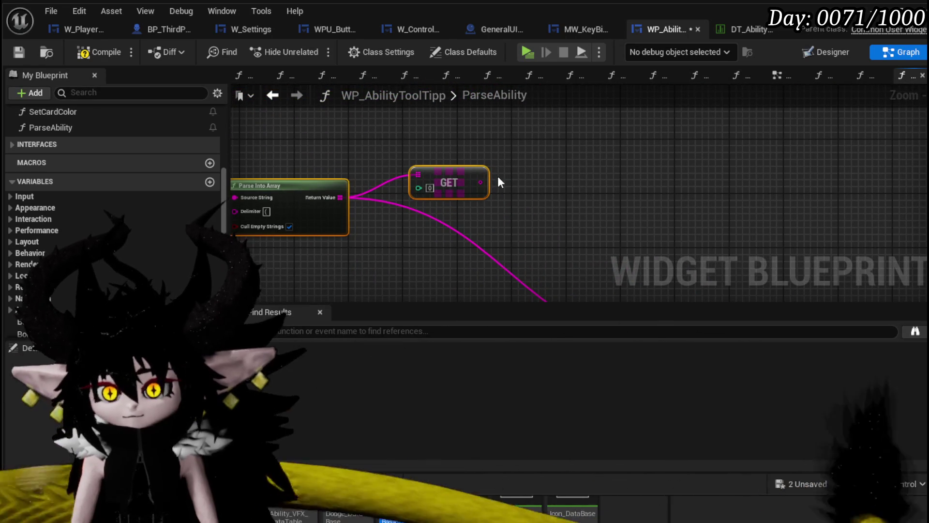
right_click(478, 180)
Promote the two GET outputs to new variables named Targeting Type and TargetingValue
left_click(526, 220)
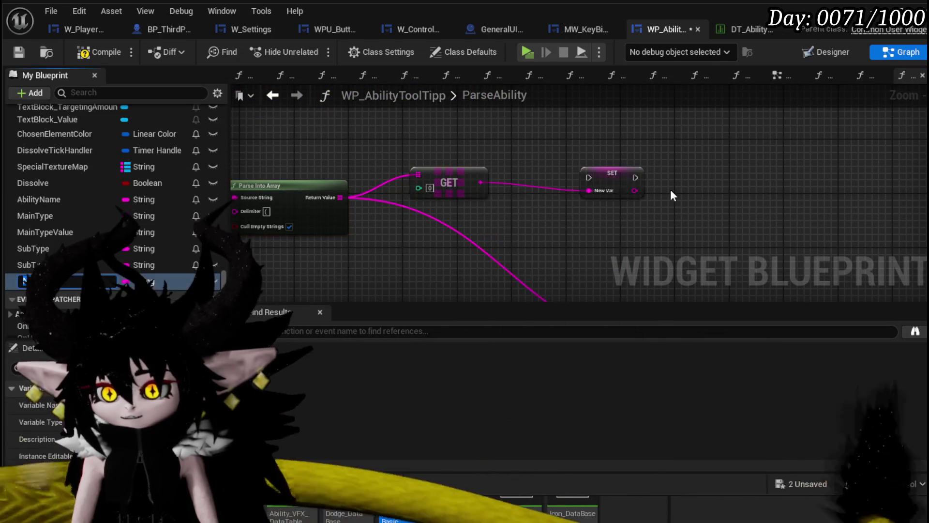
type("Targeting Type")
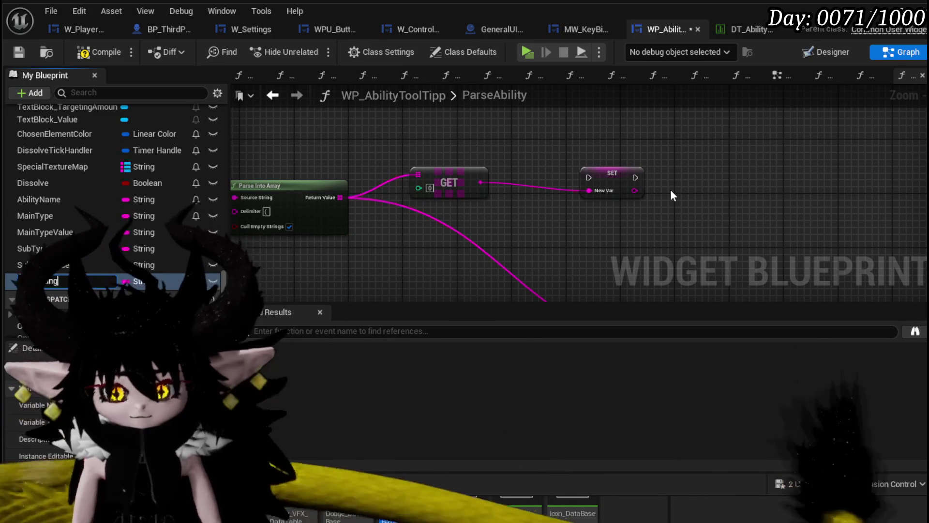
key("Return")
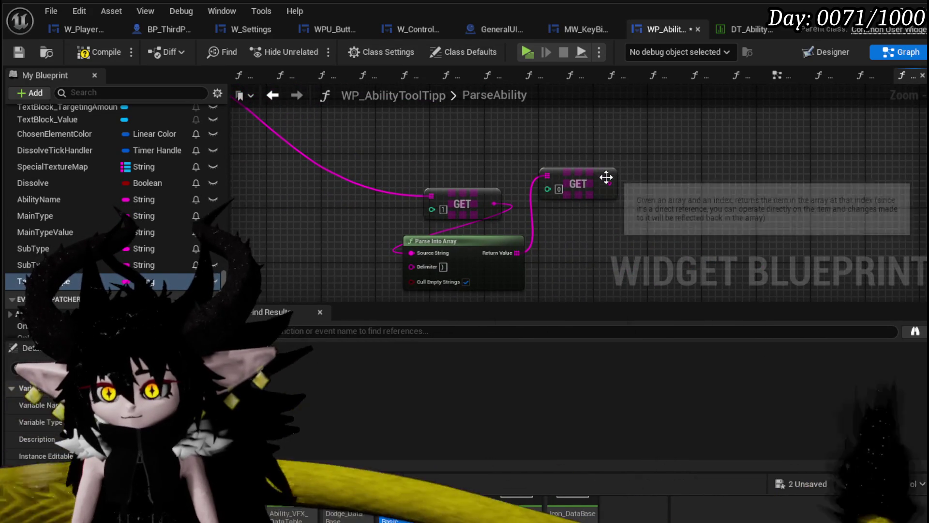
right_click(608, 181)
left_click(640, 221)
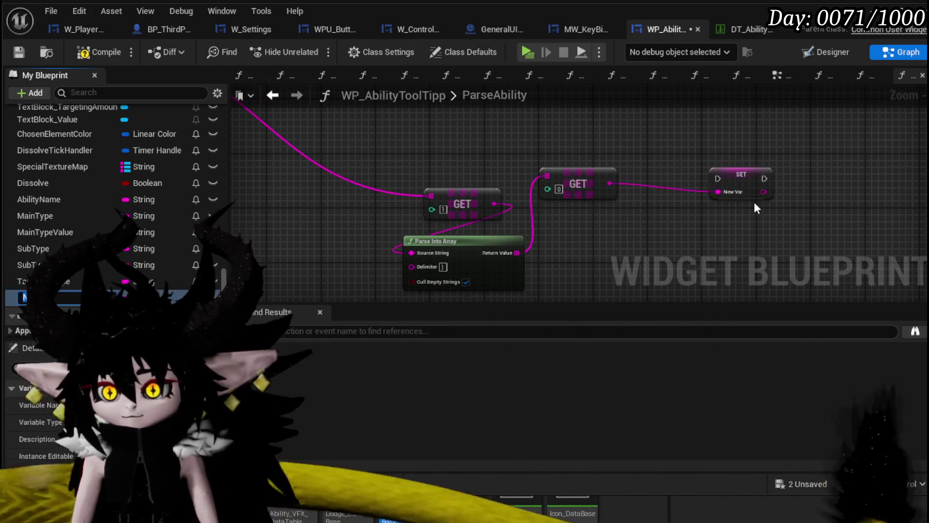
type("TargetingV")
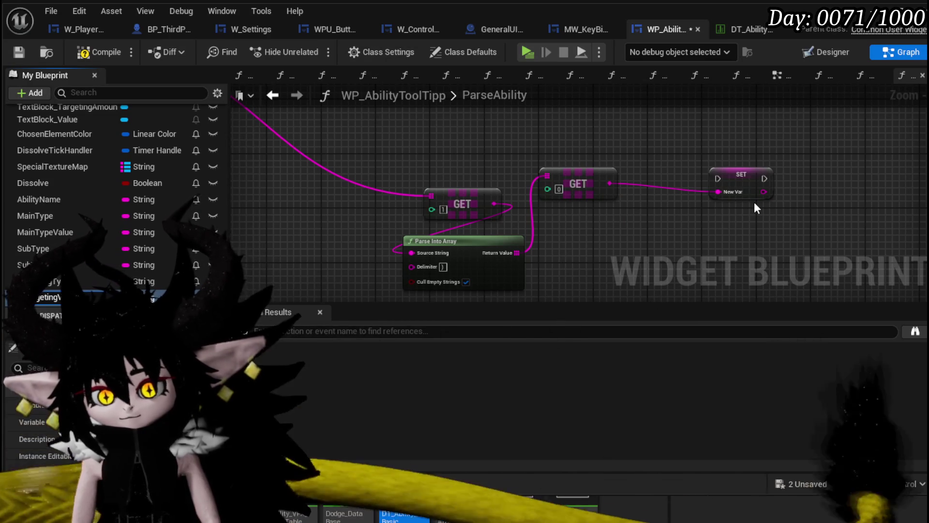
type("alue")
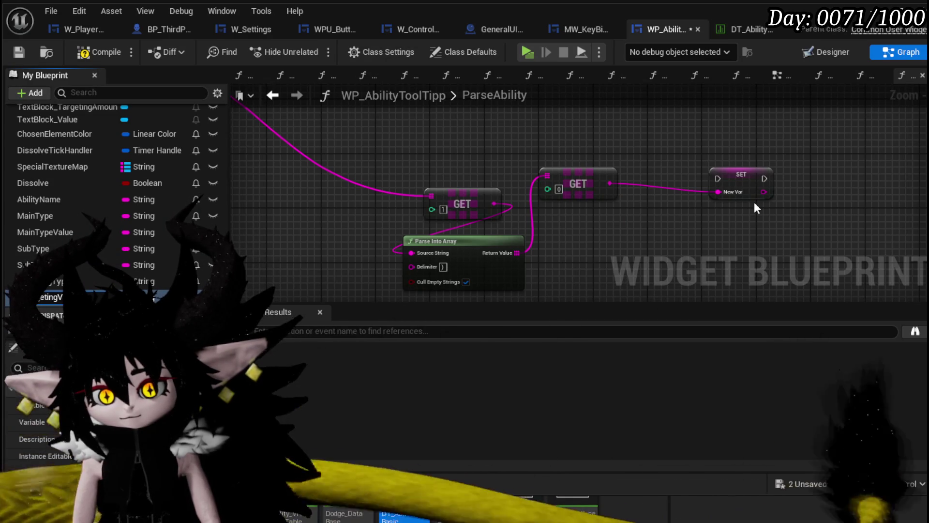
key("Return")
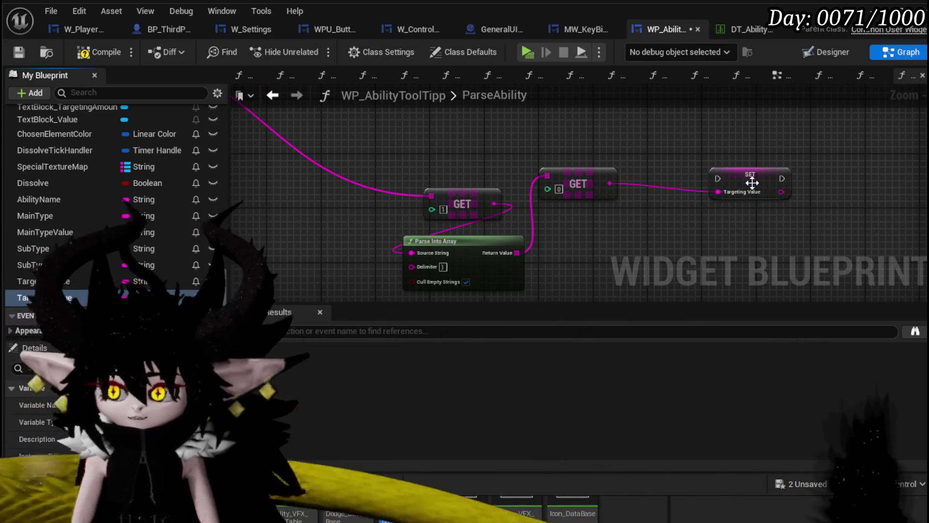
Chain the new Targeting setters after Sub Type Value in one execution line, then save
scroll(668, 229, "down", 3)
left_click_drag(594, 237, 482, 187)
left_click(617, 222)
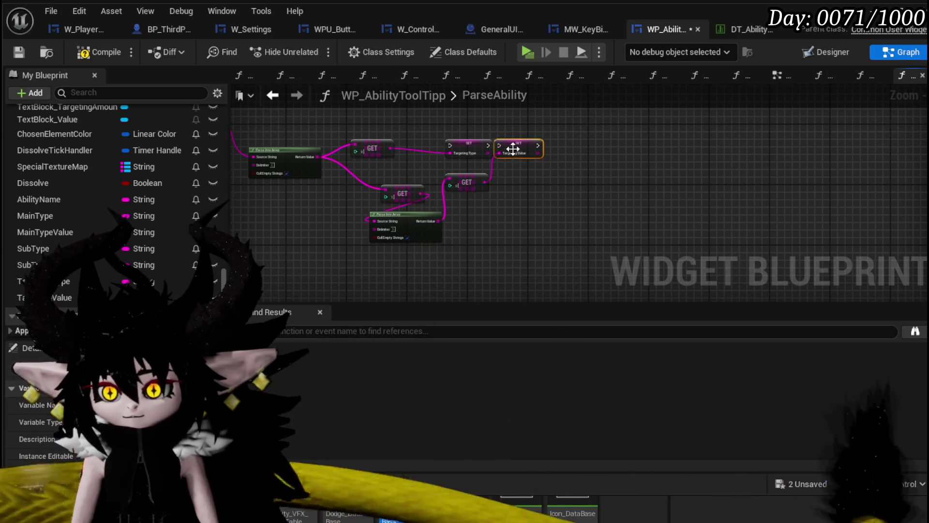
scroll(503, 148, "up", 3)
scroll(494, 233, "down", 5)
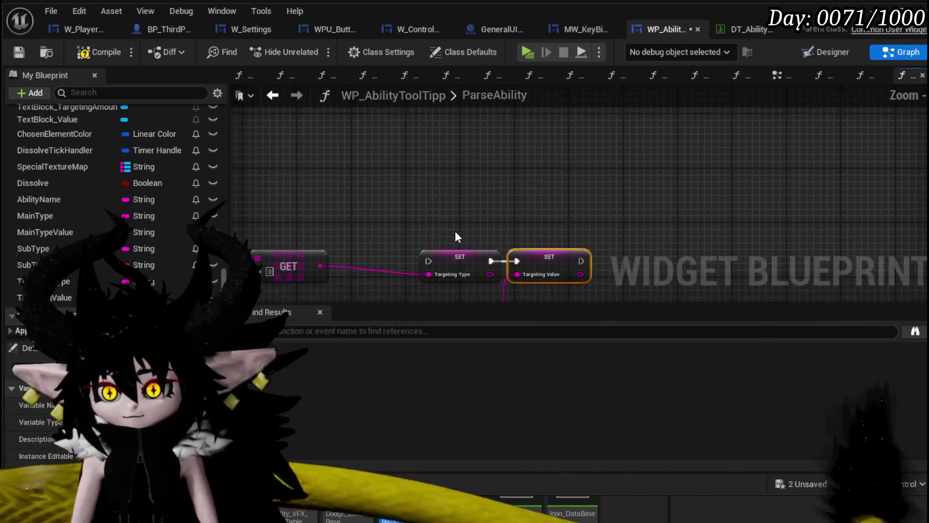
mouse_move(504, 236)
left_mouse_down()
mouse_move(507, 157)
mouse_move(556, 154)
left_mouse_up()
scroll(427, 133, "up", 4)
left_click_drag(424, 153, 404, 154)
left_click_drag(463, 154, 532, 154)
left_click(510, 129)
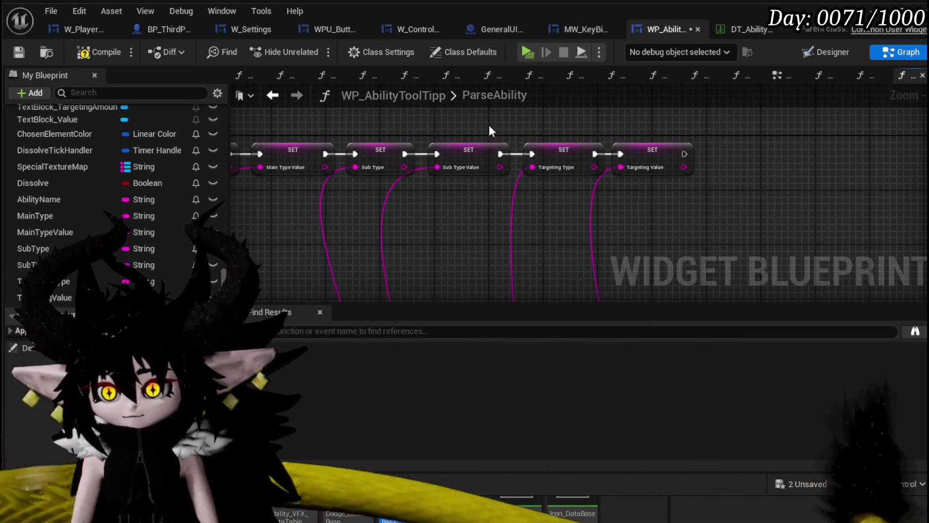
left_click(18, 48)
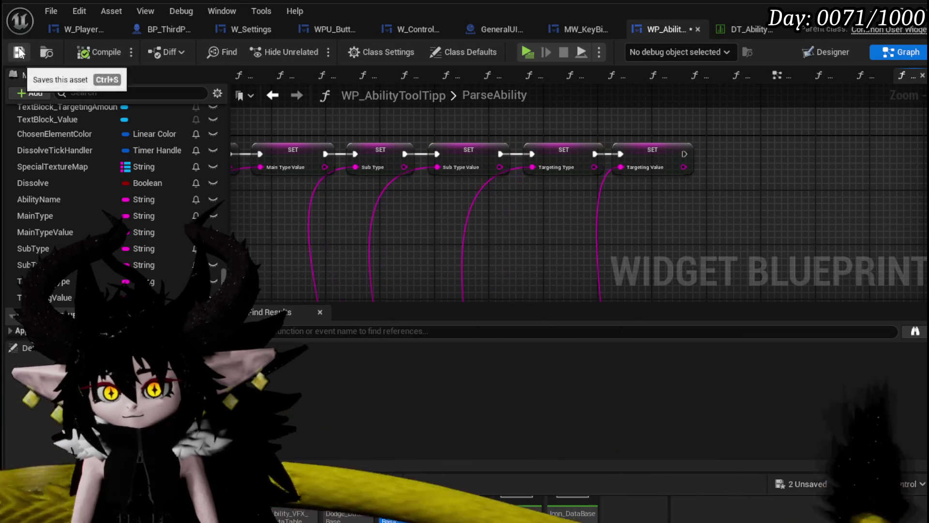
Open the SetData function graph from My Blueprint
scroll(614, 147, "down", 3)
mouse_move(328, 173)
left_mouse_down()
mouse_move(278, 170)
mouse_move(315, 111)
left_mouse_up()
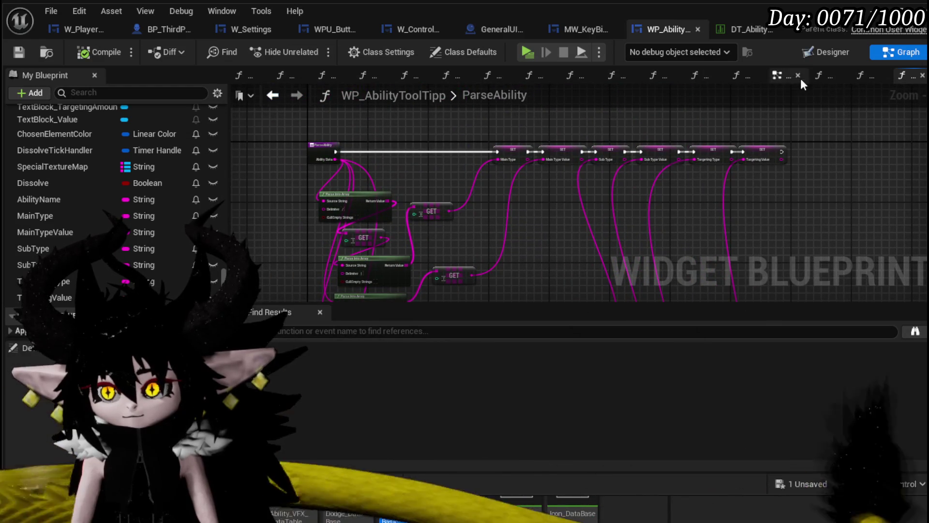
left_click(777, 76)
scroll(88, 144, "up", 15)
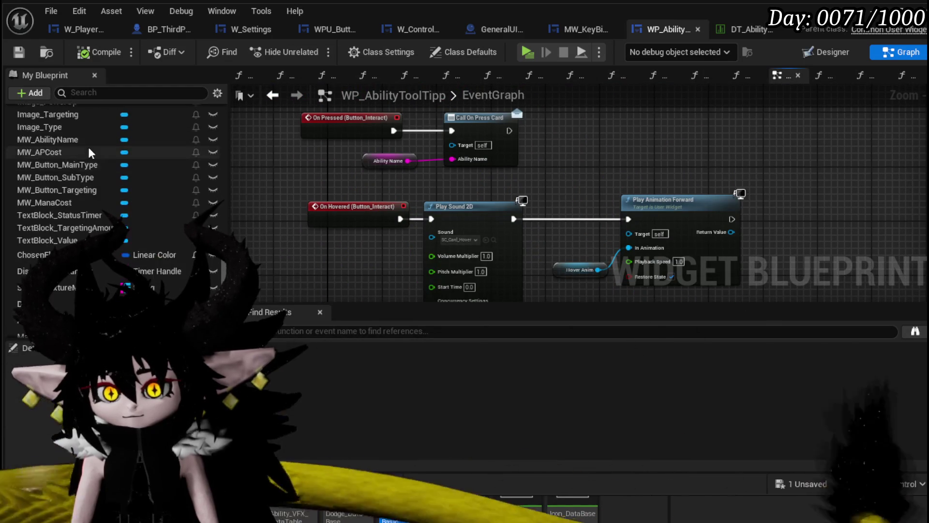
scroll(117, 172, "up", 10)
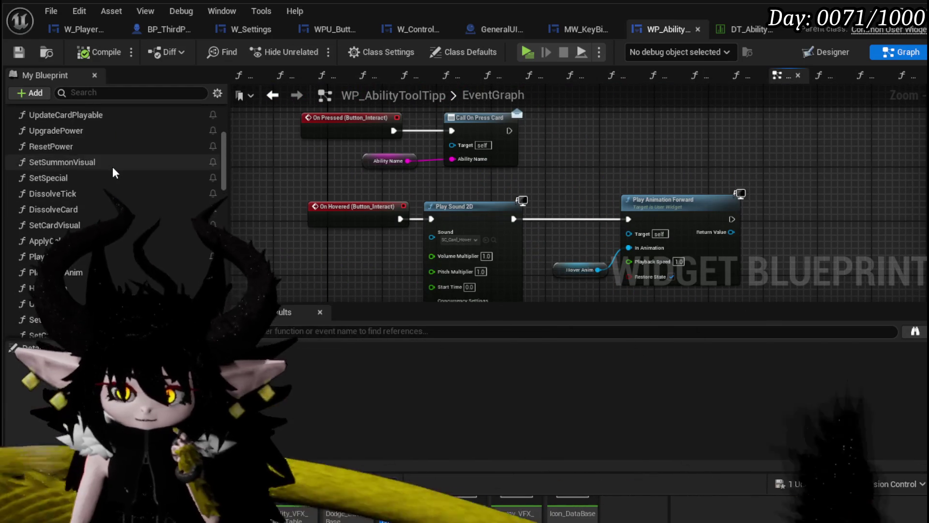
double_click(70, 160)
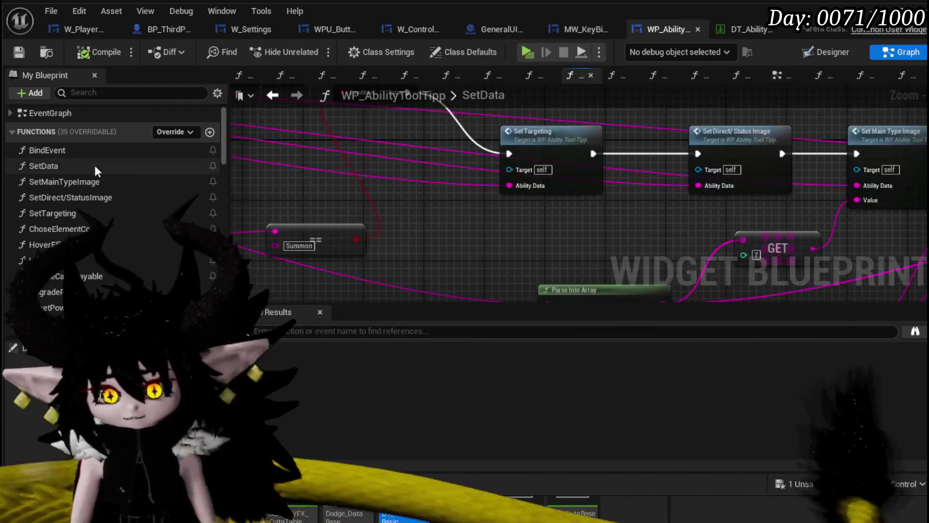
scroll(145, 203, "down", 15)
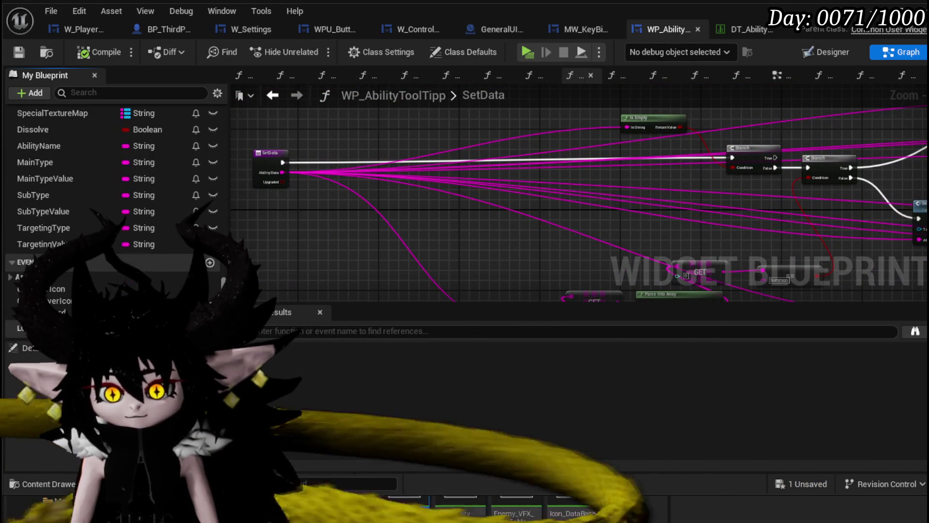
scroll(228, 188, "up", 15)
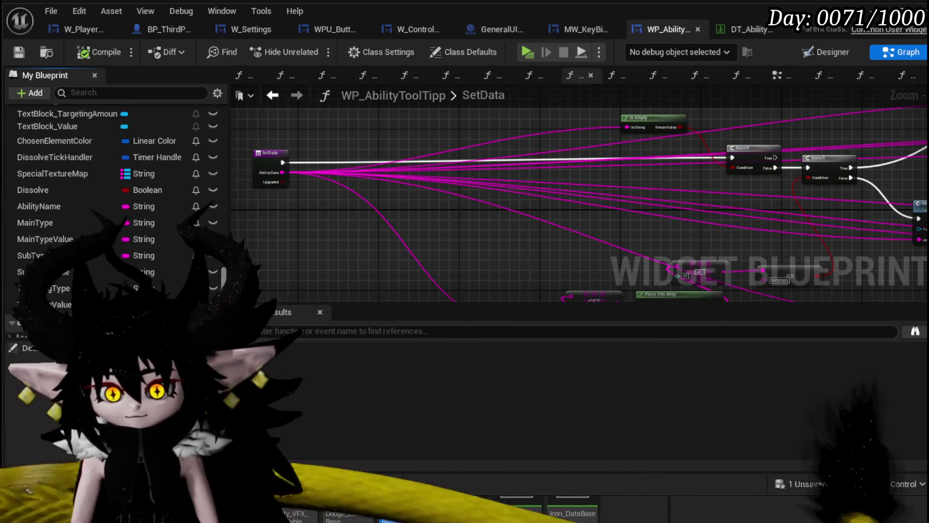
Call Parse Ability right after the SetData entry, passing Ability Data, then compile and save
left_click_drag(54, 170, 381, 158)
scroll(314, 159, "up", 4)
left_click_drag(274, 158, 325, 169)
left_click_drag(448, 157, 448, 157)
mouse_move(274, 177)
left_mouse_down()
mouse_move(291, 160)
mouse_move(336, 152)
mouse_move(281, 181)
mouse_move(331, 201)
left_mouse_up()
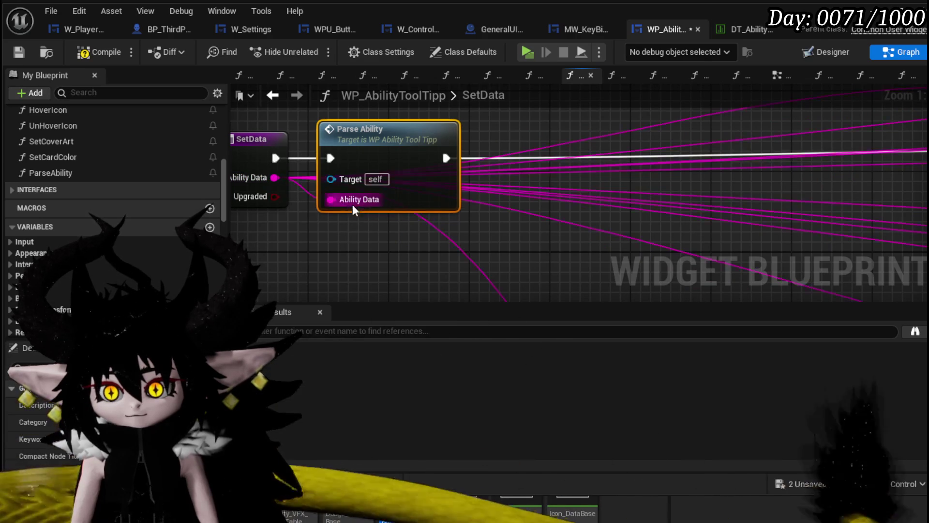
scroll(484, 204, "down", 5)
scroll(637, 210, "up", 4)
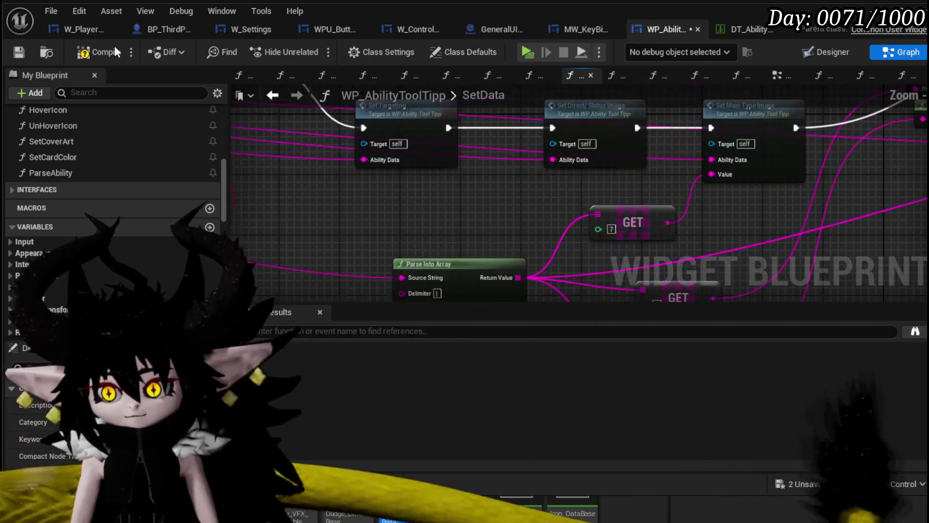
left_click(19, 53)
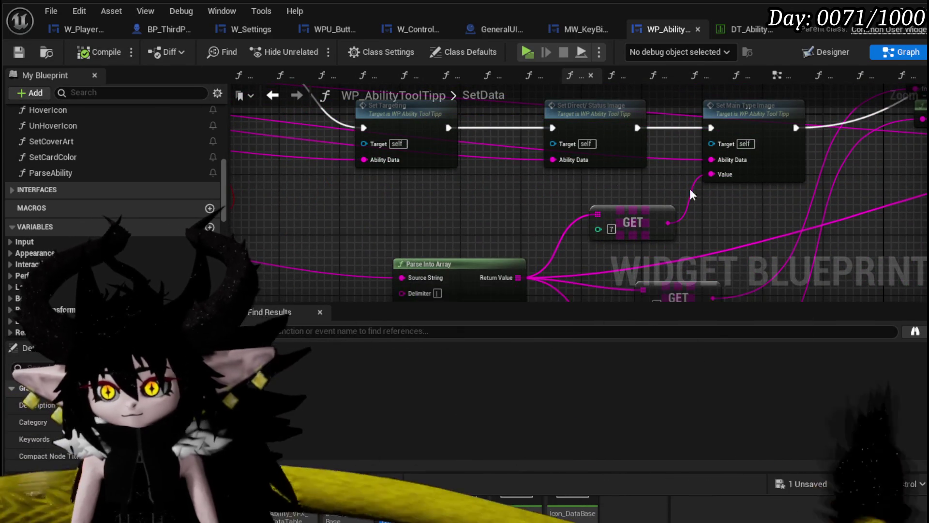
Open SetMainTypeImage and add getter nodes for MainType and MainTypeValue
double_click(606, 182)
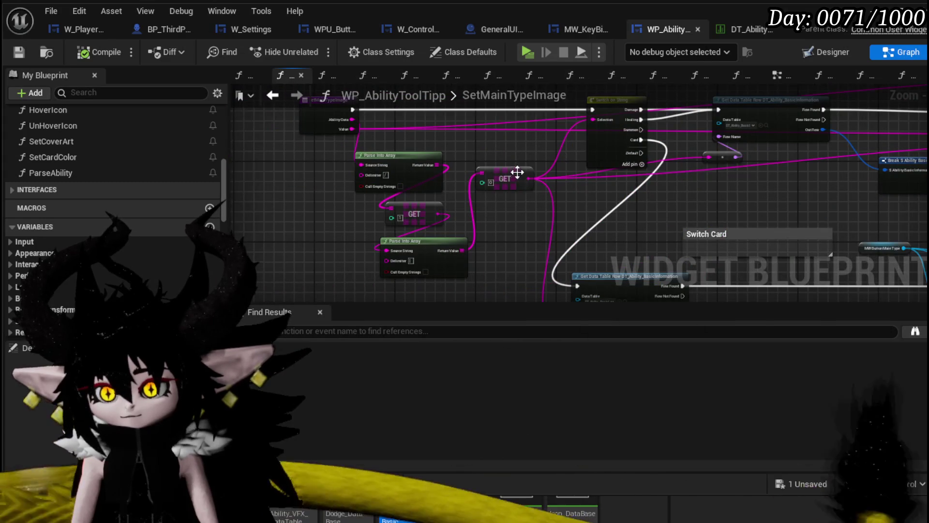
scroll(569, 135, "up", 3)
scroll(508, 160, "down", 3)
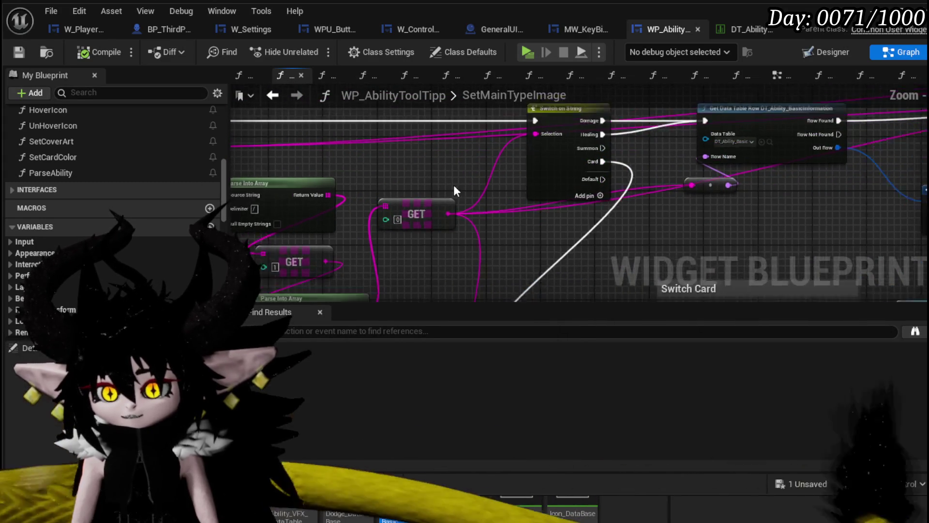
left_click_drag(437, 235, 491, 167)
scroll(141, 233, "down", 8)
scroll(141, 231, "down", 12)
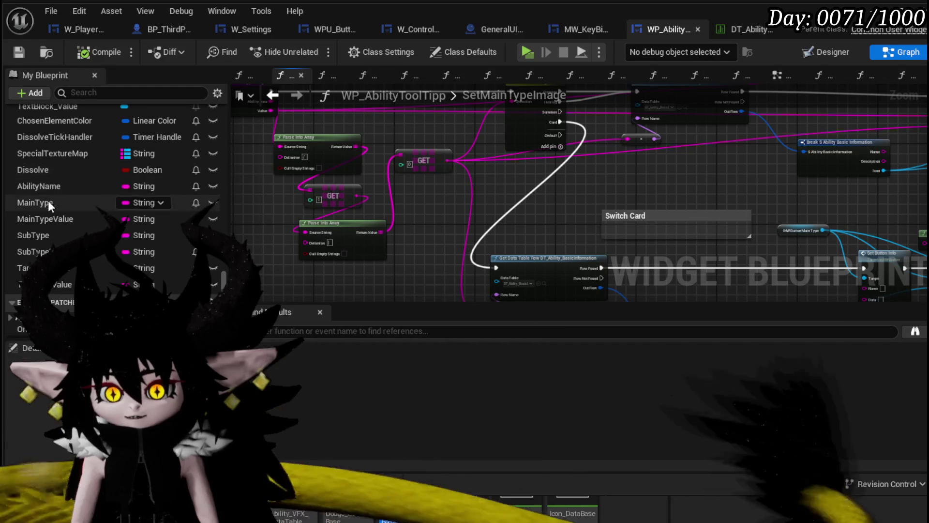
mouse_move(48, 203)
left_mouse_down()
mouse_move(484, 128)
mouse_move(417, 120)
left_mouse_up()
left_click(442, 143)
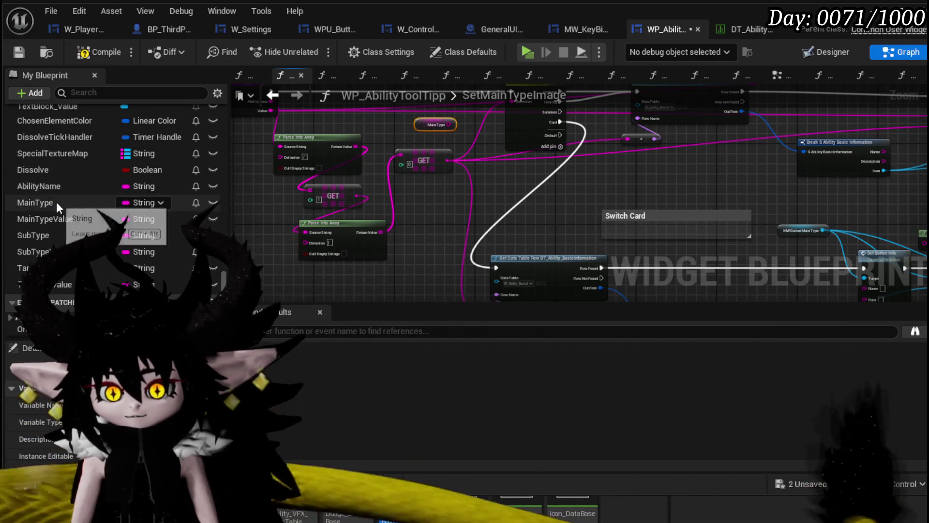
left_click_drag(58, 217, 401, 219)
left_click(453, 214)
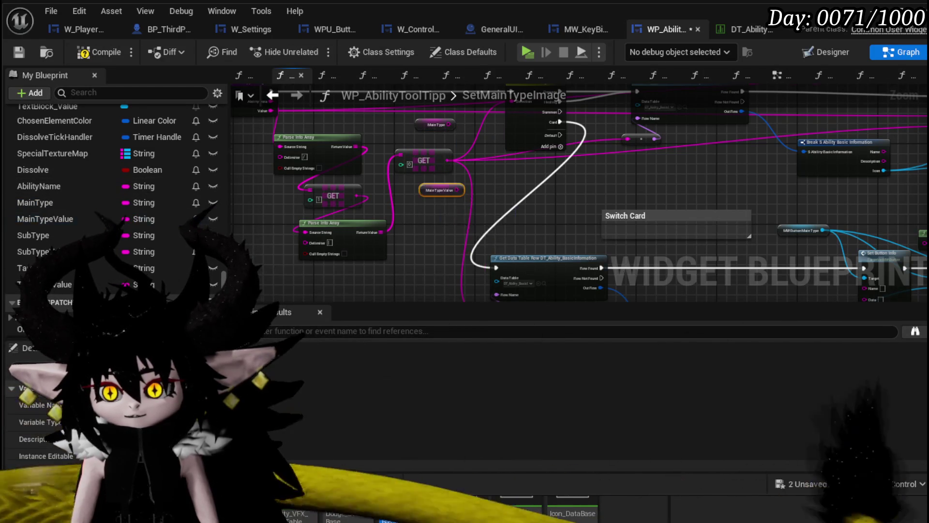
Rewire the row lookup to MainTypeValue and the Switch on String to MainType, then compile
mouse_move(304, 139)
left_mouse_down()
mouse_move(498, 216)
mouse_move(490, 219)
left_mouse_up()
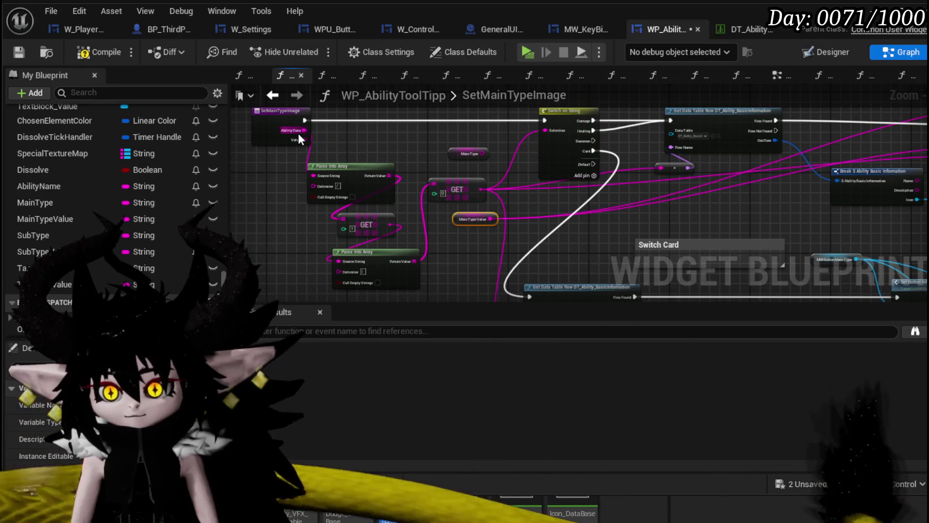
left_click_drag(304, 139, 408, 139)
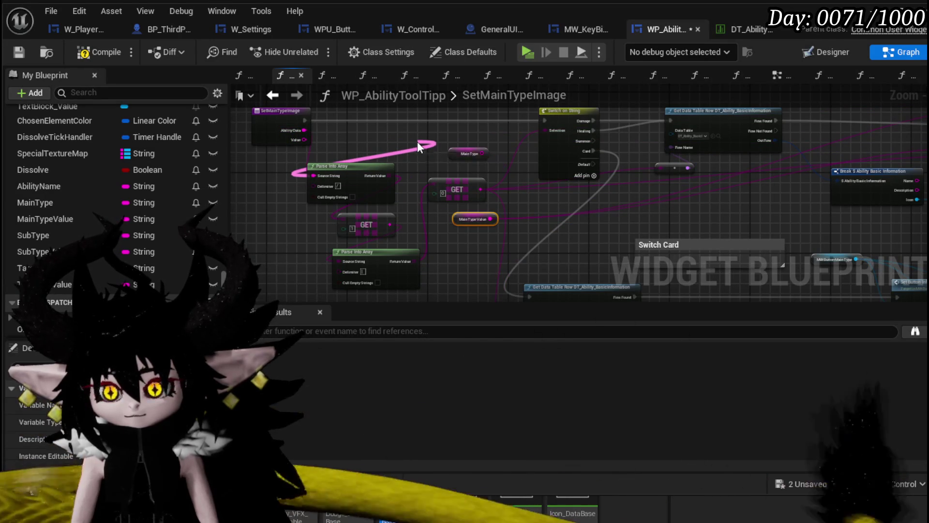
scroll(499, 133, "up", 3)
scroll(482, 232, "down", 2)
mouse_move(482, 231)
left_mouse_down()
mouse_move(373, 149)
mouse_move(420, 179)
mouse_move(385, 185)
mouse_move(391, 135)
left_mouse_up()
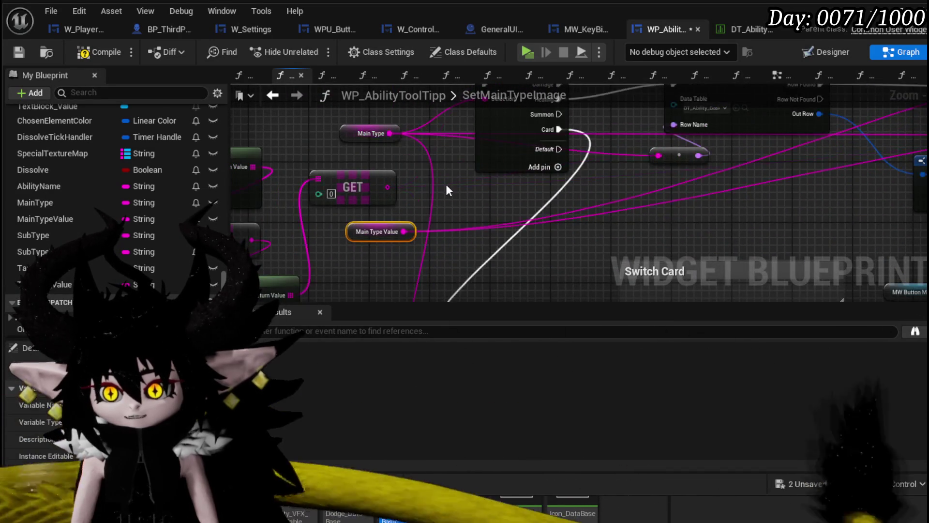
scroll(446, 184, "down", 3)
left_click_drag(368, 194, 637, 207)
scroll(596, 229, "up", 3)
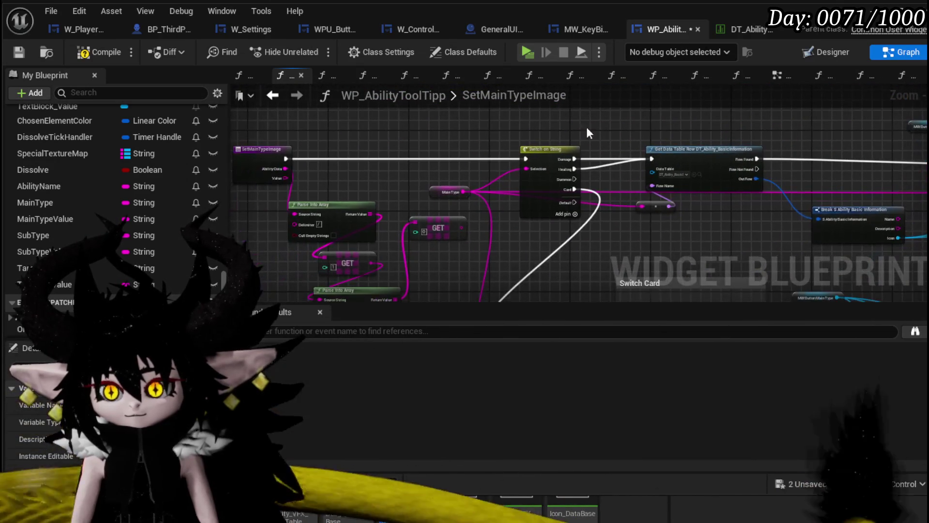
left_click(21, 51)
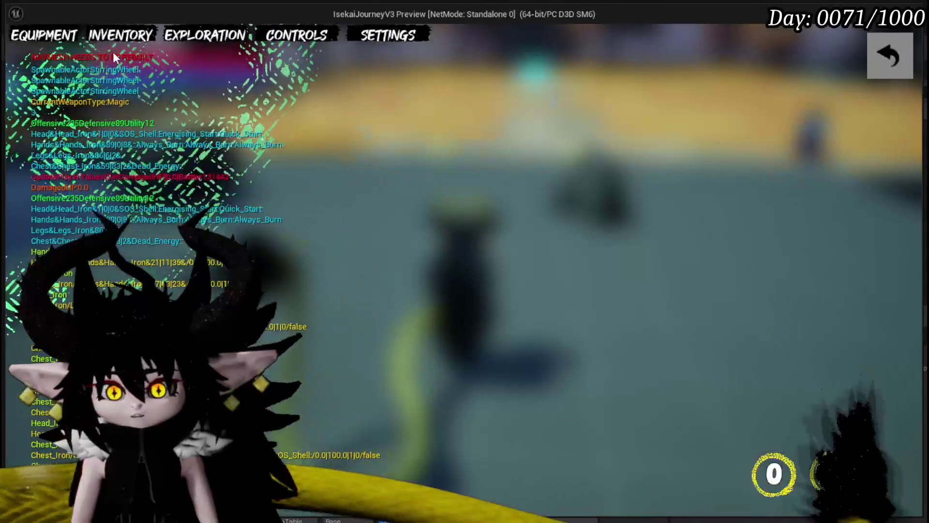
Check the card icon tooltips in the Change Core card grid, then stop play and save
left_click(66, 42)
left_click(673, 337)
left_click(689, 352)
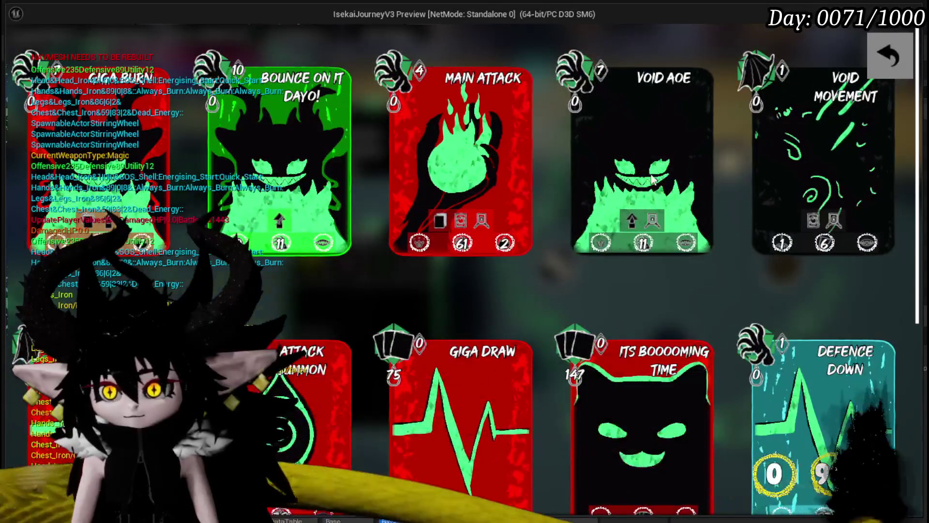
mouse_move(644, 242)
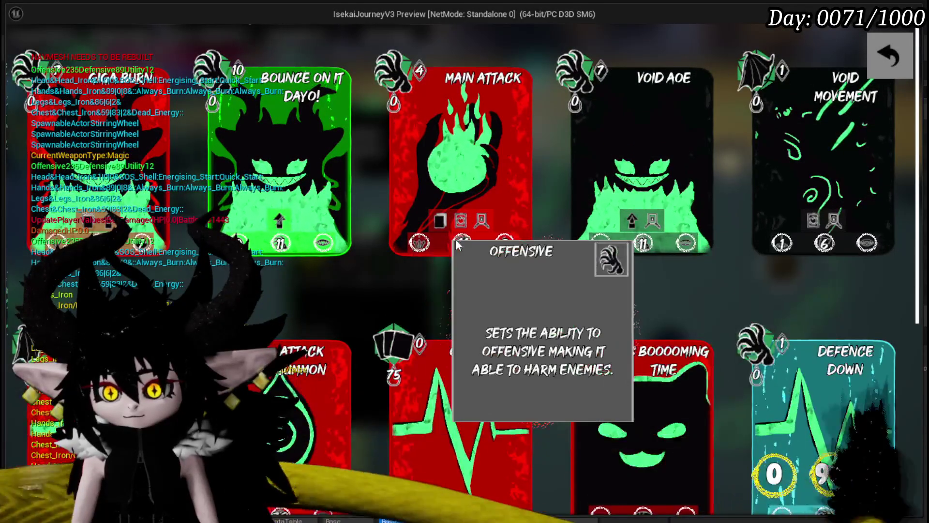
mouse_move(826, 246)
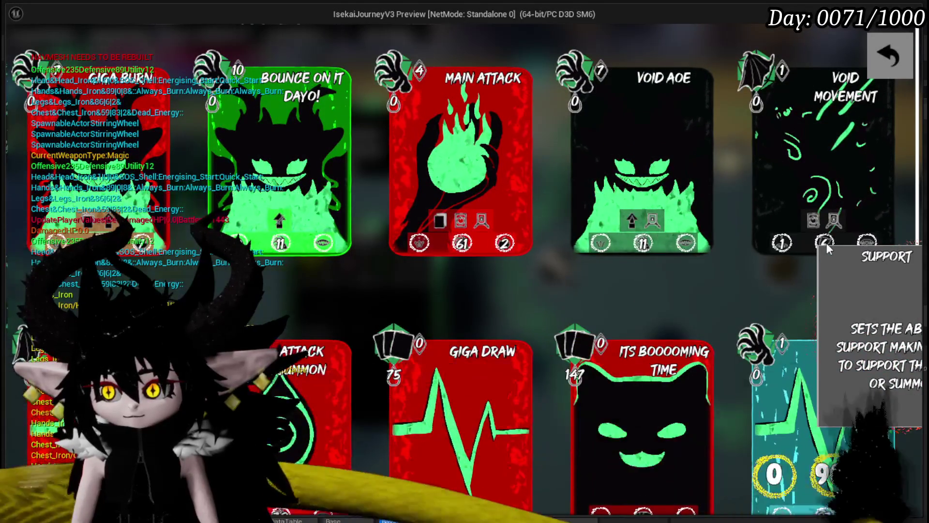
scroll(449, 152, "down", 3)
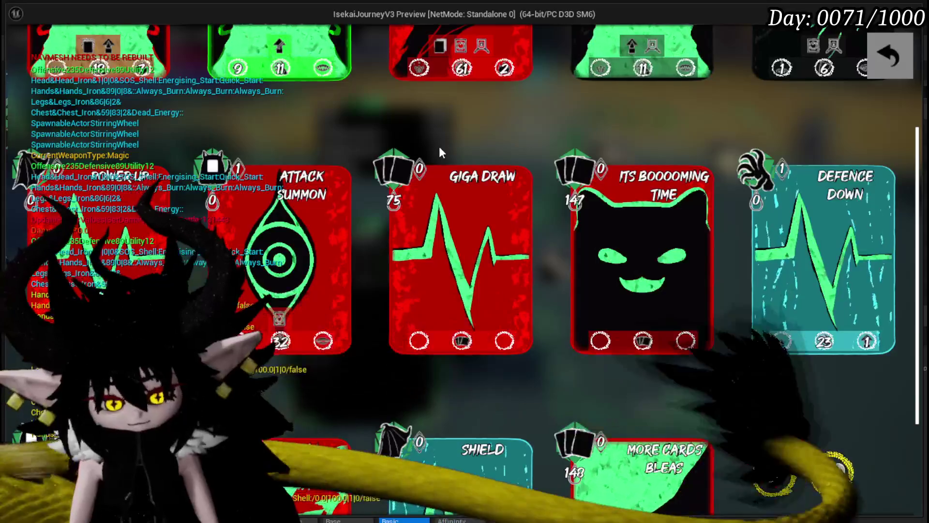
key("Escape")
left_click(17, 48)
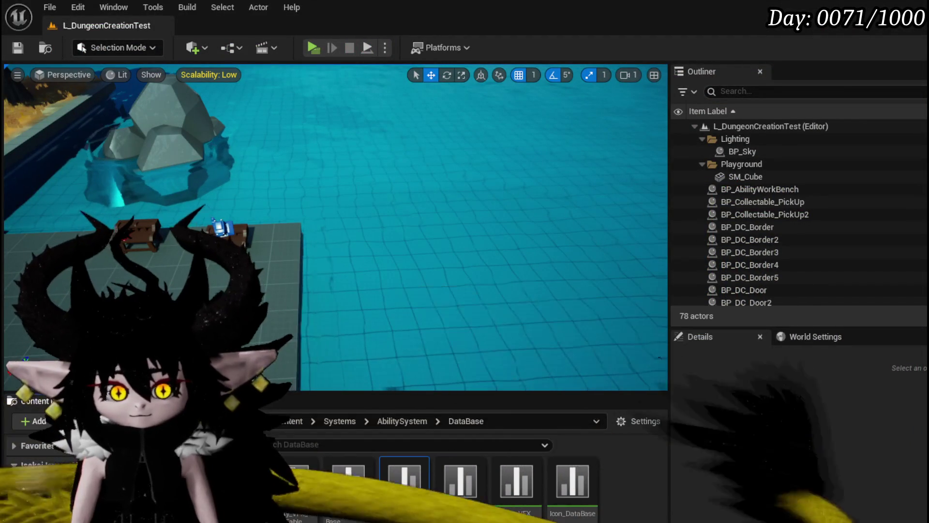
Delete the unused Parse Into Array and GET nodes from SetMainTypeImage and compile
key("alt+Tab")
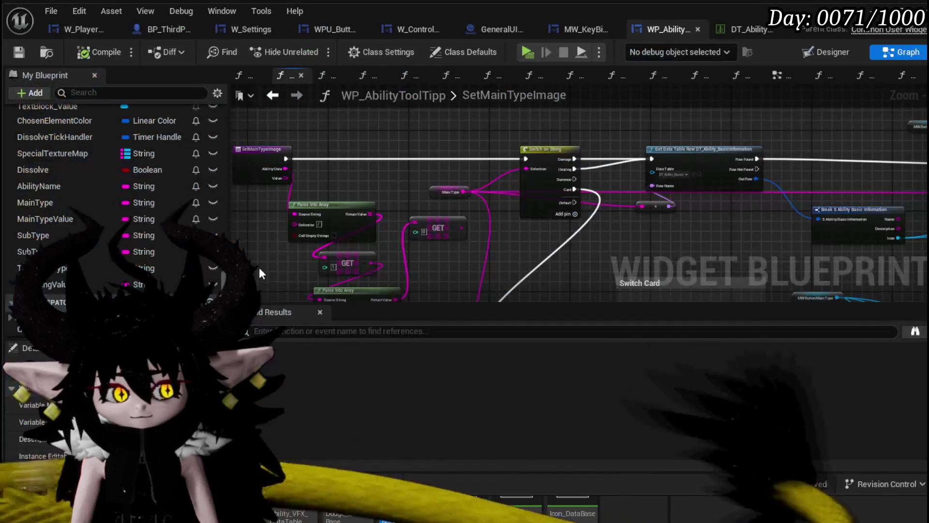
left_click_drag(606, 166, 406, 149)
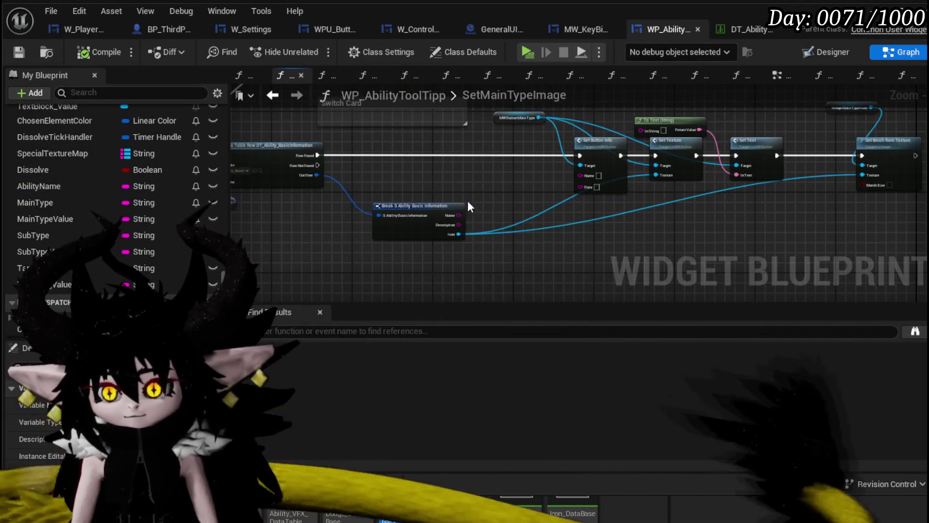
left_click_drag(237, 237, 367, 257)
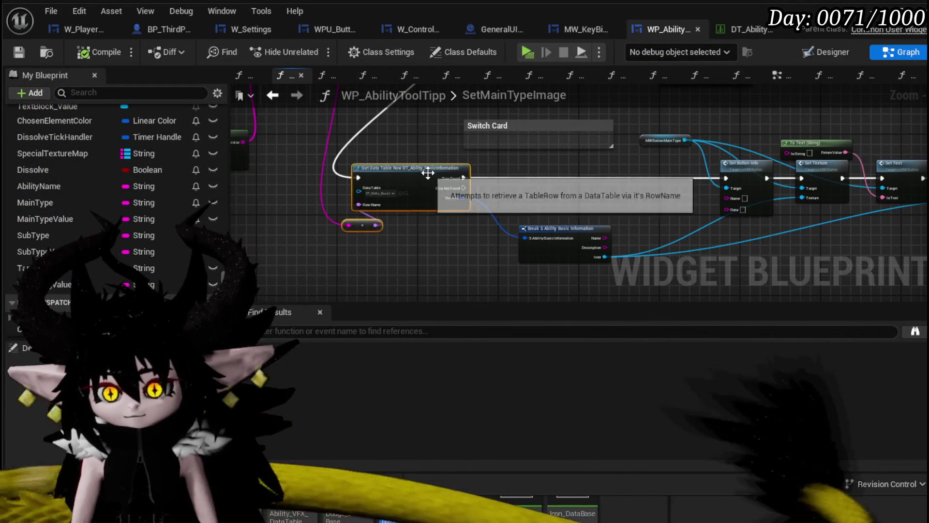
left_click_drag(426, 174, 524, 175)
left_click_drag(417, 168, 518, 325)
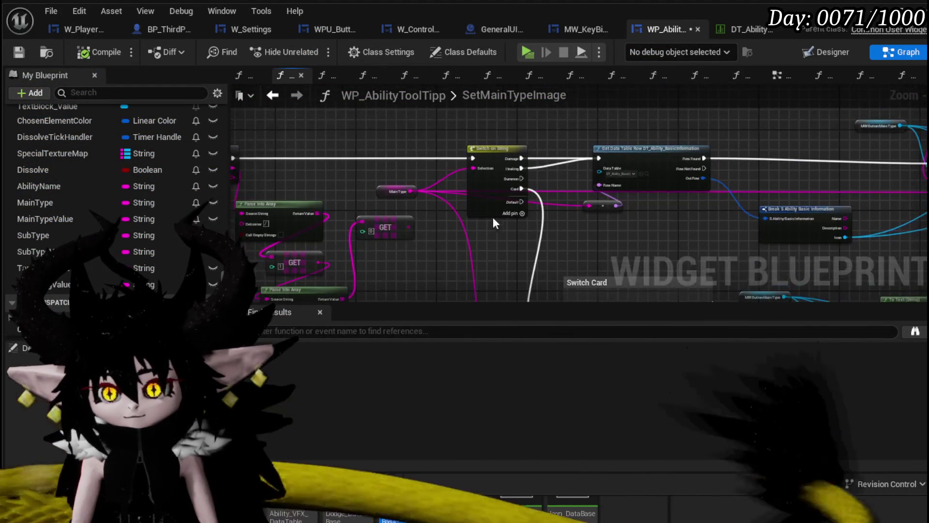
left_click_drag(391, 130, 395, 130)
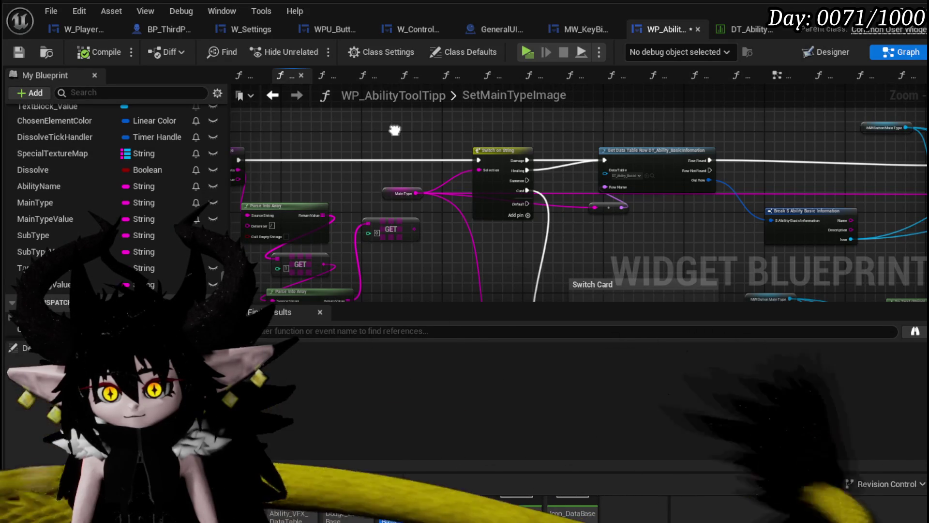
left_click_drag(500, 141, 544, 141)
left_click_drag(466, 167, 486, 103)
left_click_drag(290, 262, 468, 163)
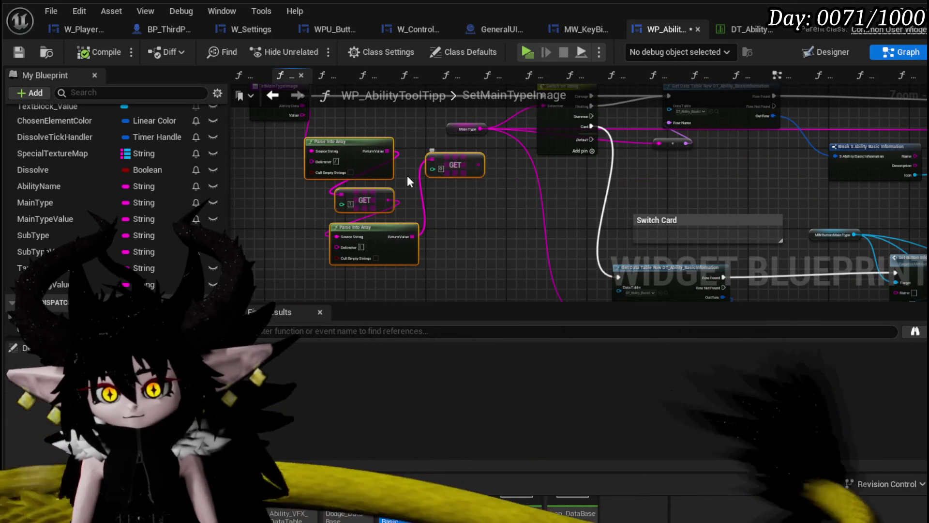
key("Delete")
left_click_drag(401, 184, 437, 235)
left_click(92, 51)
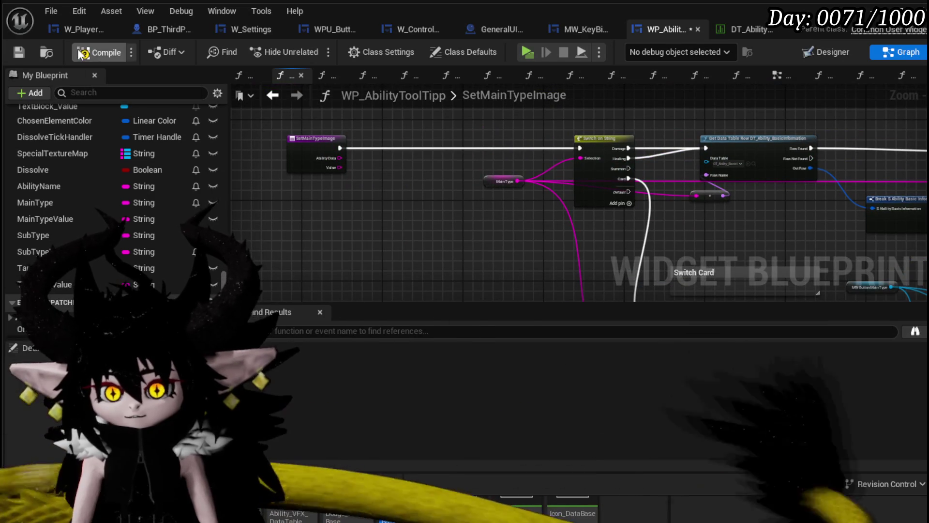
left_click(19, 52)
Wire a SubTypeValue getter into Set Button Info's Name, save, and return to the level editor
scroll(397, 283, "up", 3)
mouse_move(388, 242)
left_mouse_down()
mouse_move(245, 207)
mouse_move(496, 177)
mouse_move(466, 247)
mouse_move(406, 193)
mouse_move(423, 156)
mouse_move(403, 154)
left_mouse_up()
scroll(416, 172, "up", 1)
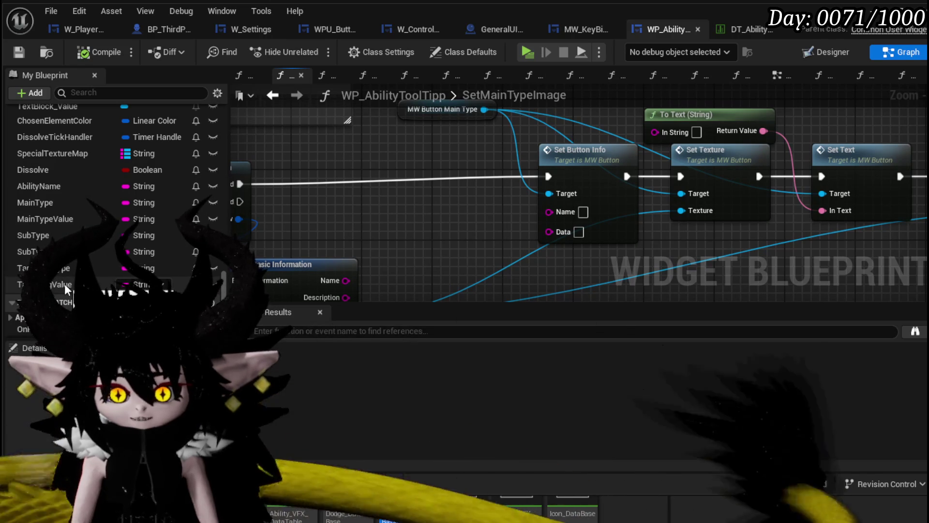
left_click_drag(372, 194, 370, 199)
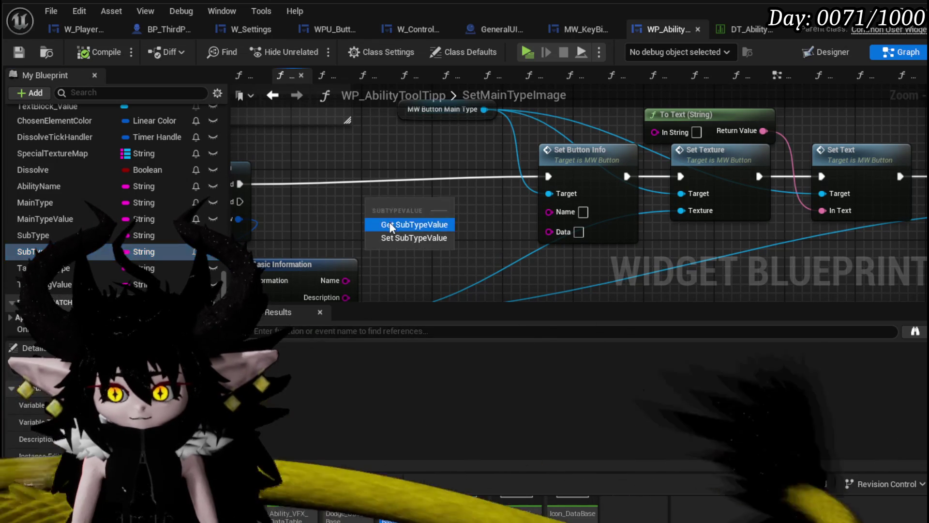
left_click(389, 222)
mouse_move(392, 142)
left_mouse_down()
mouse_move(371, 165)
mouse_move(463, 134)
left_mouse_up()
left_click_drag(575, 240, 538, 233)
left_click(20, 52)
key("alt+Tab")
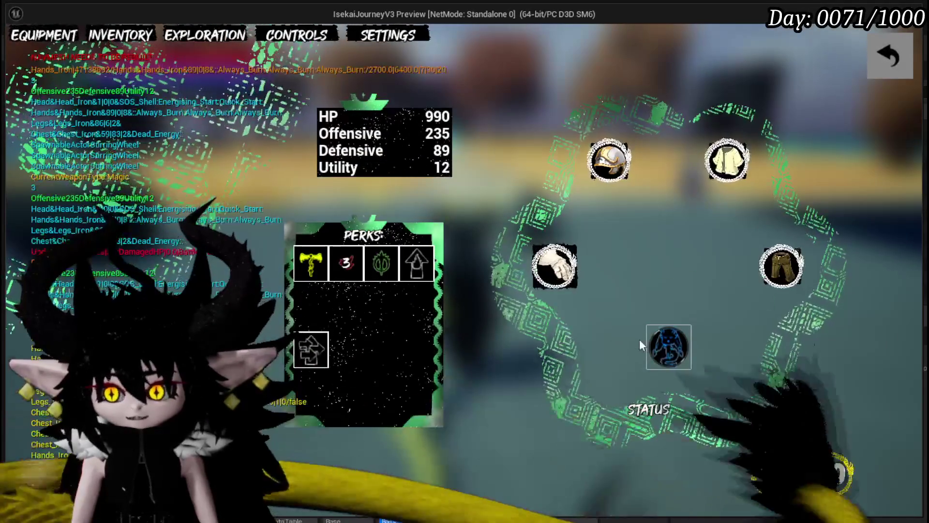
Inspect the equipped core's ability cards, scroll through the grid, then close back to gameplay
left_click(668, 342)
left_click(694, 370)
scroll(359, 256, "down", 2)
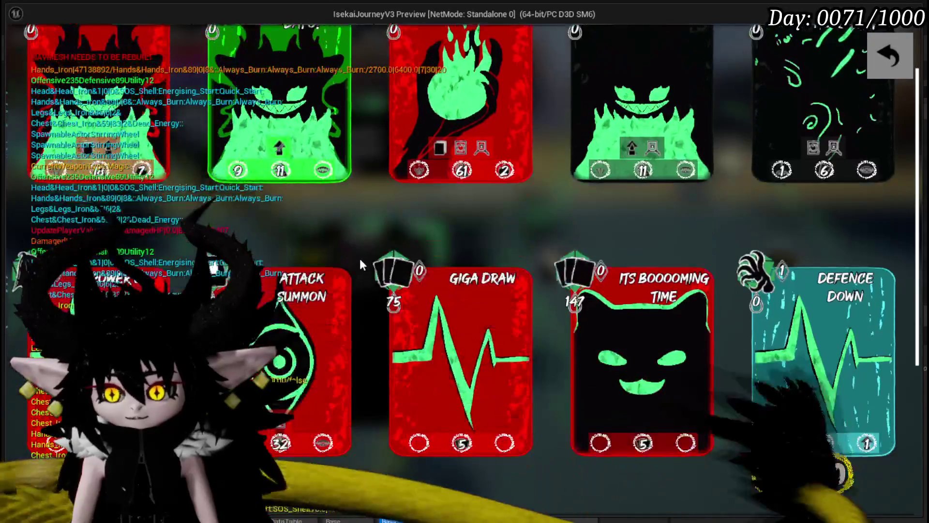
scroll(351, 249, "down", 2)
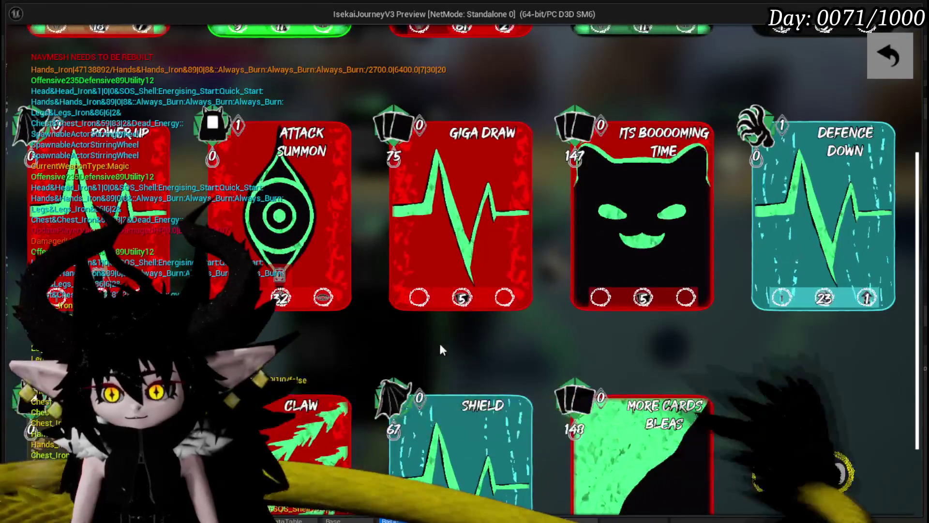
scroll(663, 327, "down", 2)
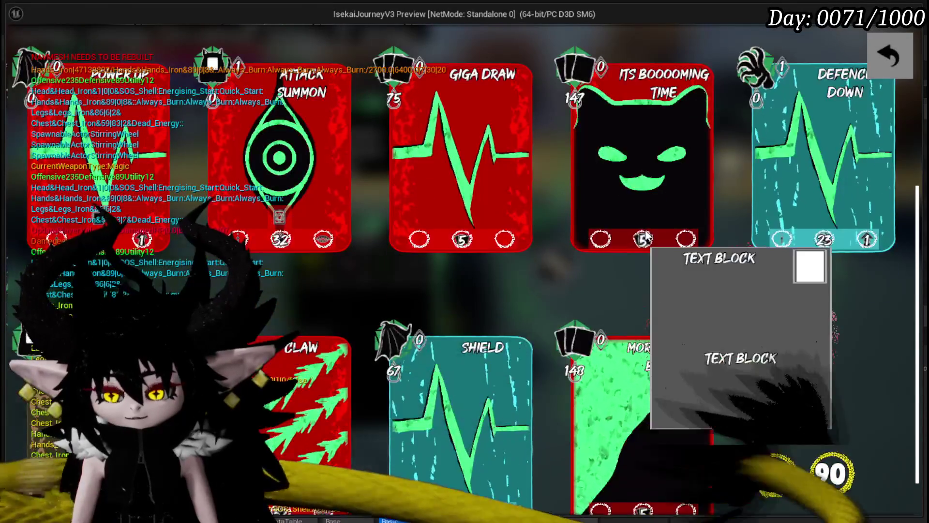
scroll(646, 179, "down", 1)
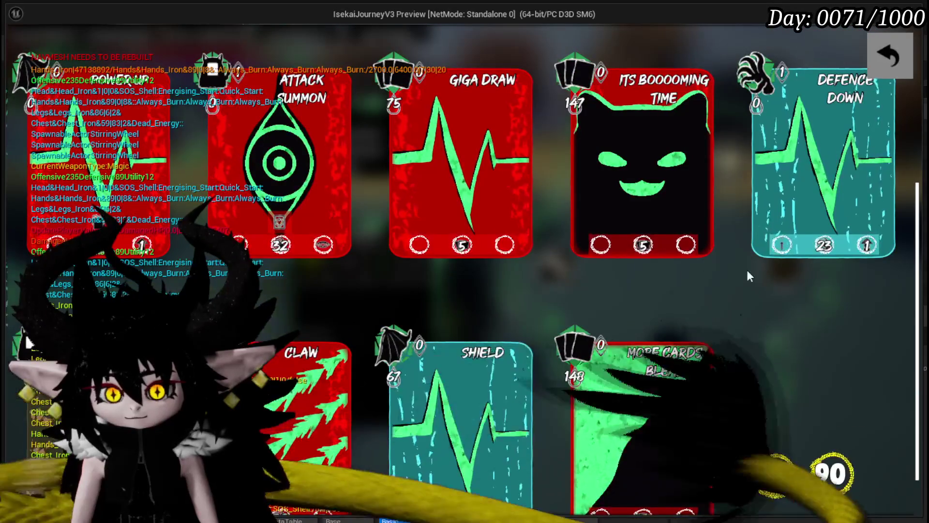
scroll(777, 256, "down", 1)
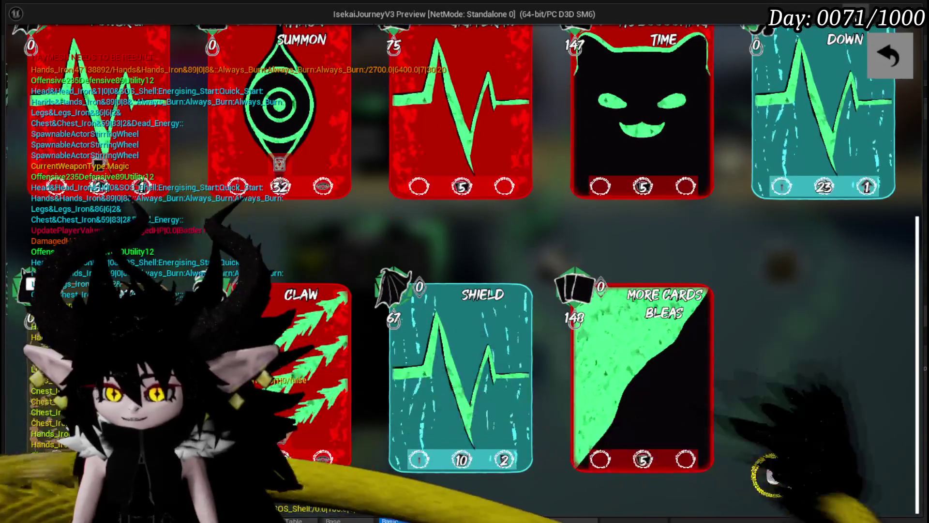
left_click(887, 54)
left_click(898, 56)
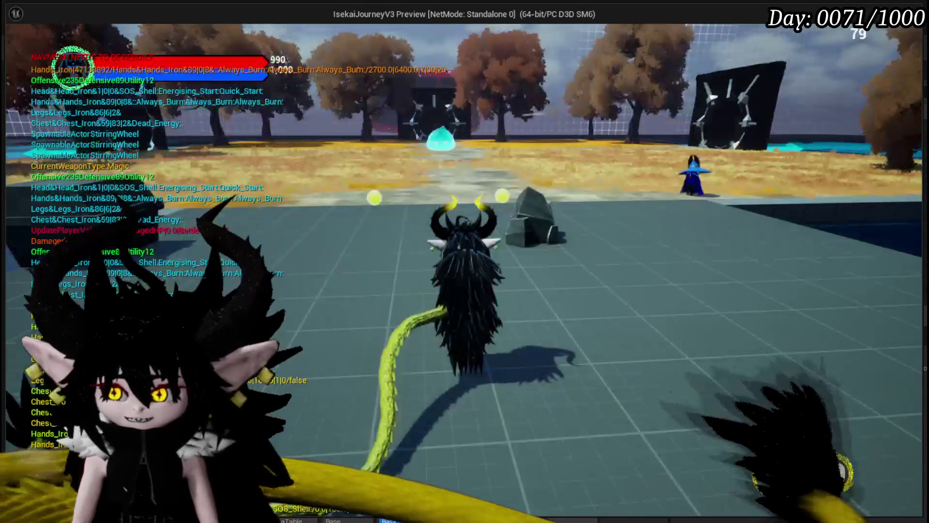
Stop the play session, save L_DungeonCreationTest, and start a new play session
key("Escape")
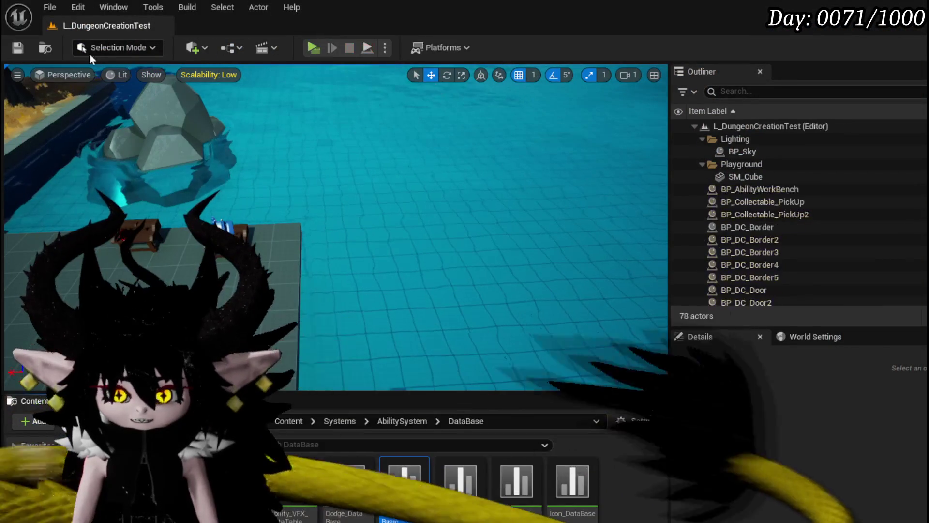
left_click(14, 48)
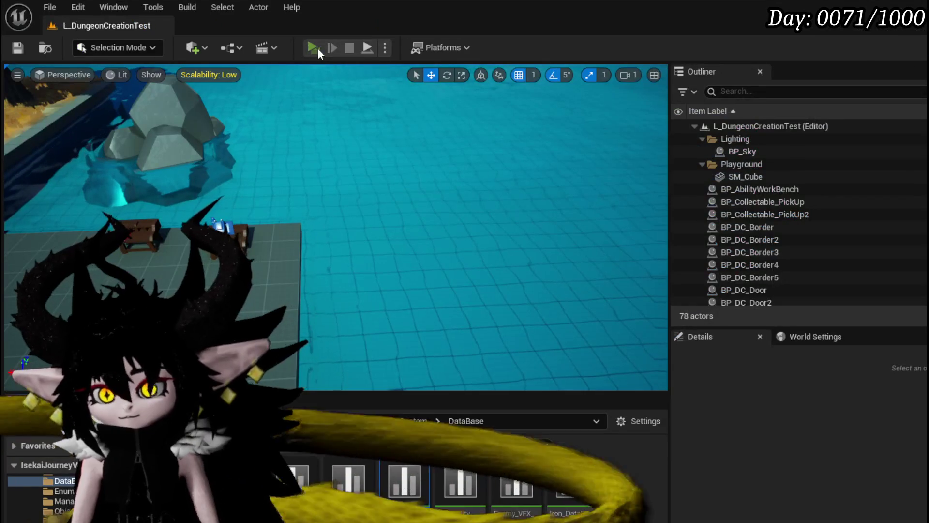
left_click(317, 48)
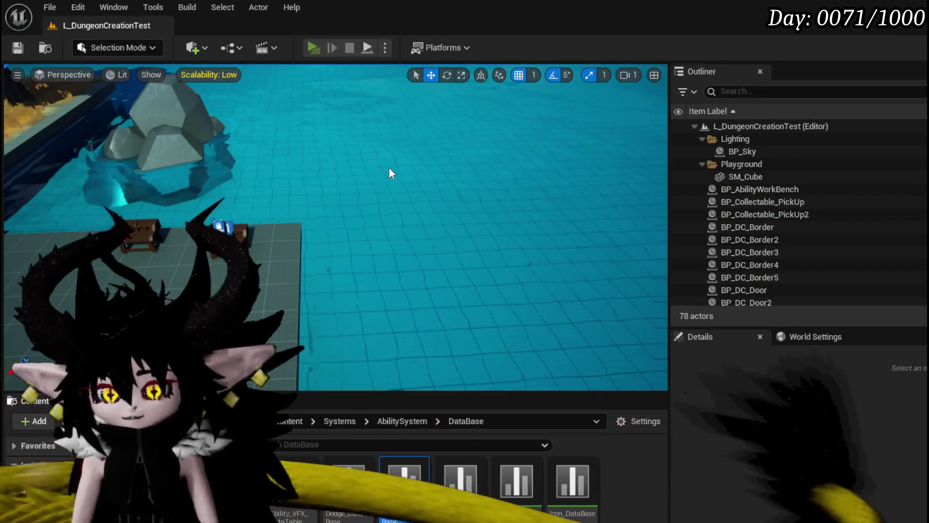
At the ability workbench, open Edit Core and show the chosen core's card deck
key("e")
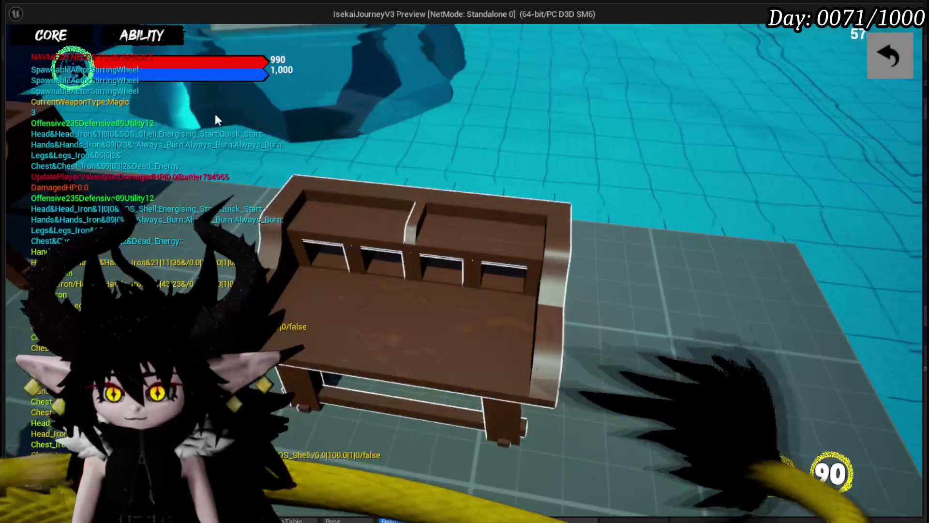
left_click(138, 39)
left_click(129, 101)
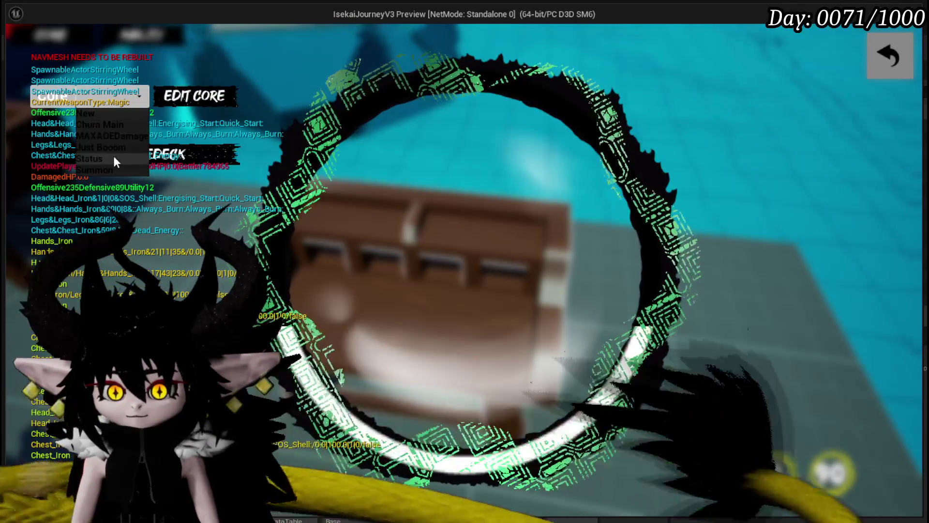
left_click(112, 154)
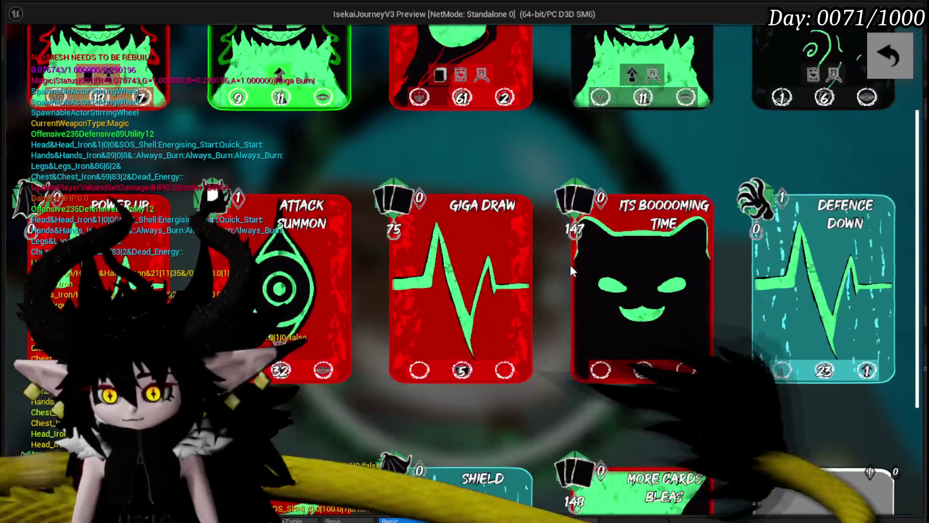
scroll(578, 257, "down", 5)
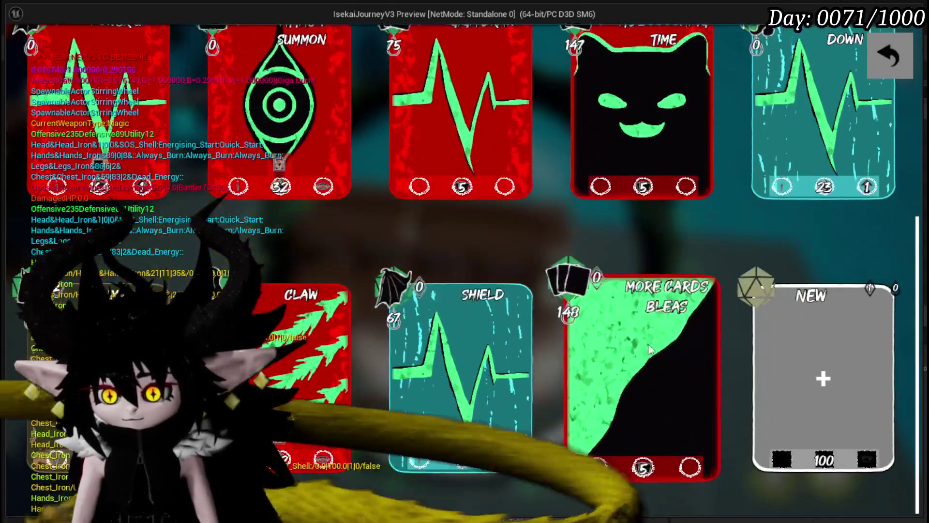
Give the More cards bleas card the eye targeting option and confirm the edit
left_click(650, 349)
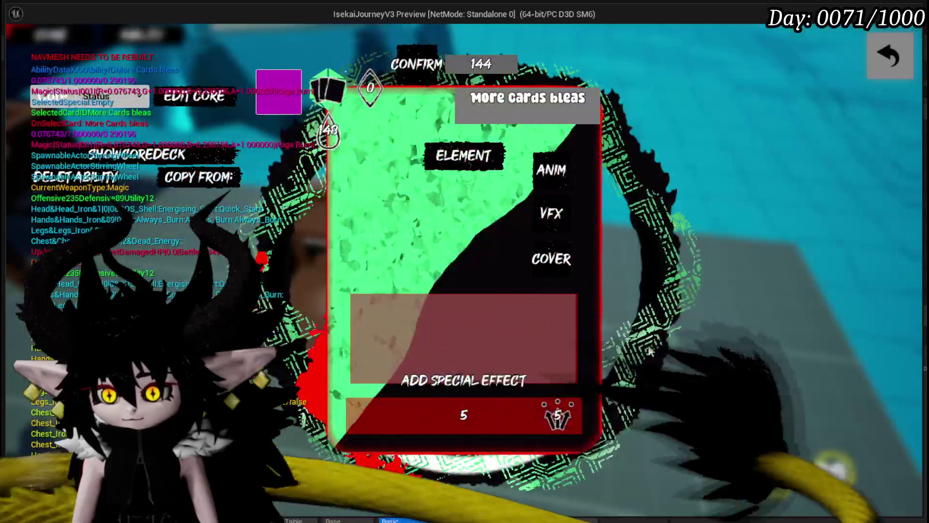
left_click(463, 154)
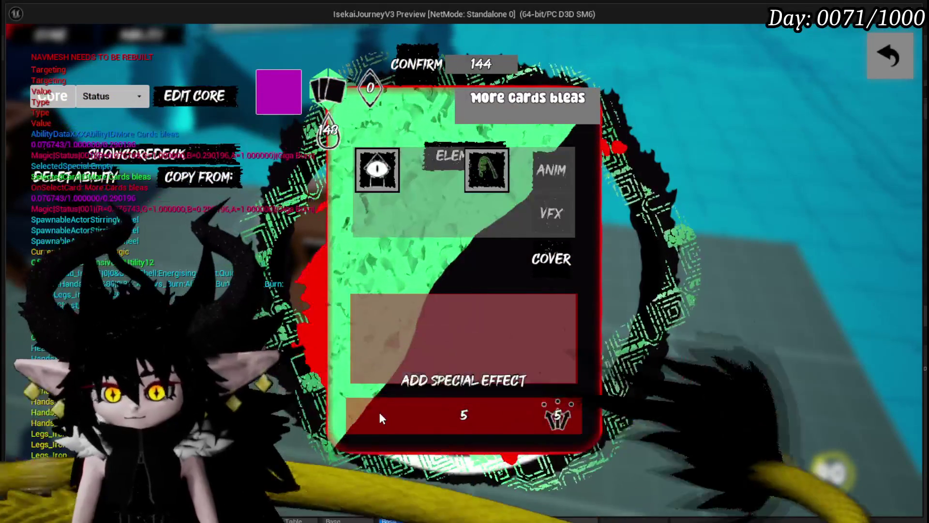
left_click(378, 171)
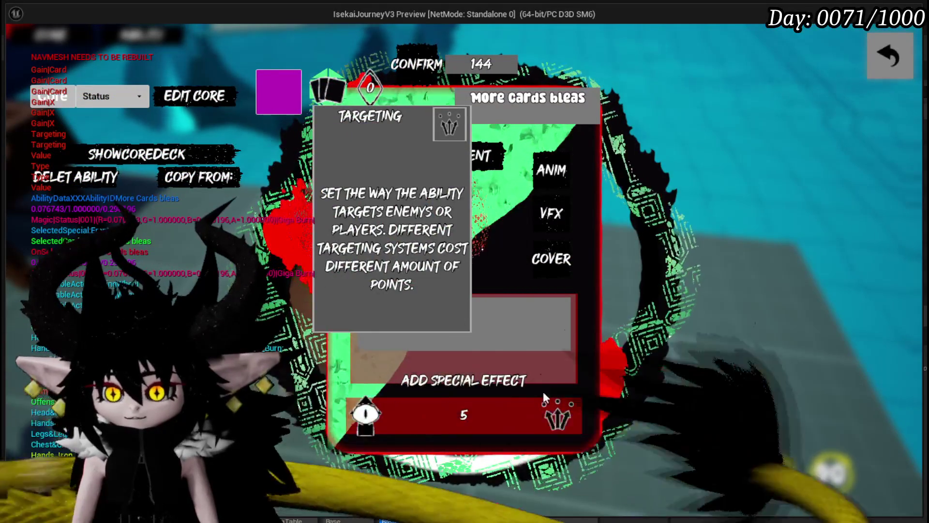
mouse_move(392, 178)
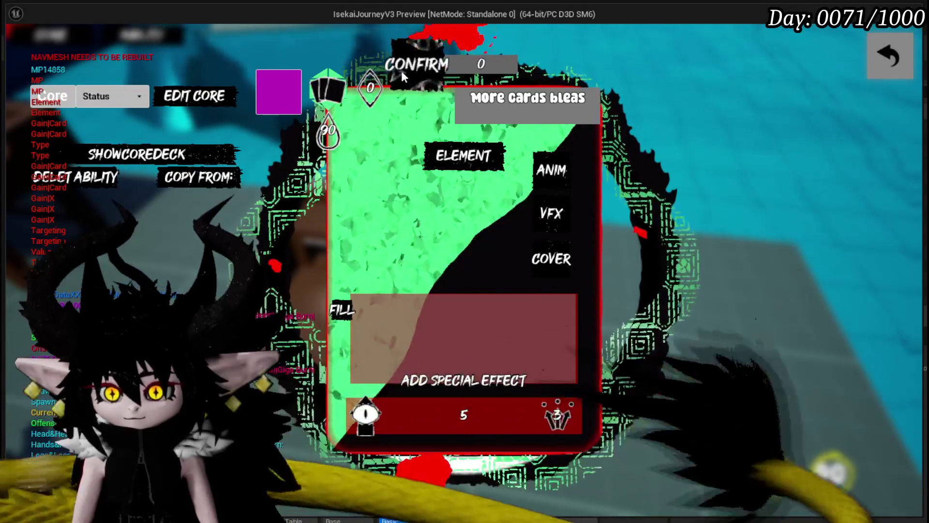
left_click(286, 92)
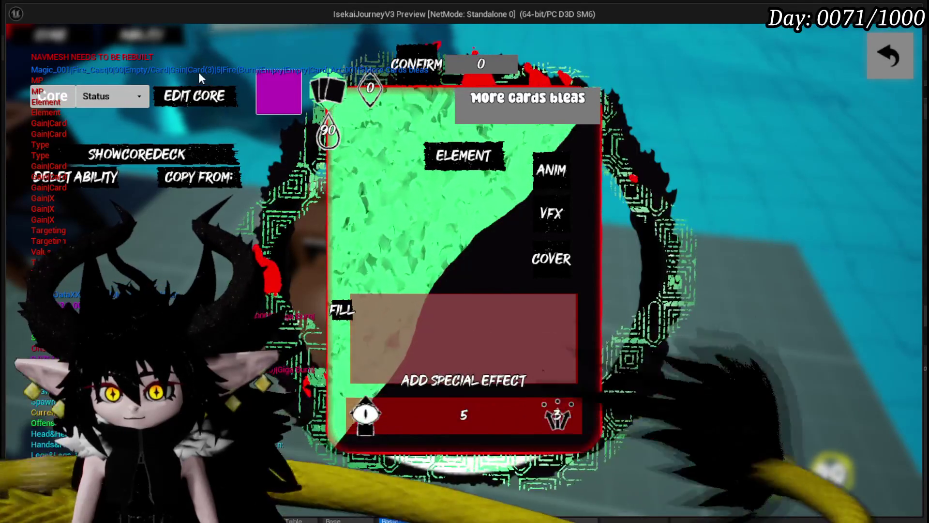
left_click(406, 67)
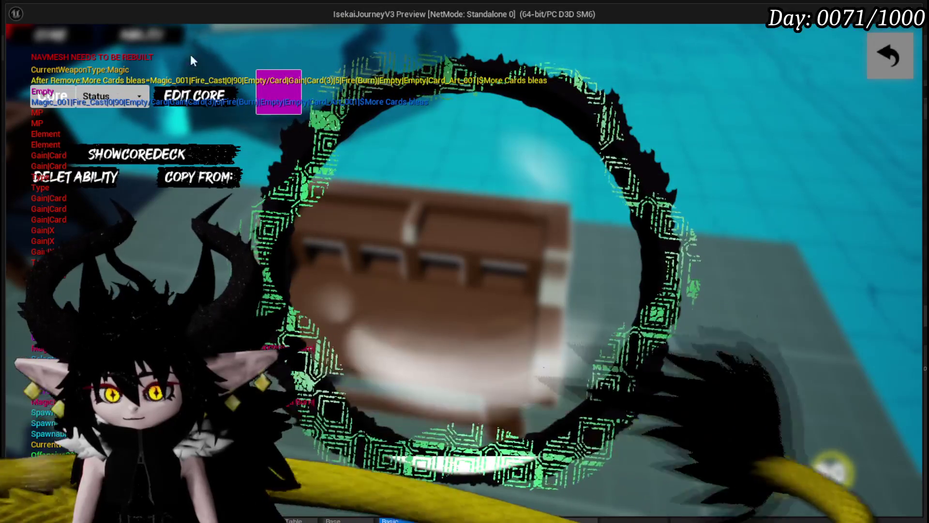
Reopen the core list and show the Status core's card deck
left_click(119, 102)
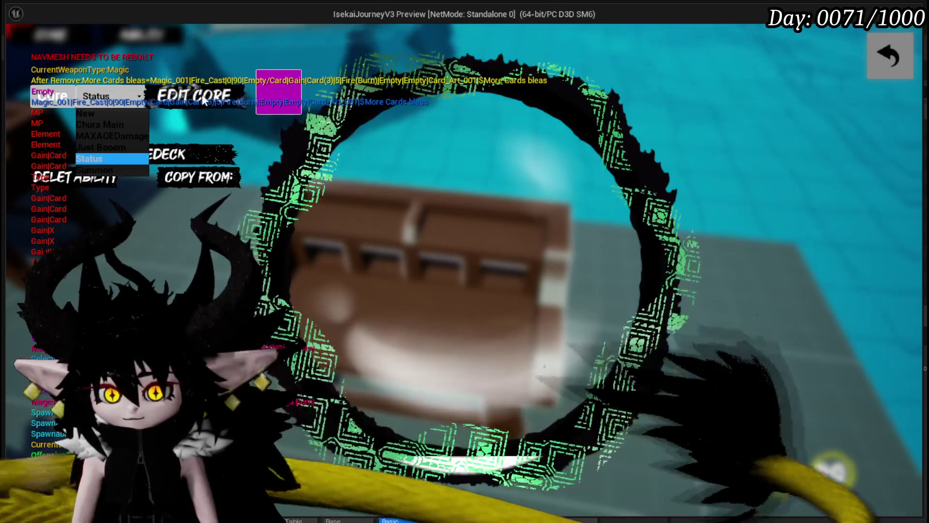
left_click(204, 148)
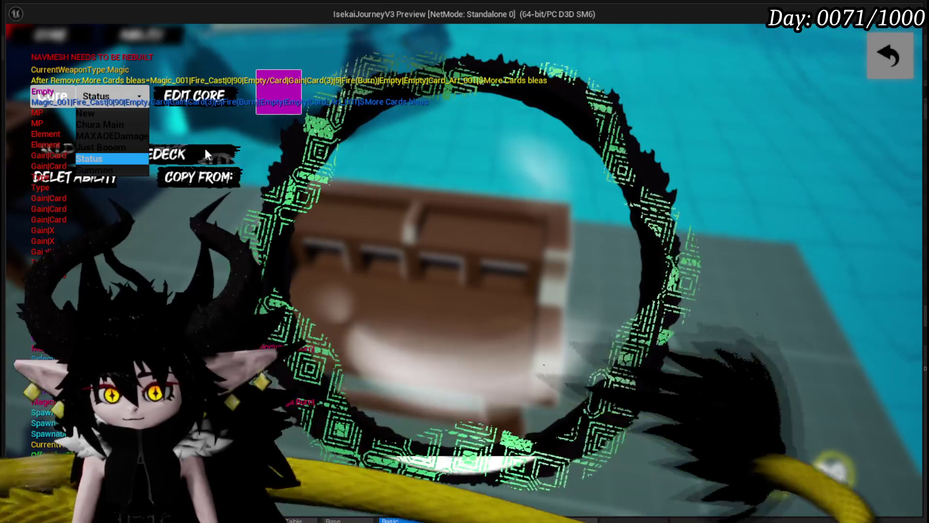
left_click(205, 148)
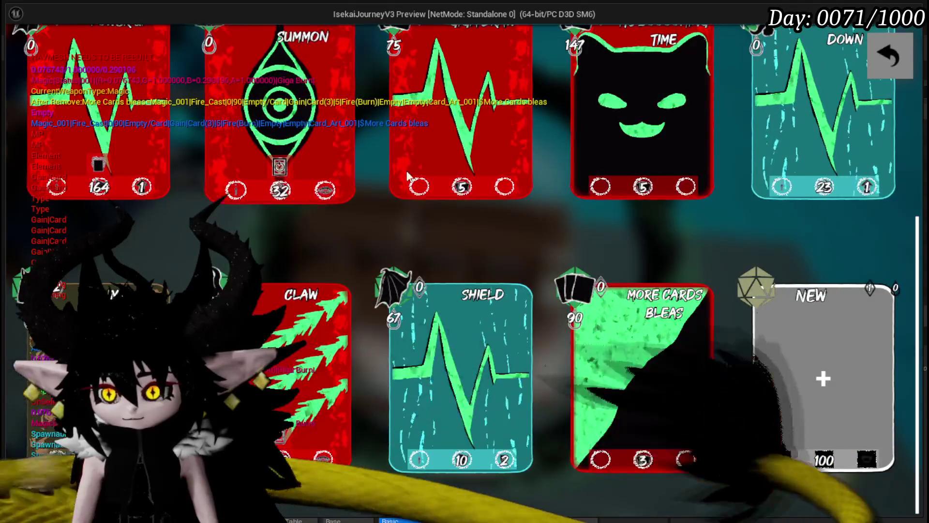
Adjust the its booooming time card's element options and lower its fill value, then confirm
left_click(595, 188)
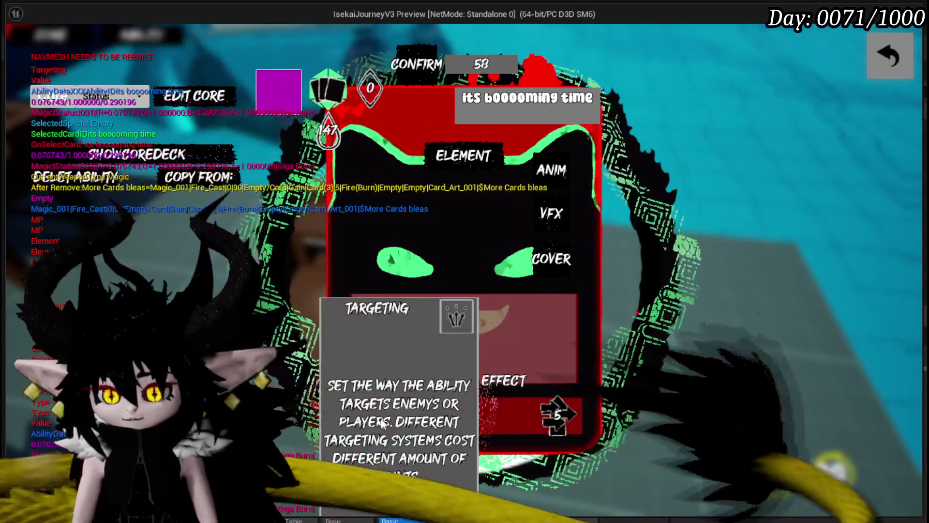
left_click(387, 338)
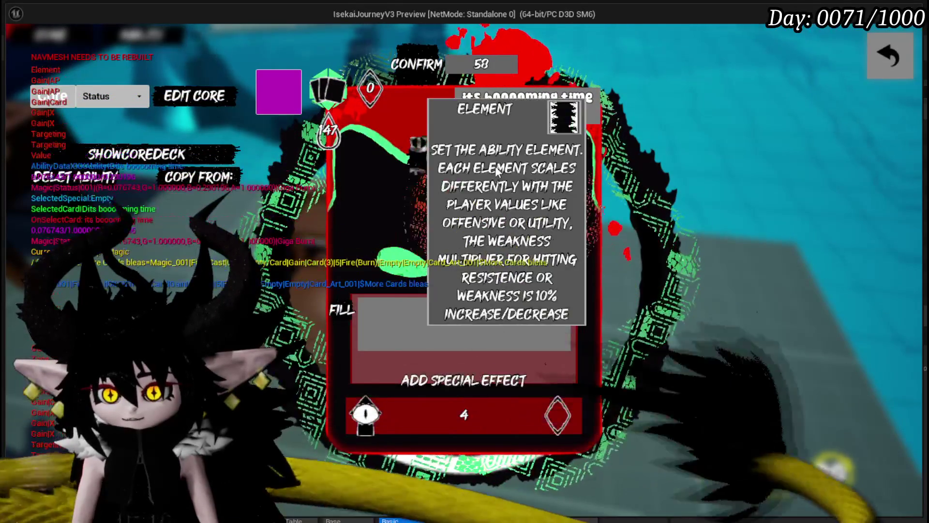
left_click(495, 167)
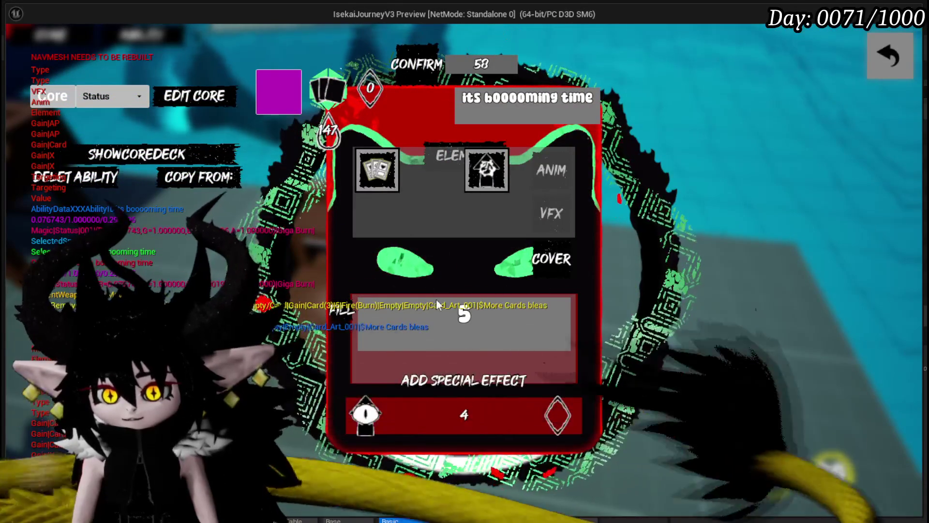
scroll(464, 314, "down", 1)
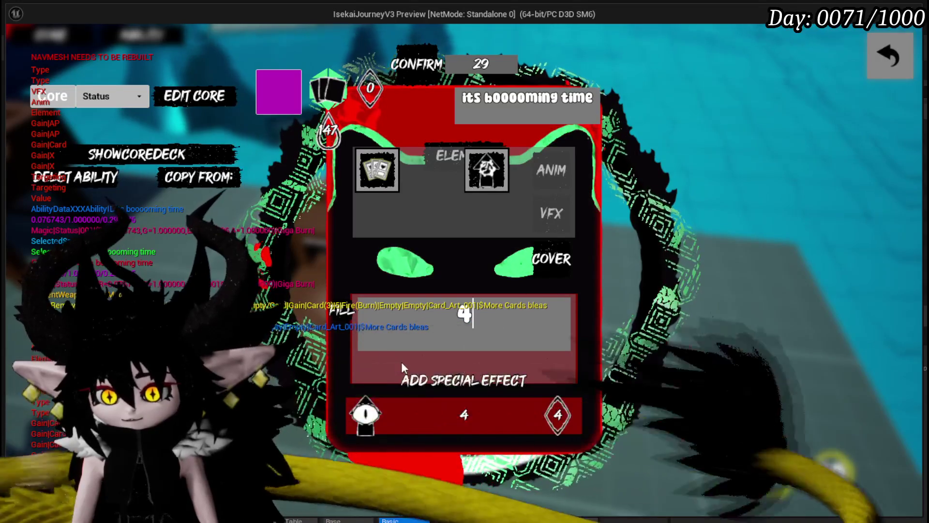
left_click(279, 95)
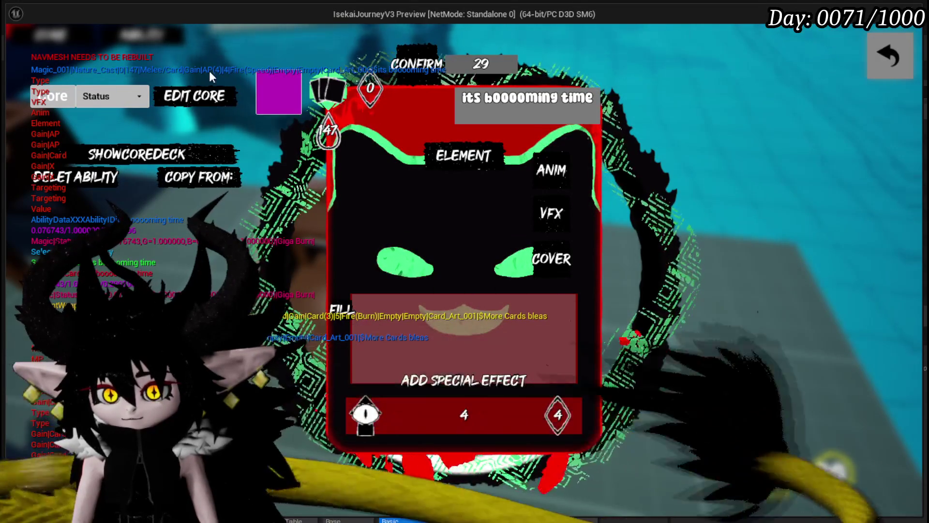
mouse_move(341, 134)
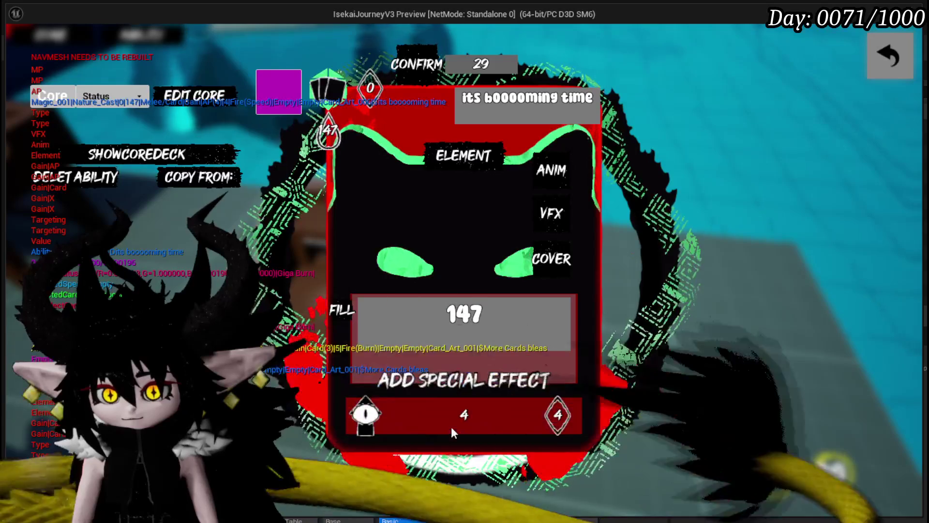
left_click(347, 318)
left_click(418, 69)
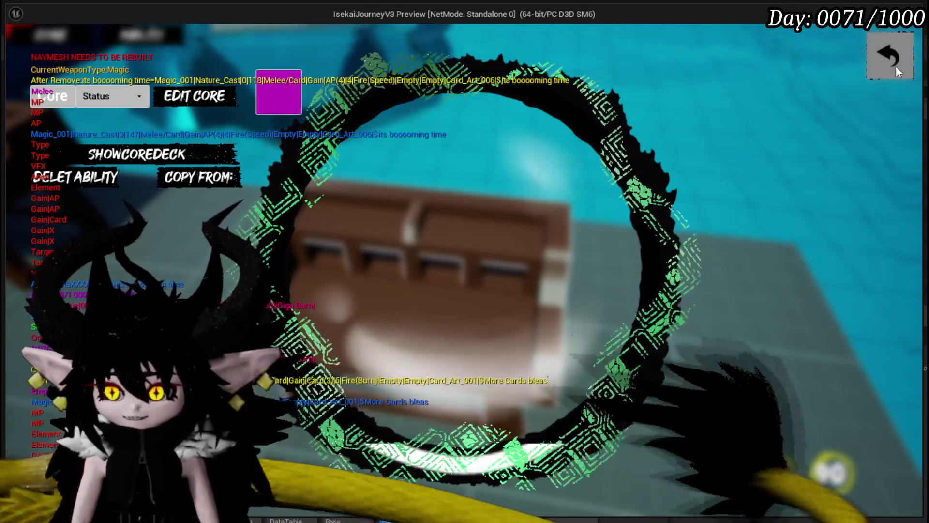
Leave the core editing views and save the game from the pause settings menu
left_click(895, 62)
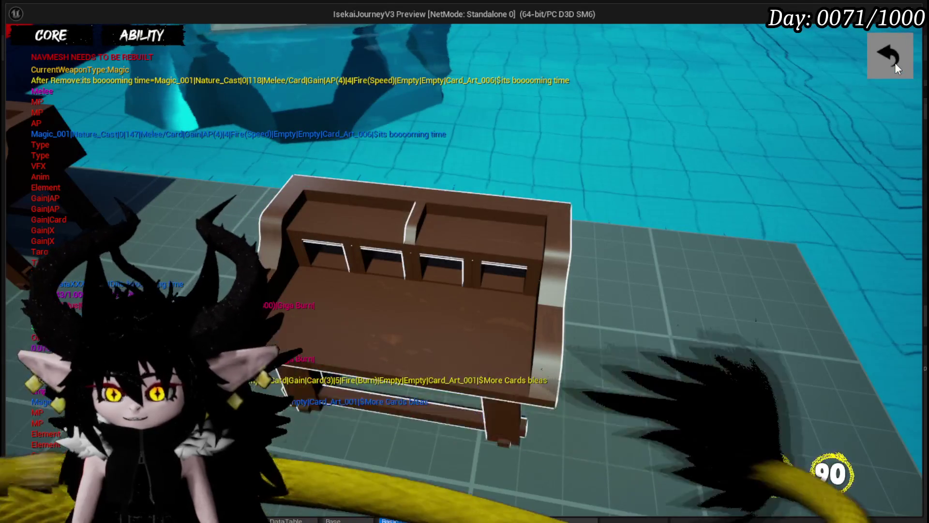
left_click(895, 63)
key("Escape")
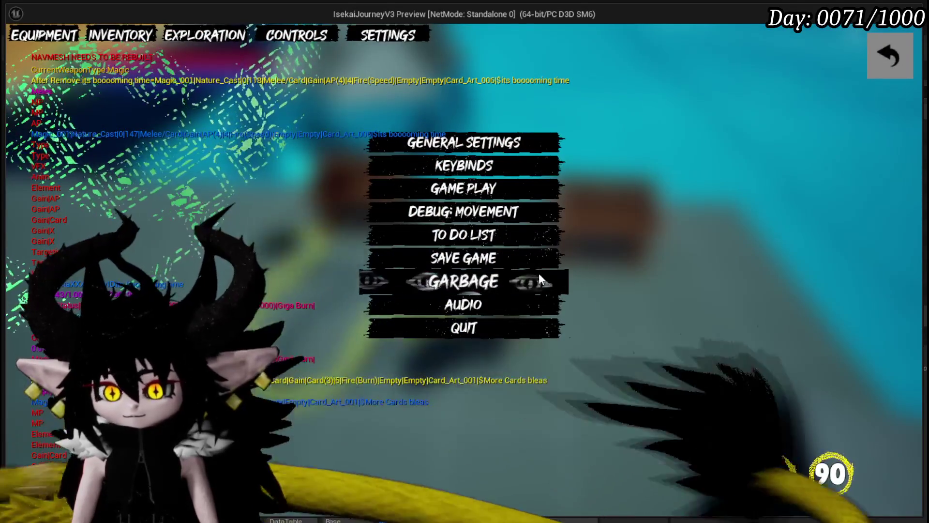
left_click(524, 258)
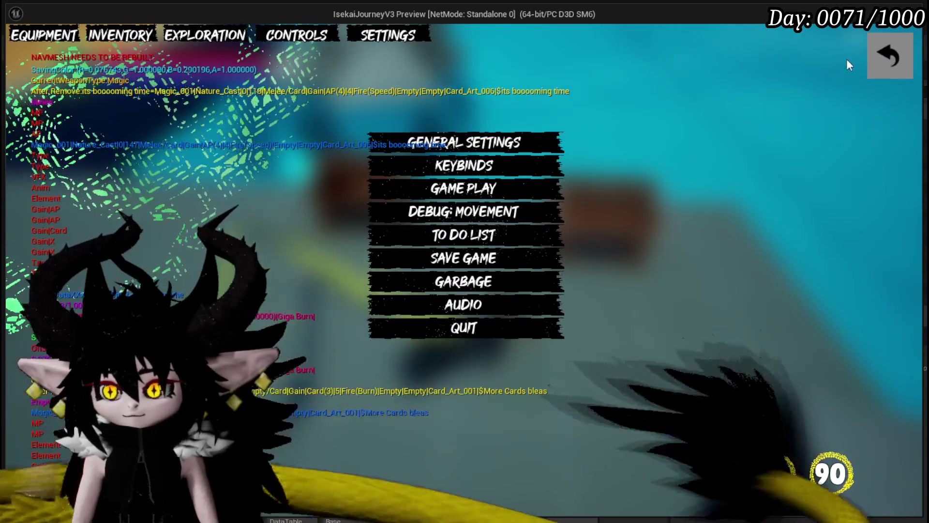
left_click(888, 57)
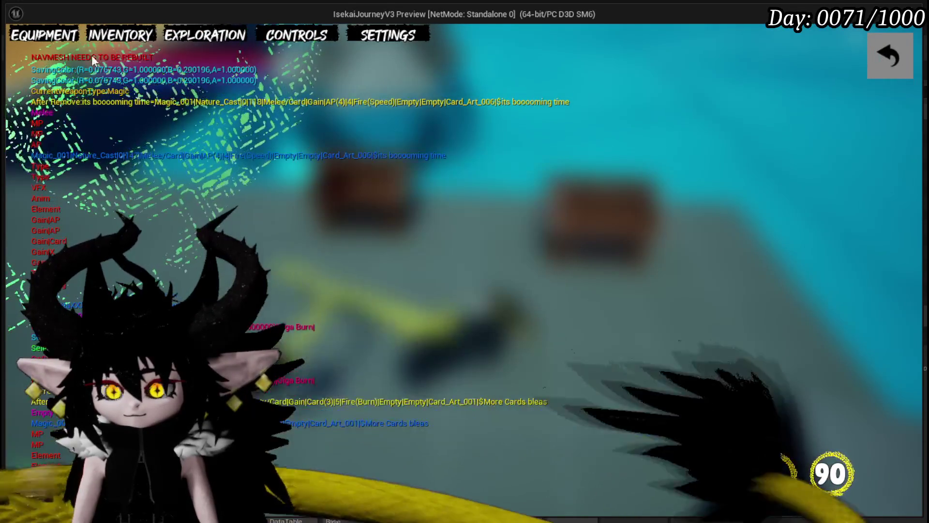
Check the Equipment core card grid, stop play, and return to the SetMainTypeImage graph
left_click(44, 35)
left_click(654, 339)
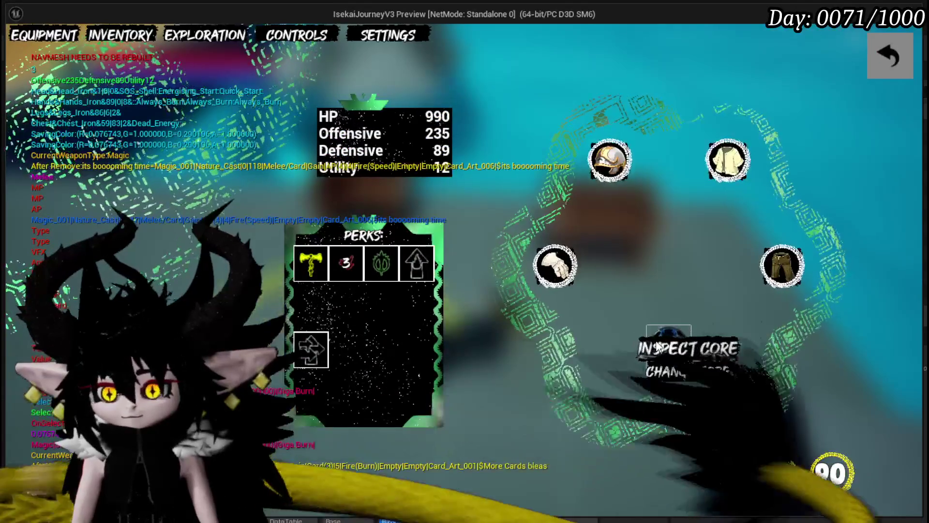
scroll(534, 312, "down", 3)
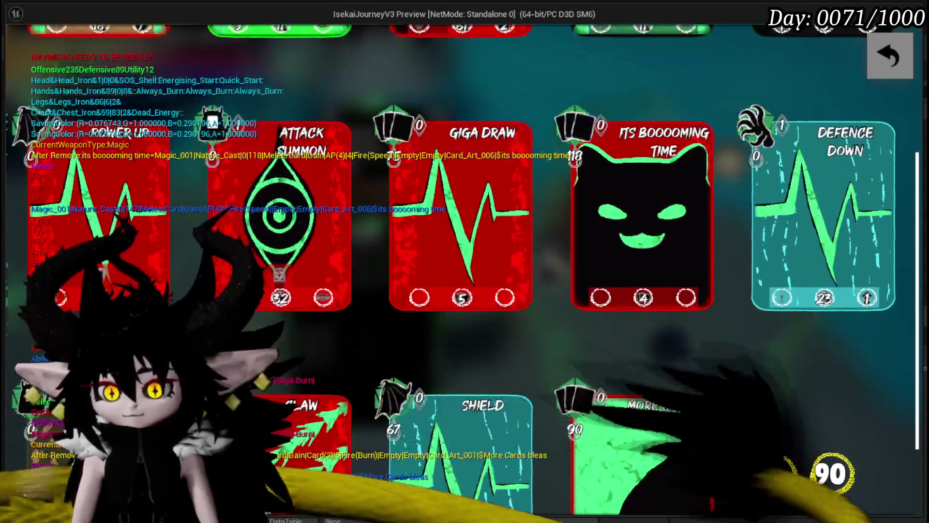
scroll(762, 309, "down", 3)
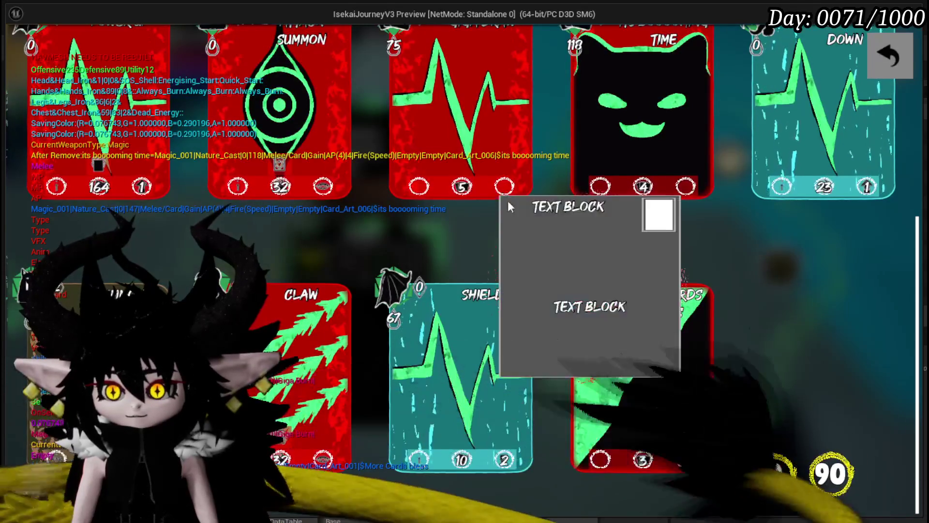
key("Escape")
key("ctrl+s")
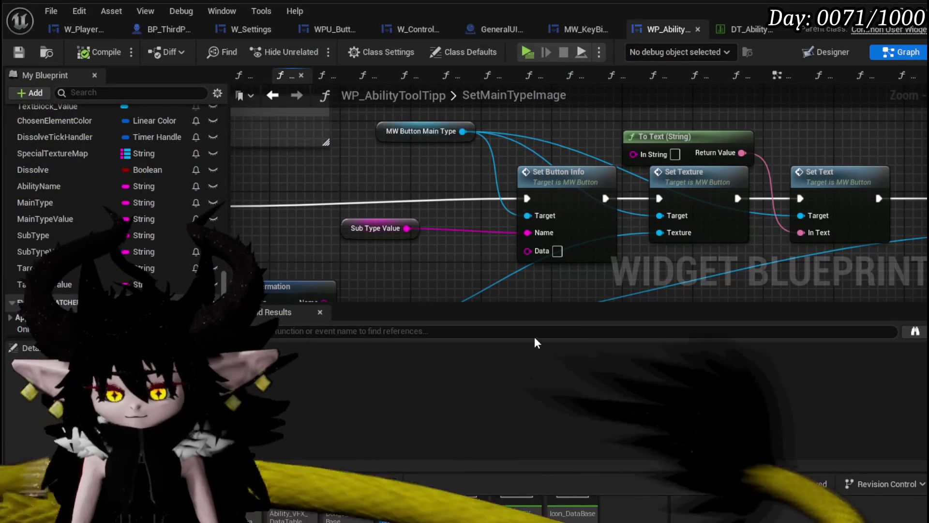
key("ctrl+s")
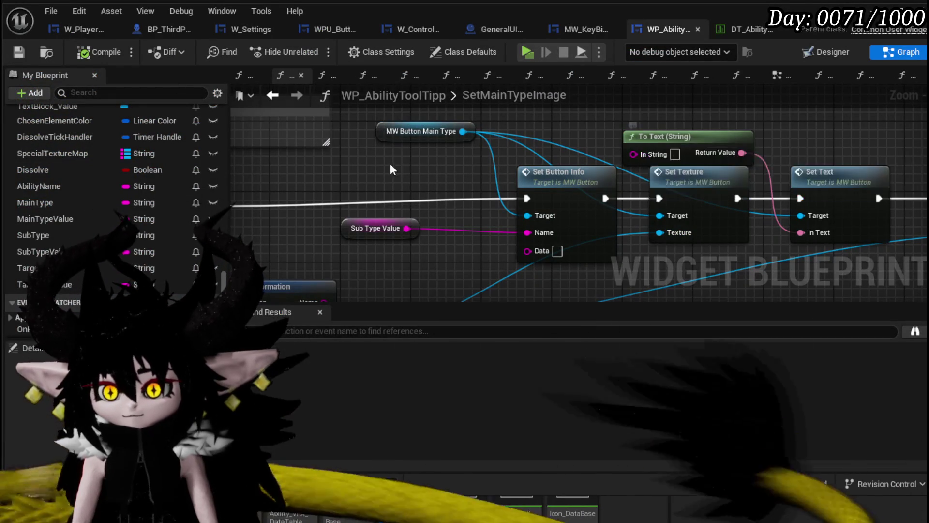
Place MW_Button_Targeting and MW_Button_SubType getters in SetMainTypeImage and wire the targeting button
scroll(416, 158, "down", 3)
scroll(155, 222, "up", 3)
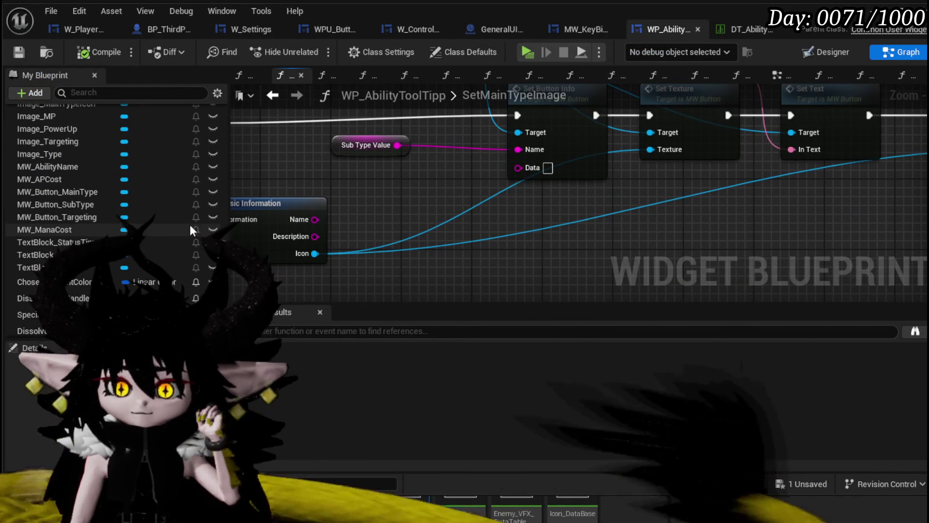
left_click_drag(85, 218, 567, 244)
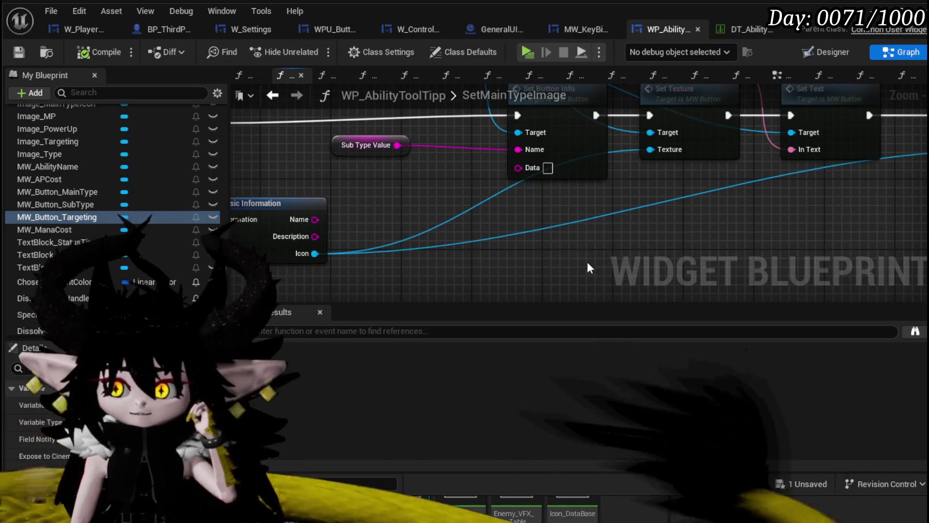
left_click(600, 265)
left_click_drag(604, 272, 577, 258)
left_click(588, 271)
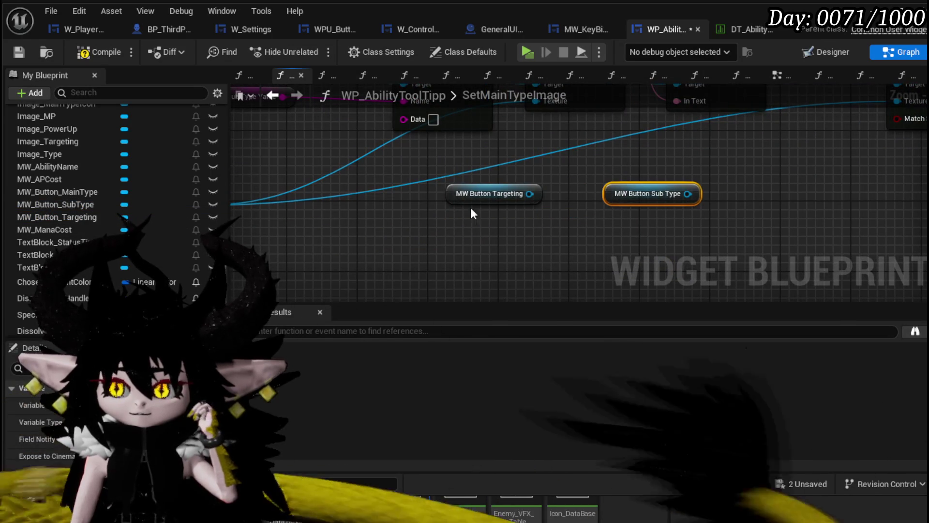
left_click_drag(466, 202, 385, 193)
mouse_move(432, 247)
left_mouse_down()
mouse_move(535, 205)
mouse_move(453, 186)
left_mouse_up()
left_click_drag(437, 135, 437, 198)
left_click_drag(549, 147, 572, 295)
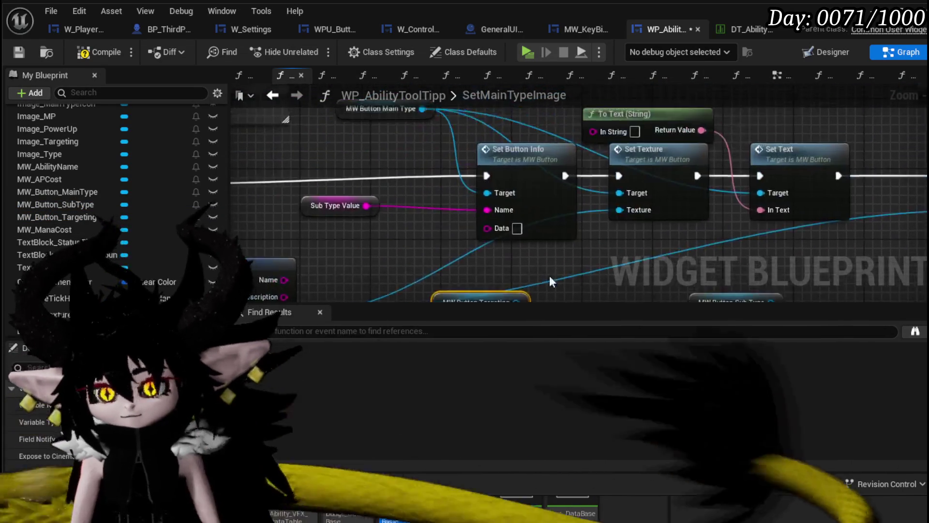
scroll(375, 216, "down", 2)
Duplicate Set Texture, target it at MW_Button_SubType, chain it after the first, and add a SubType getter
left_click_drag(338, 173, 498, 196)
mouse_move(664, 222)
left_mouse_down()
mouse_move(490, 221)
mouse_move(528, 137)
left_mouse_up()
left_click(549, 191)
key("ctrl+c")
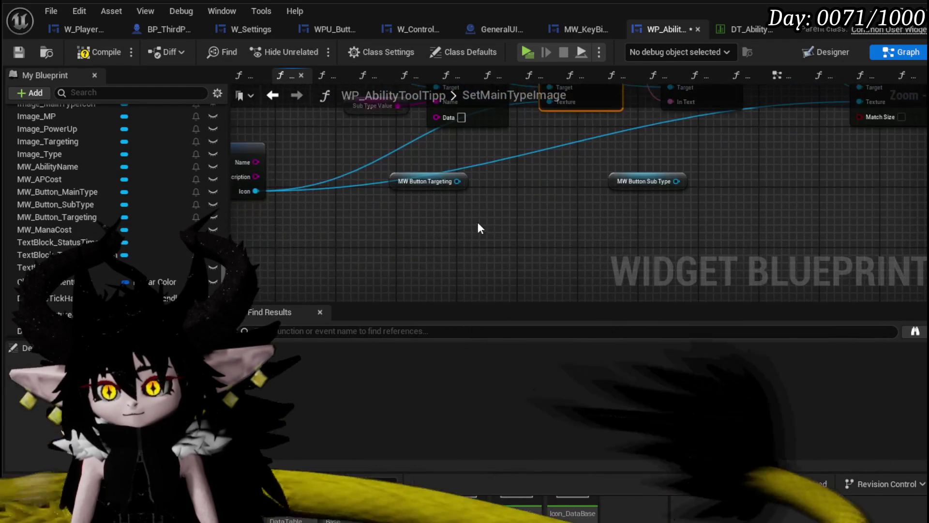
key("ctrl+v")
left_click(696, 200)
left_click_drag(718, 249, 719, 249)
left_click_drag(568, 238, 716, 234)
mouse_move(425, 209)
left_mouse_down()
mouse_move(619, 296)
mouse_move(507, 196)
mouse_move(455, 215)
left_mouse_up()
mouse_move(431, 170)
left_mouse_down()
mouse_move(619, 233)
mouse_move(623, 245)
left_mouse_up()
mouse_move(444, 223)
left_mouse_down()
mouse_move(632, 264)
mouse_move(519, 220)
mouse_move(730, 272)
mouse_move(538, 271)
mouse_move(563, 203)
left_mouse_up()
scroll(164, 271, "down", 5)
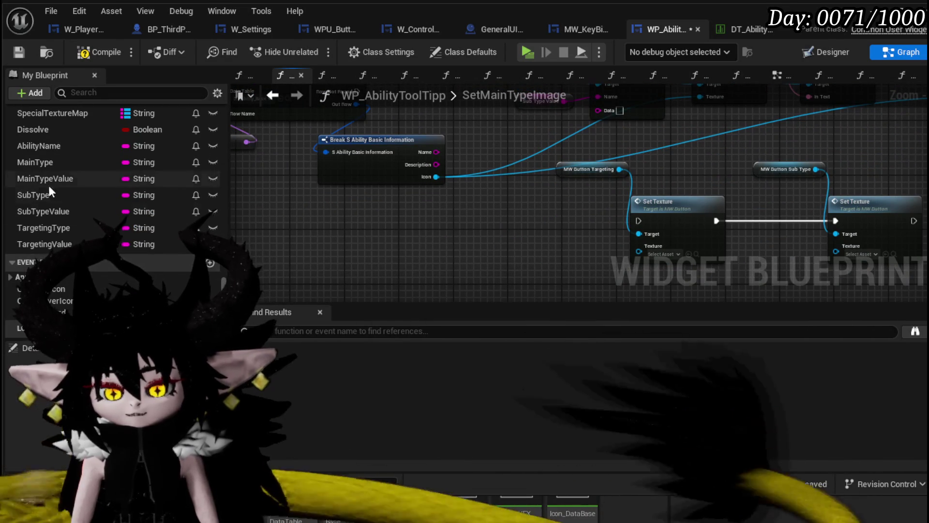
mouse_move(45, 191)
left_mouse_down()
mouse_move(347, 206)
mouse_move(337, 207)
left_mouse_up()
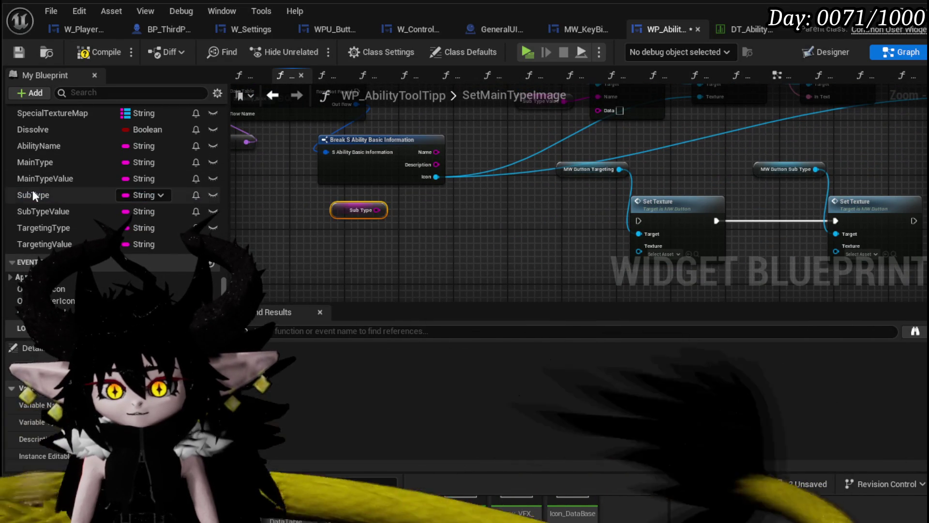
Add a TargetingType getter, save, and paste a Get Data Table Row lookup fed by Sub Type
left_click(39, 229)
left_click_drag(39, 228, 332, 227)
left_click(426, 238)
left_click(18, 52)
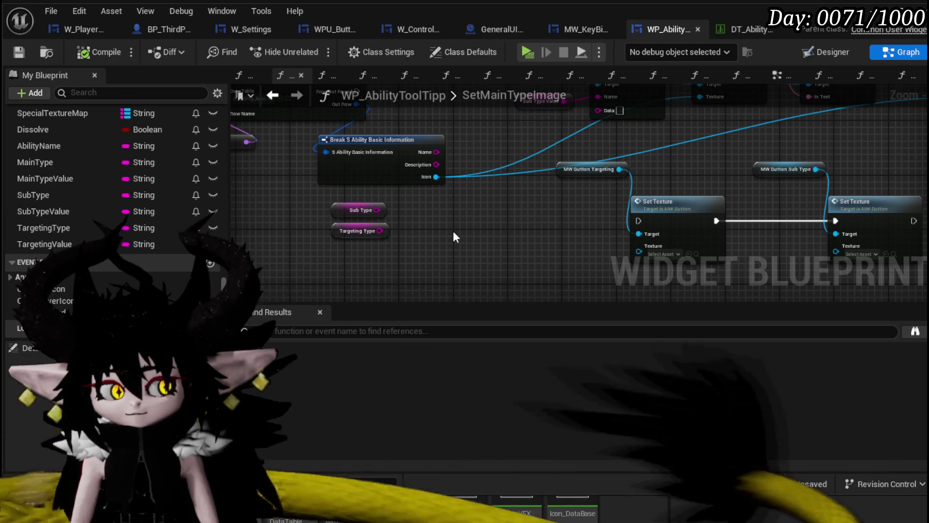
mouse_move(453, 231)
left_mouse_down()
mouse_move(450, 179)
mouse_move(499, 170)
left_mouse_up()
left_click_drag(510, 291, 451, 155)
key("ctrl+v")
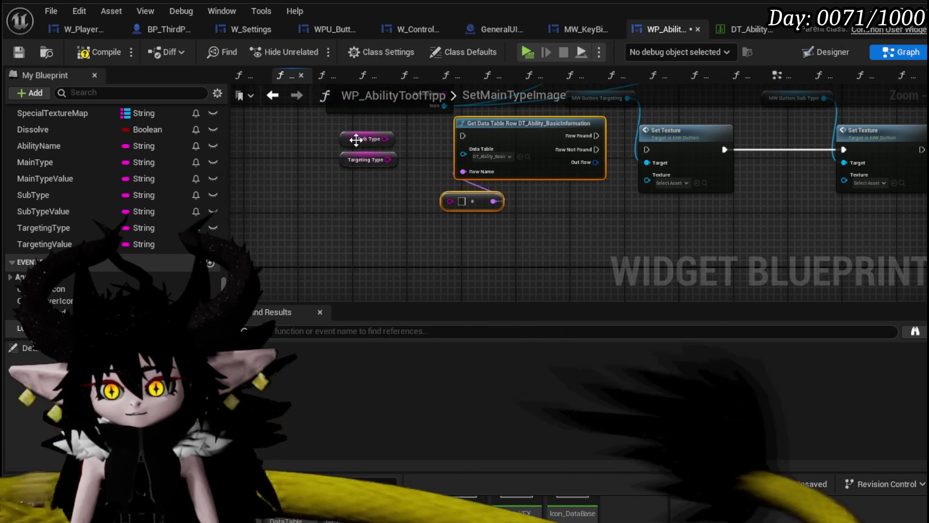
left_click_drag(392, 215, 454, 195)
Break Out Row into S Ability Basic Information, run Row Found into Set Texture, and feed Icon into Texture
left_click_drag(595, 163, 554, 195)
type("brea")
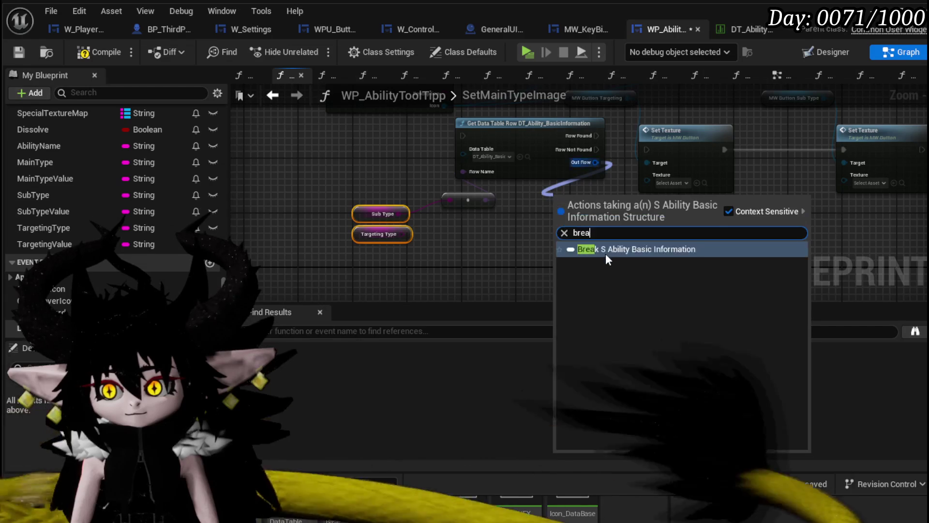
left_click(608, 250)
left_click_drag(628, 205, 421, 217)
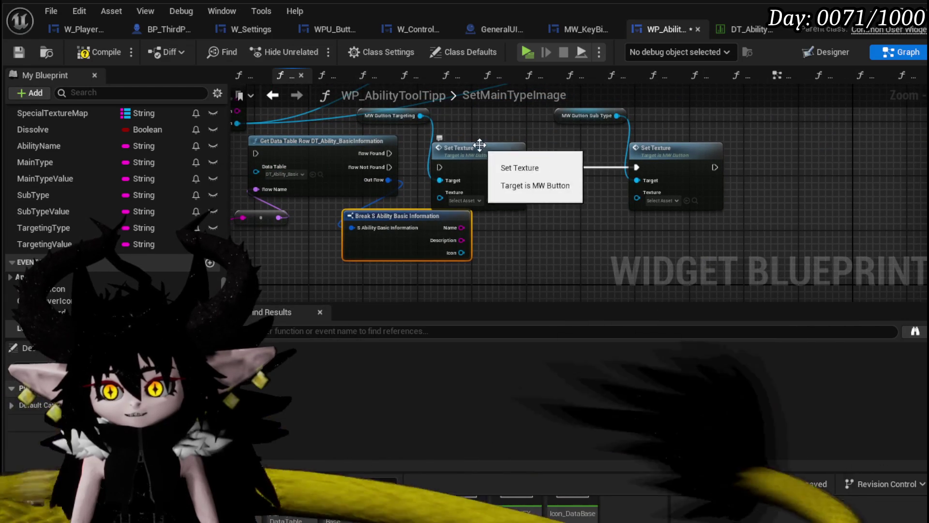
left_click_drag(480, 145, 531, 147)
mouse_move(389, 153)
left_mouse_down()
mouse_move(491, 167)
mouse_move(521, 150)
left_mouse_up()
mouse_move(505, 221)
left_mouse_down()
mouse_move(707, 211)
mouse_move(693, 226)
left_mouse_up()
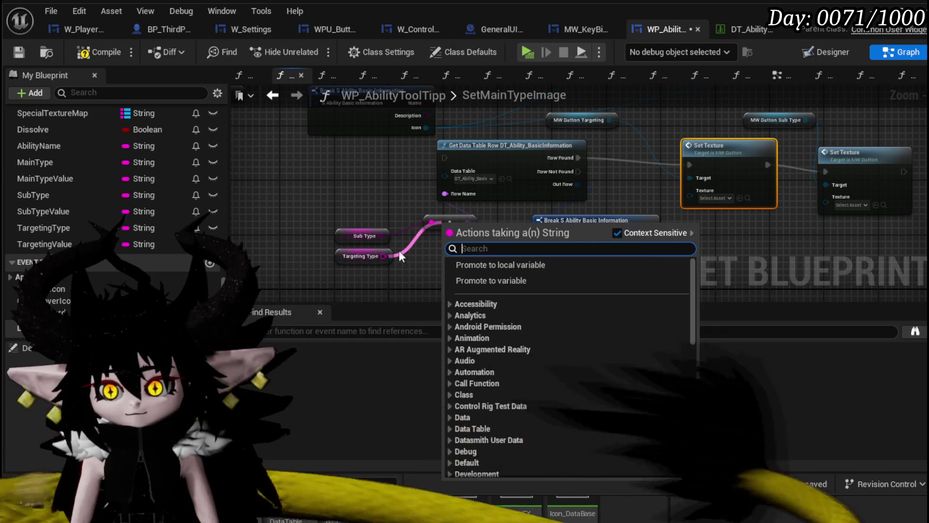
key("Escape")
left_click_drag(472, 235, 372, 228)
left_click_drag(549, 251, 591, 193)
left_click_drag(616, 144, 617, 137)
mouse_move(741, 168)
left_mouse_down()
mouse_move(735, 202)
mouse_move(582, 288)
mouse_move(600, 262)
left_mouse_up()
scroll(493, 253, "down", 2)
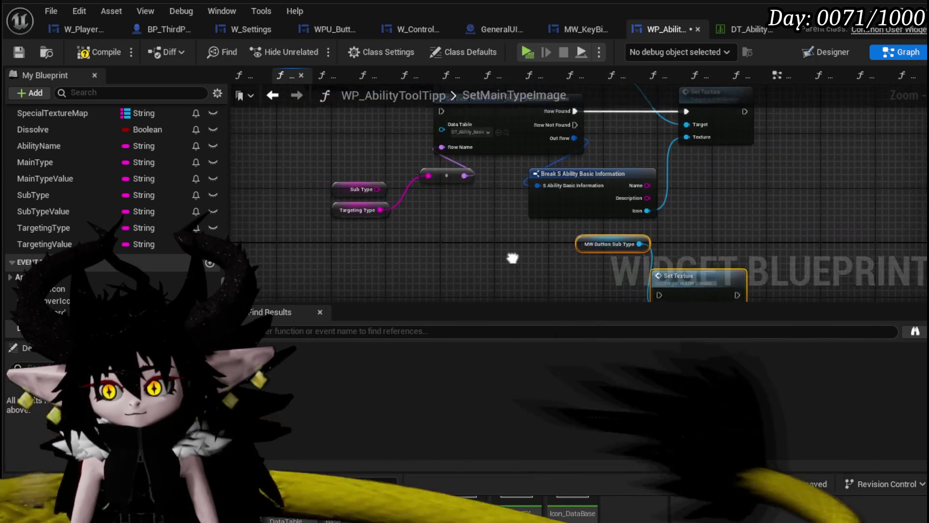
Paste a second row lookup, run its Row Found into the sub-type Set Texture, and swap the Sub Type/Targeting Type inputs
left_click_drag(380, 217, 438, 215)
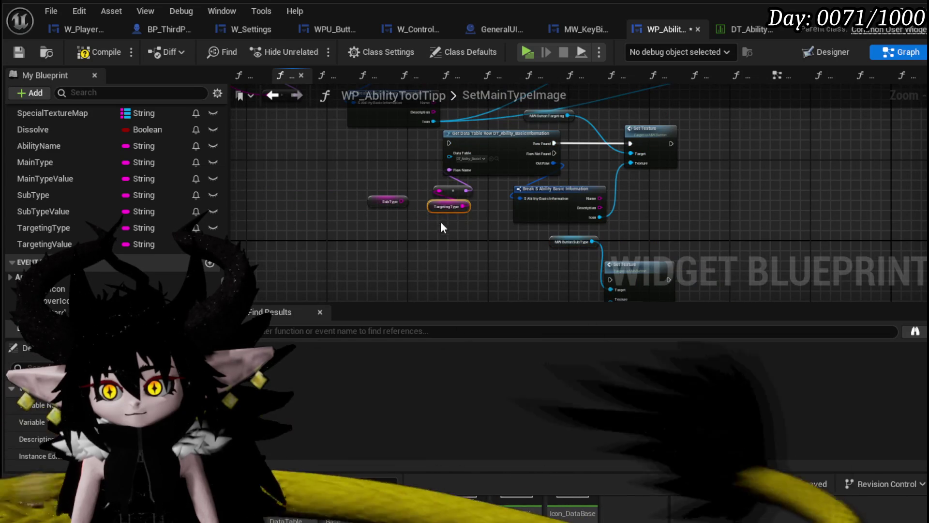
key("ctrl+v")
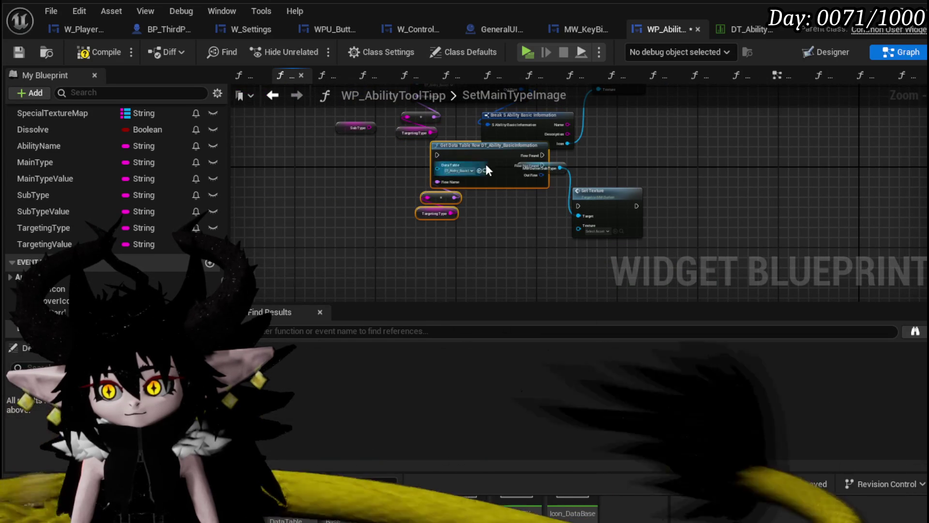
left_click_drag(489, 166, 485, 196)
left_click_drag(548, 206, 578, 206)
mouse_move(356, 127)
left_mouse_down()
mouse_move(367, 187)
mouse_move(410, 224)
mouse_move(415, 208)
mouse_move(480, 173)
left_mouse_up()
scroll(410, 223, "up", 2)
scroll(470, 187, "up", 1)
left_click_drag(440, 223, 480, 161)
left_click_drag(505, 193, 391, 149)
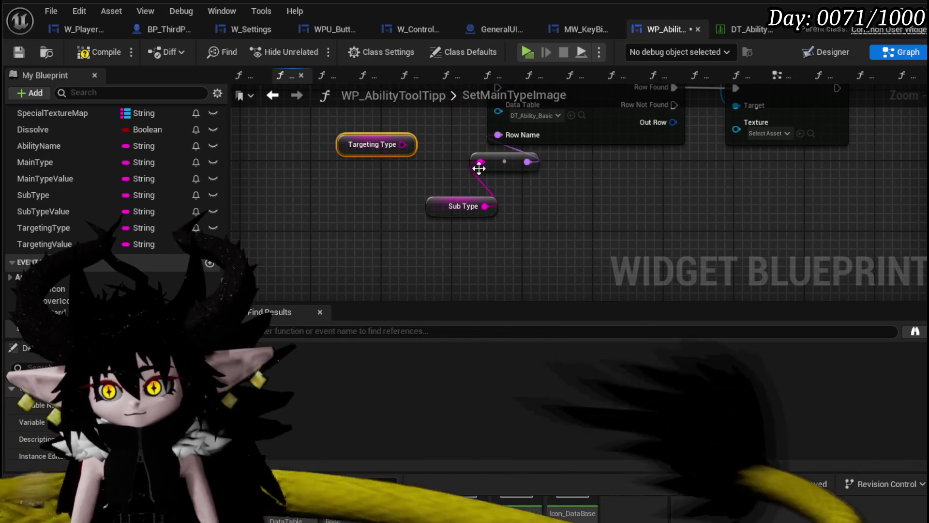
scroll(471, 164, "down", 1)
Add a Break S Ability Basic Information node on the second Out Row and wire its Icon output
mouse_move(515, 207)
left_mouse_down()
mouse_move(480, 241)
mouse_move(461, 246)
left_mouse_up()
type("break")
left_click(508, 298)
left_click_drag(545, 252, 535, 179)
left_click_drag(551, 145, 677, 149)
left_click_drag(483, 144, 527, 186)
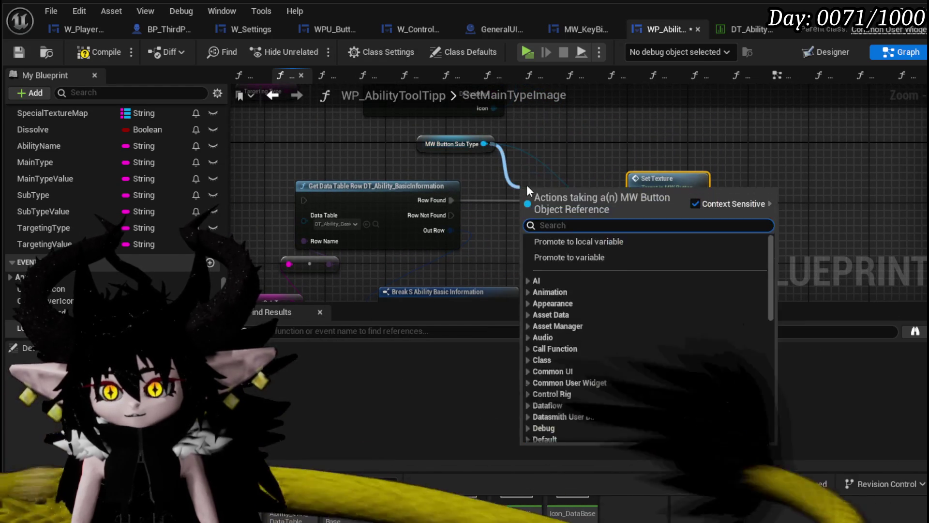
type("Set Data")
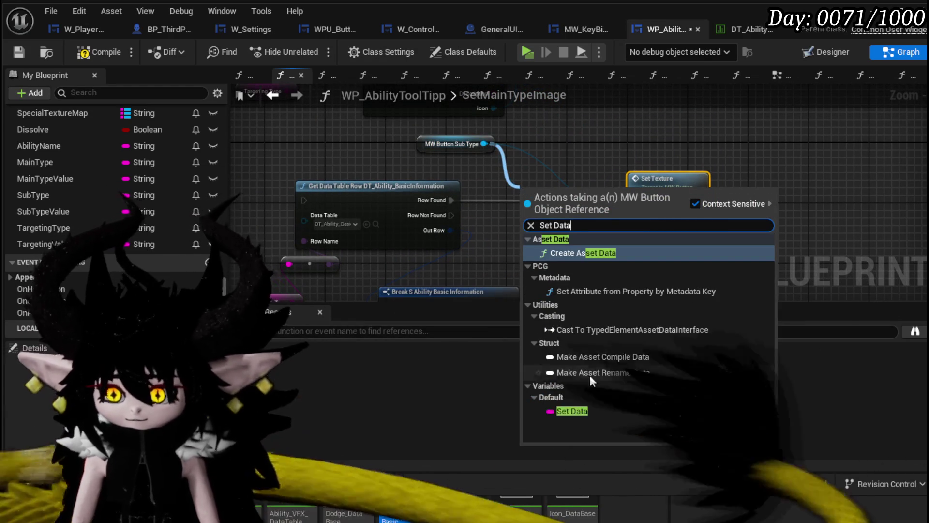
key("Escape")
scroll(543, 219, "down", 3)
scroll(515, 234, "up", 3)
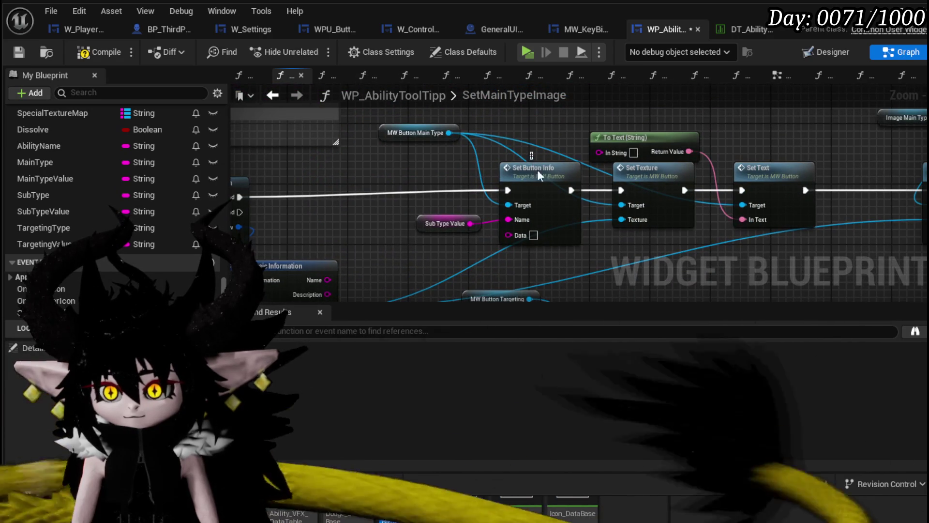
mouse_move(570, 254)
left_mouse_down()
mouse_move(525, 230)
mouse_move(496, 182)
mouse_move(507, 173)
left_mouse_up()
Paste a Set Button Info node and wire Row Found and Description into it, undoing a wrong link
key("ctrl+v")
left_click_drag(377, 187, 465, 187)
left_click_drag(532, 187, 573, 189)
left_click(564, 185)
left_click_drag(455, 270, 460, 208)
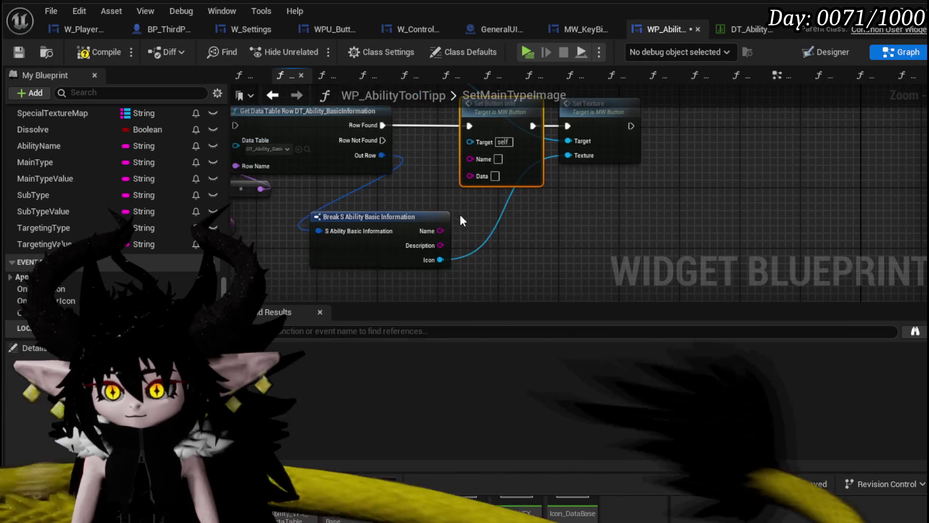
left_click_drag(440, 245, 483, 172)
scroll(482, 172, "down", 3)
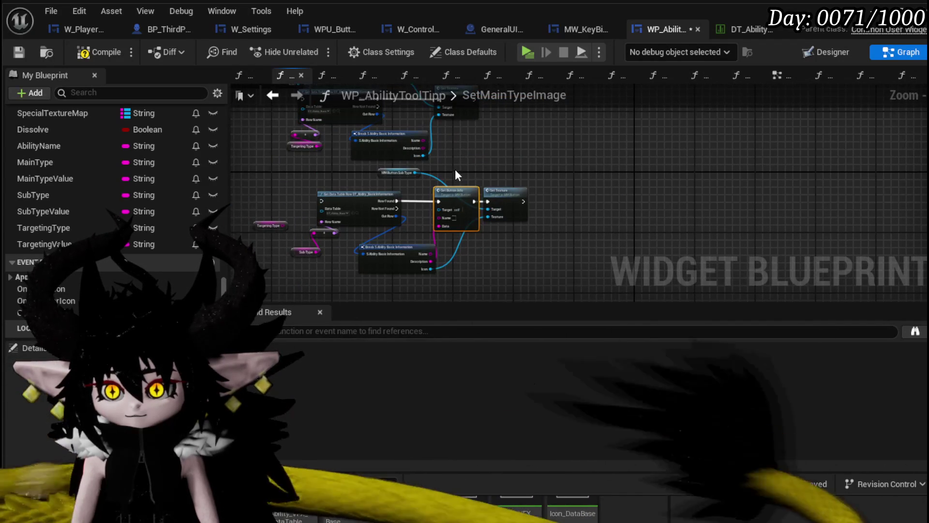
scroll(455, 170, "up", 3)
left_click_drag(423, 234, 431, 235)
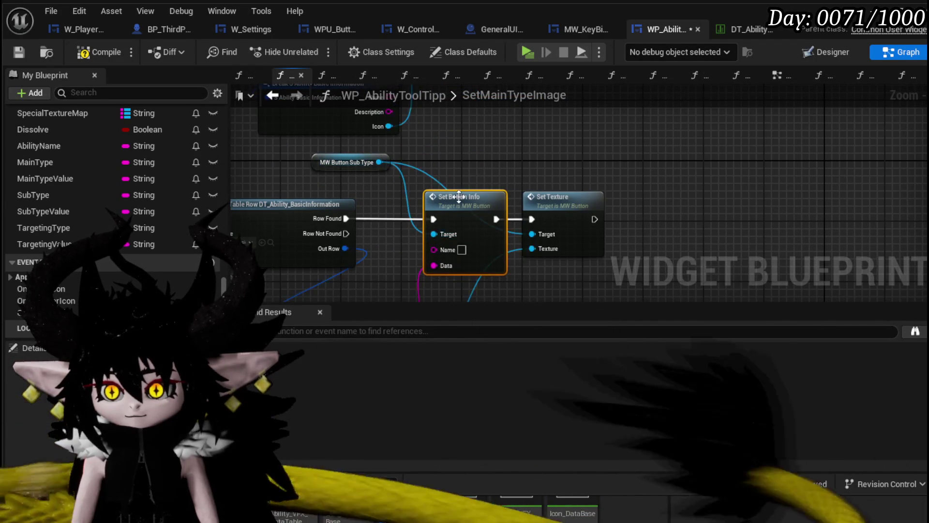
key("ctrl+z")
key("ctrl+z")
Place Set Button Info before Set Texture, wiring Row Found, MW Button Targeting to Target, Description to Data
left_click_drag(517, 138, 585, 138)
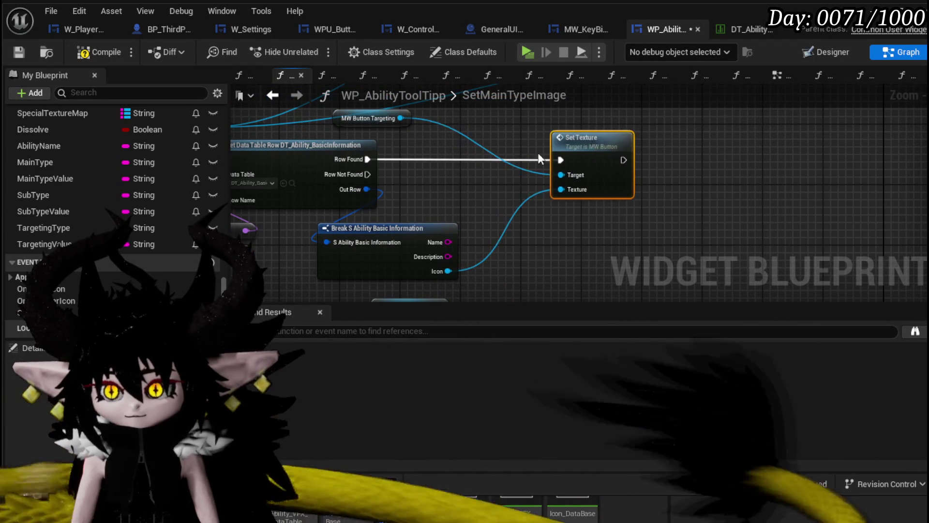
left_click_drag(513, 160, 526, 144)
left_click_drag(367, 159, 466, 160)
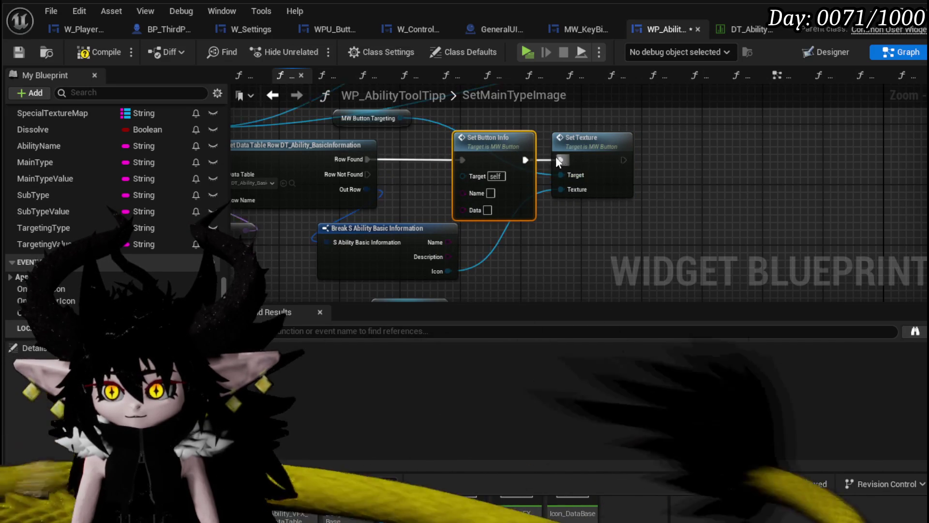
mouse_move(400, 118)
left_mouse_down()
mouse_move(476, 181)
mouse_move(464, 176)
left_mouse_up()
left_click_drag(448, 256, 464, 209)
scroll(631, 214, "down", 2)
scroll(452, 202, "down", 1)
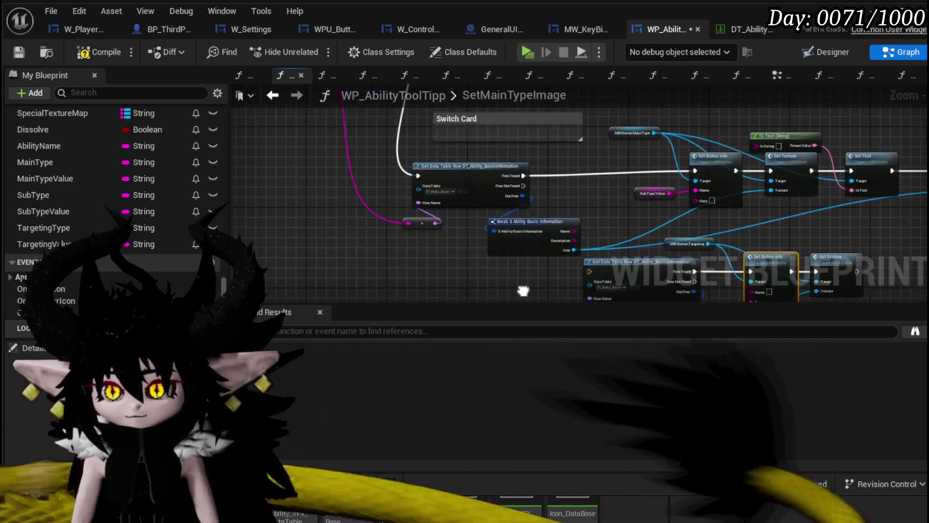
Add a Sequence node whose Then 0 and Then 1 outputs trigger the two Get Data Table Row lookups
scroll(439, 241, "up", 1)
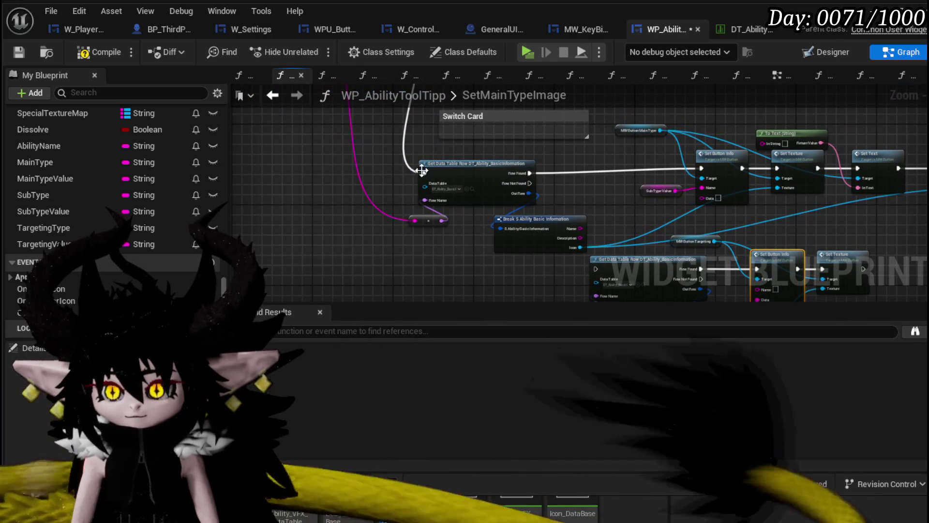
left_click_drag(426, 173, 347, 182)
type("S")
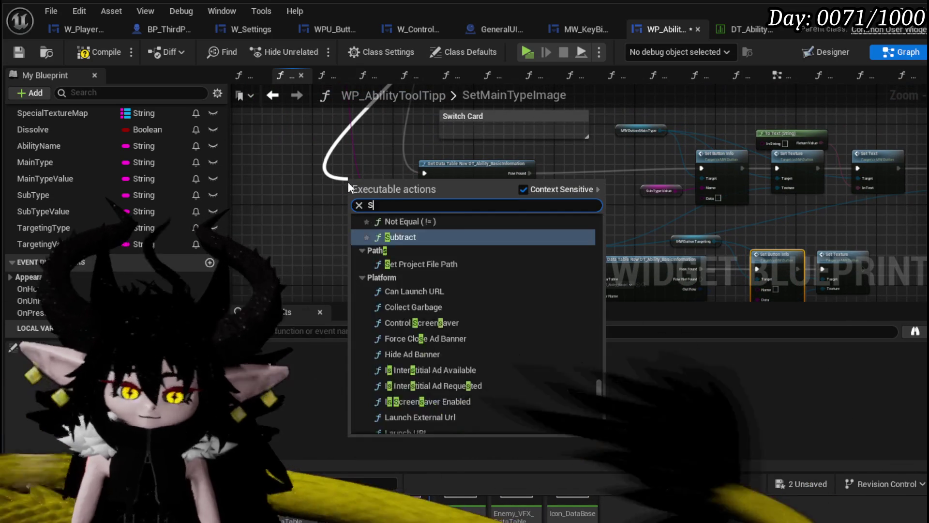
type("equence")
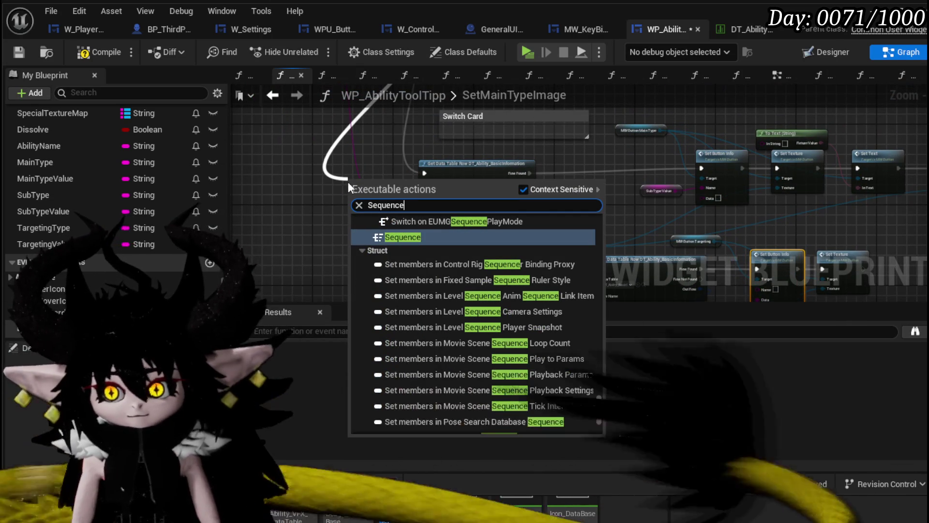
left_click(413, 238)
left_click_drag(390, 179, 278, 135)
left_click_drag(474, 223, 477, 219)
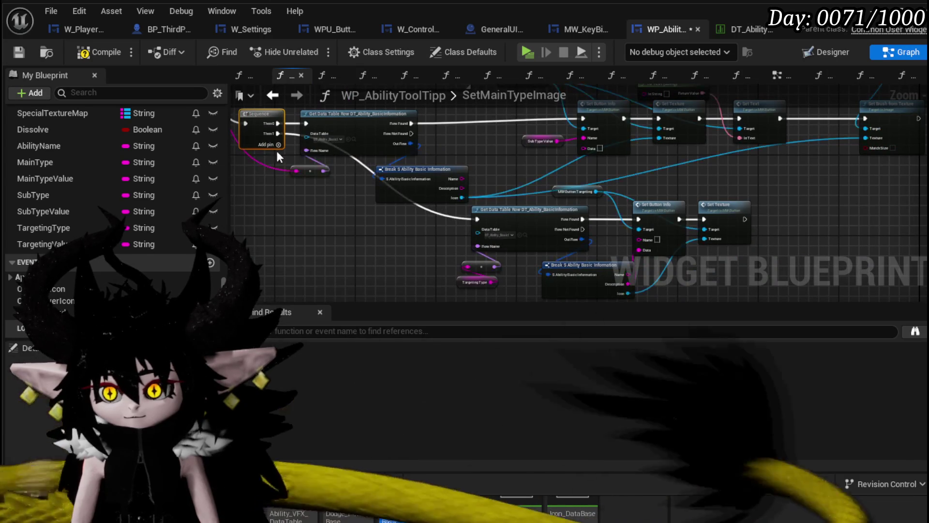
mouse_move(279, 143)
left_mouse_down()
mouse_move(313, 263)
mouse_move(483, 161)
left_mouse_up()
left_click_drag(500, 198, 360, 207)
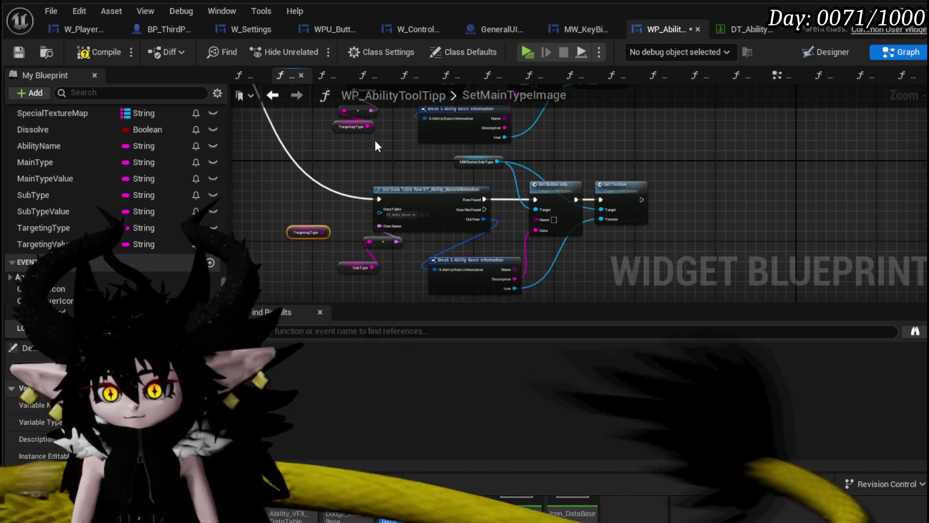
Review both button chains and compile the tooltip widget blueprint
left_click_drag(407, 154, 344, 276)
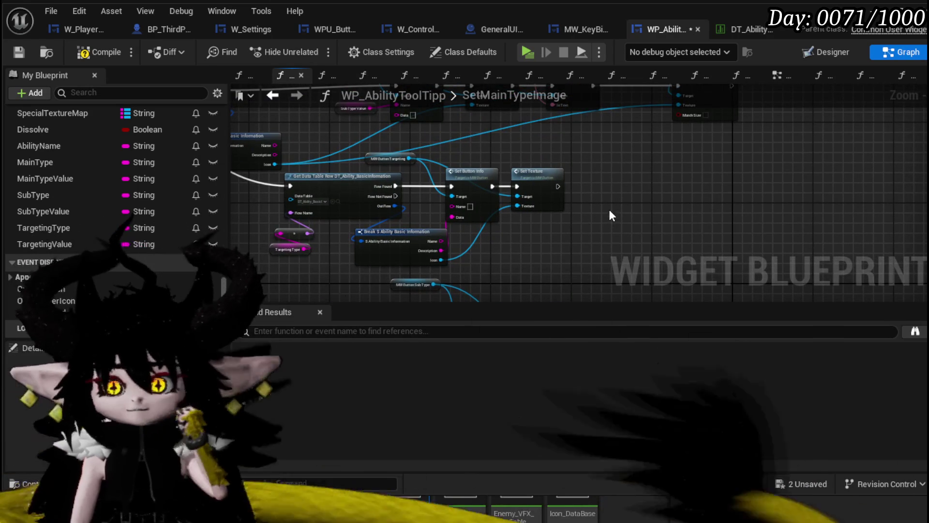
left_click_drag(368, 219, 401, 108)
left_click(81, 51)
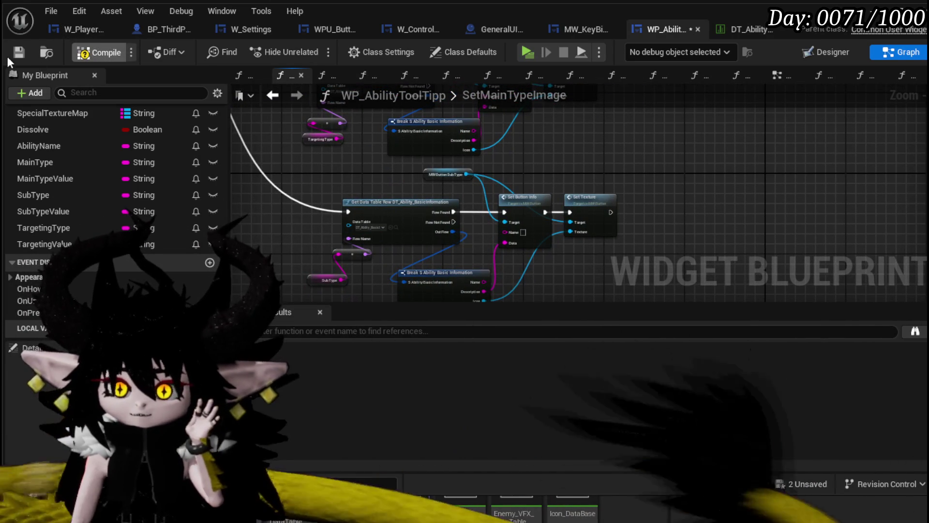
scroll(373, 193, "up", 3)
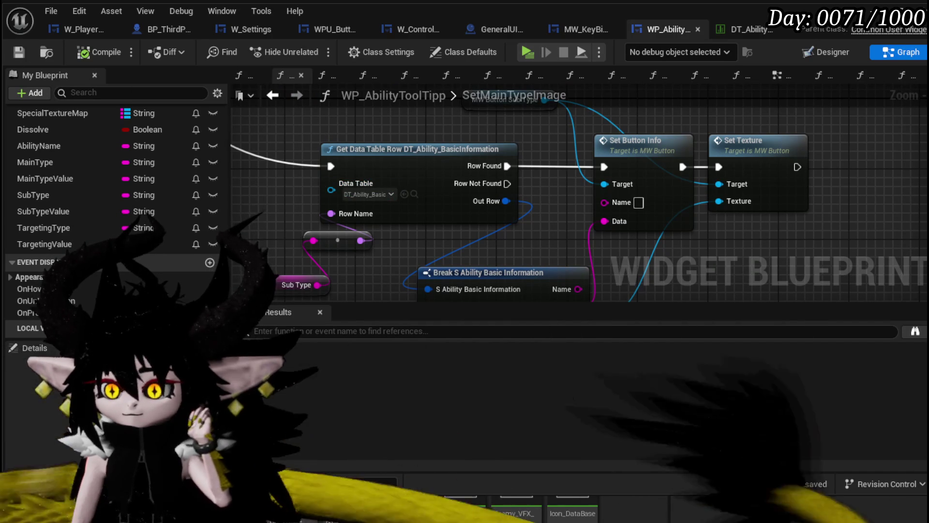
Save the changed assets, browse the DT_Ability_BasicInformation rows, and launch the standalone game preview
left_click(800, 484)
left_click(706, 474)
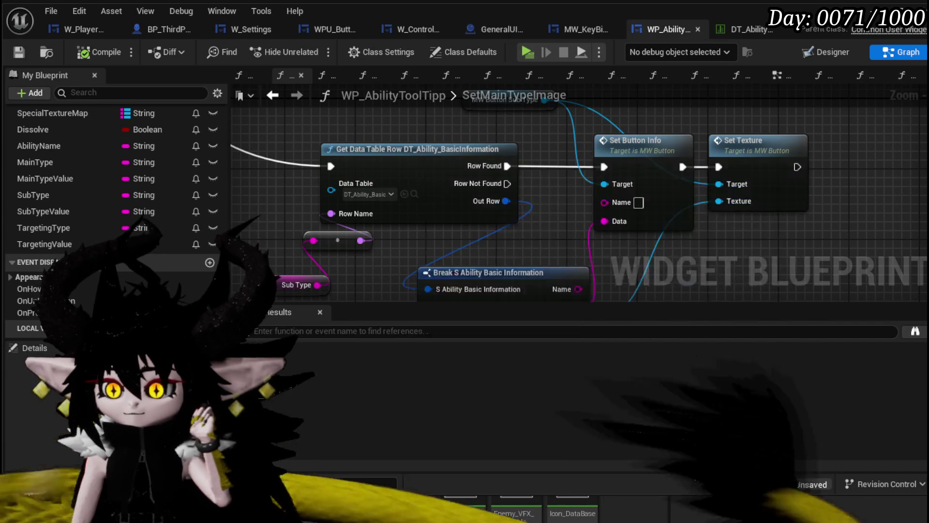
left_click(740, 30)
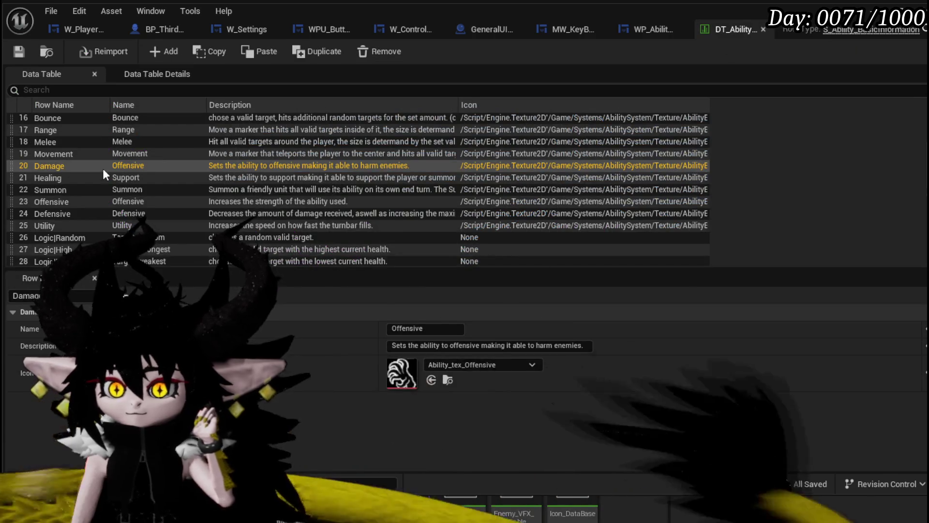
scroll(105, 168, "up", 5)
scroll(105, 167, "down", 13)
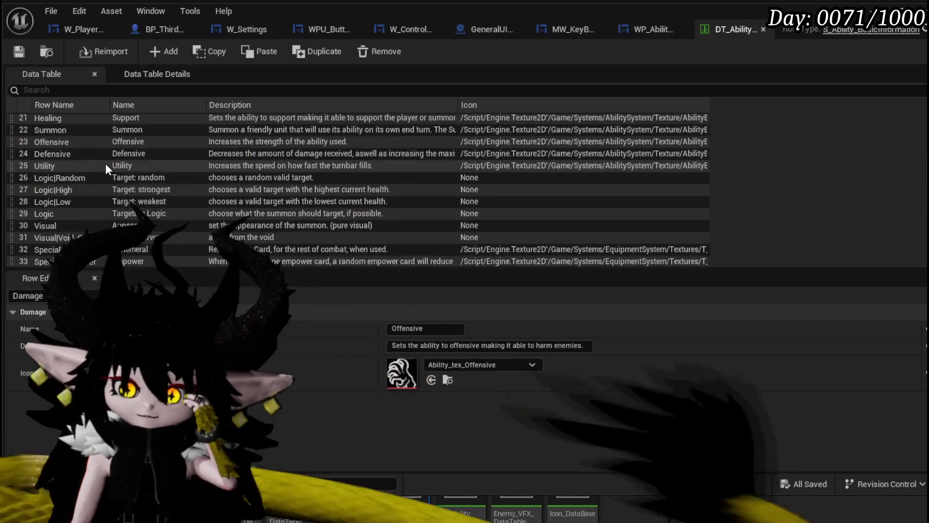
scroll(106, 164, "up", 2)
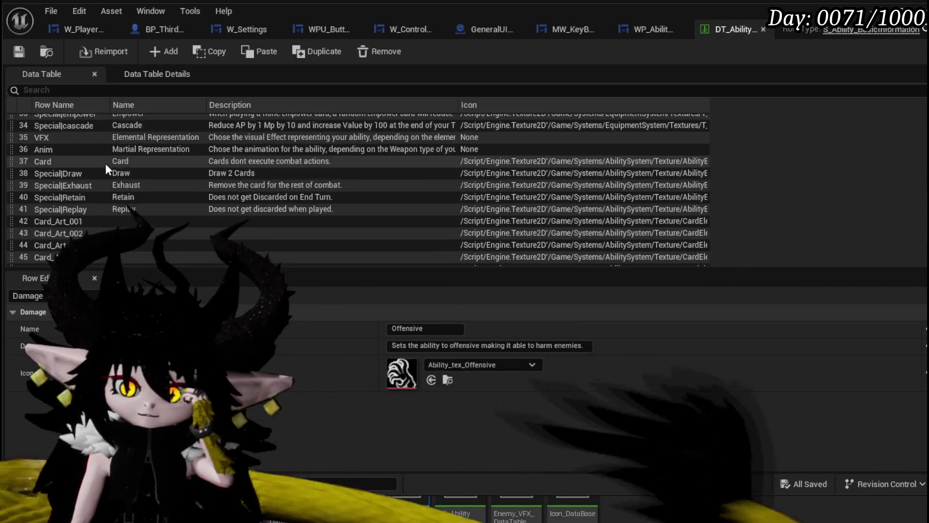
scroll(106, 163, "down", 2)
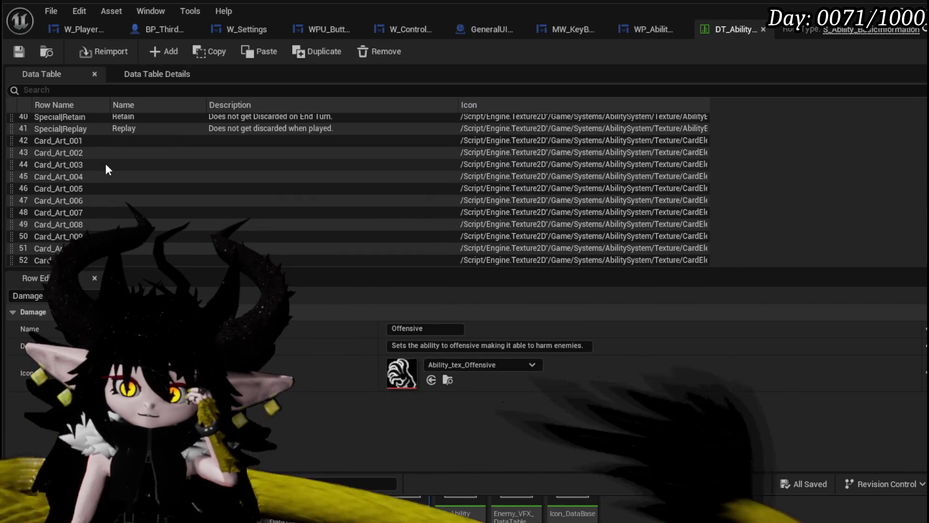
scroll(106, 165, "up", 13)
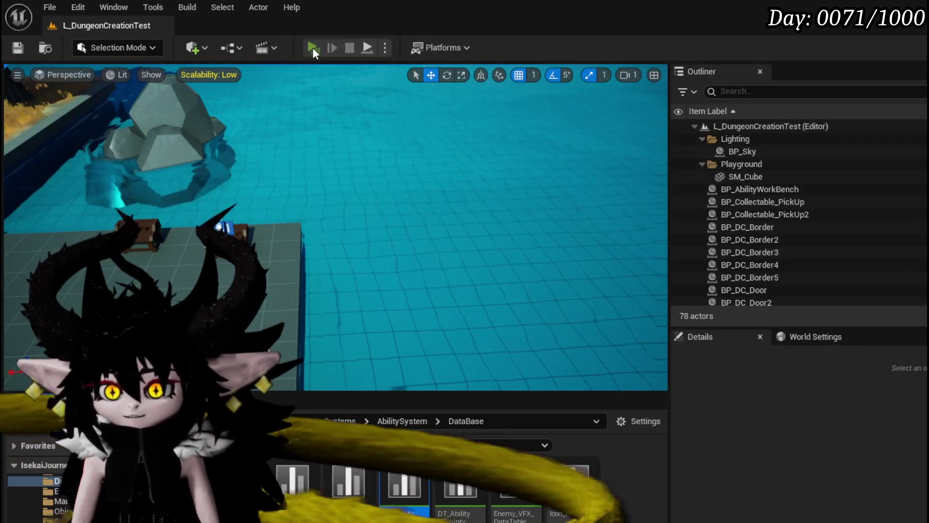
left_click(312, 48)
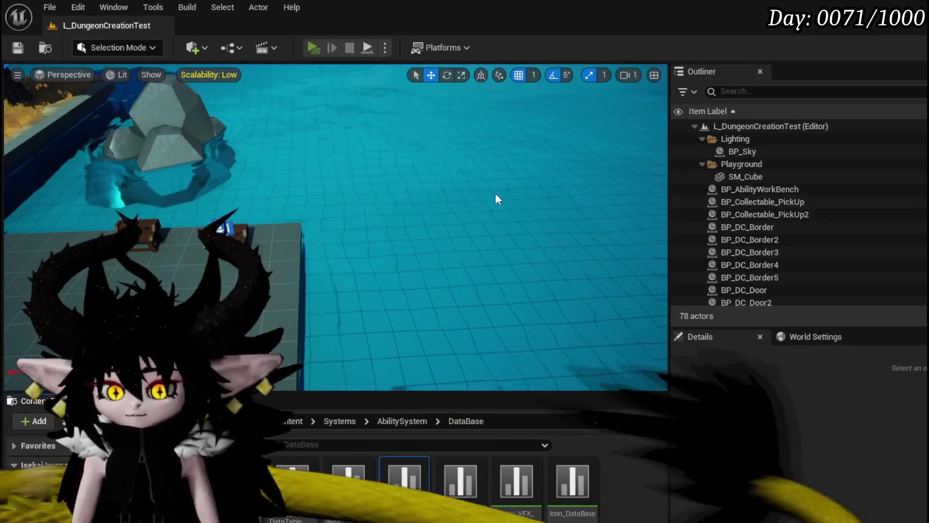
In the preview, interact with the table, show the core deck, and open the Giga Draw card
key("e")
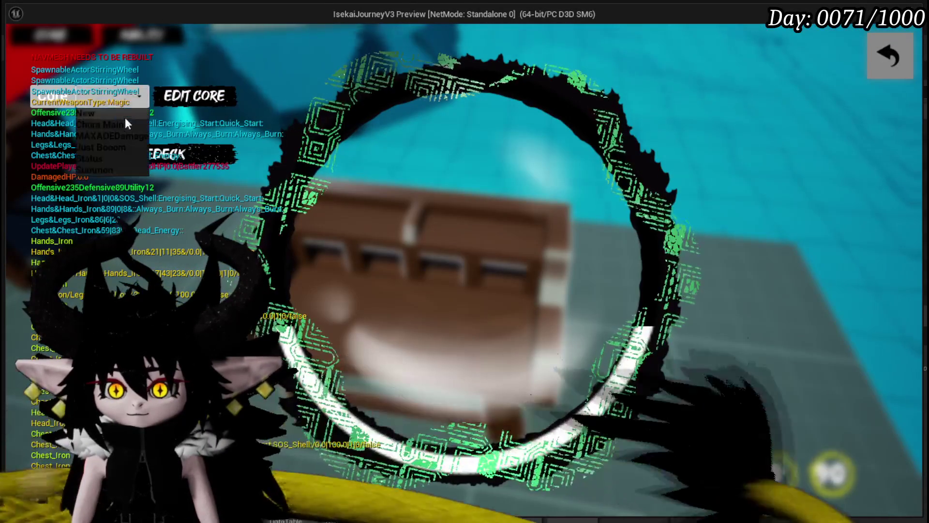
left_click(96, 158)
scroll(413, 237, "down", 5)
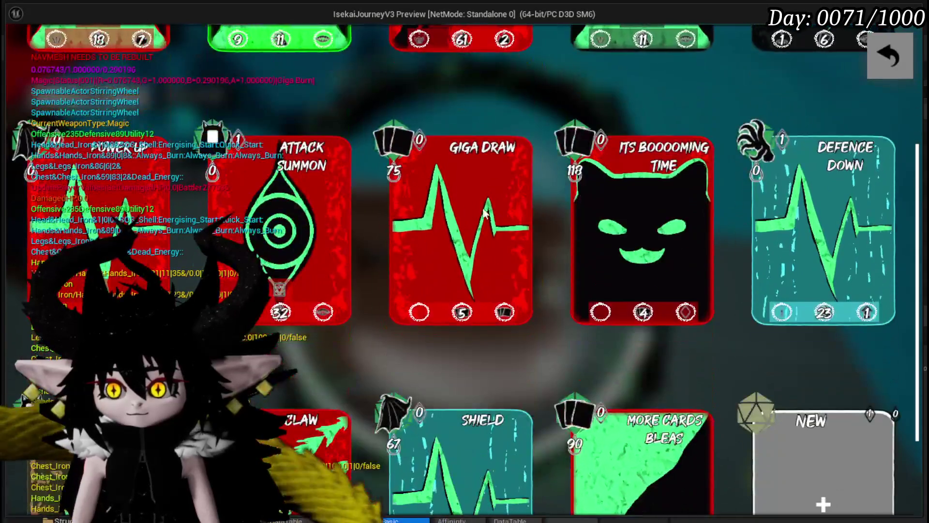
left_click(459, 207)
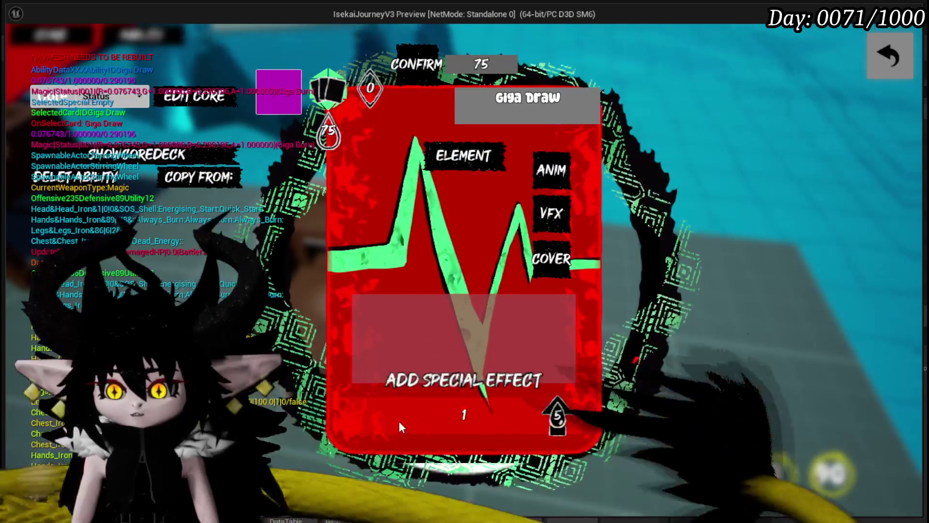
Check the Targeting and Type tooltip icons, change options and a purple swatch, then stop the preview
mouse_move(373, 189)
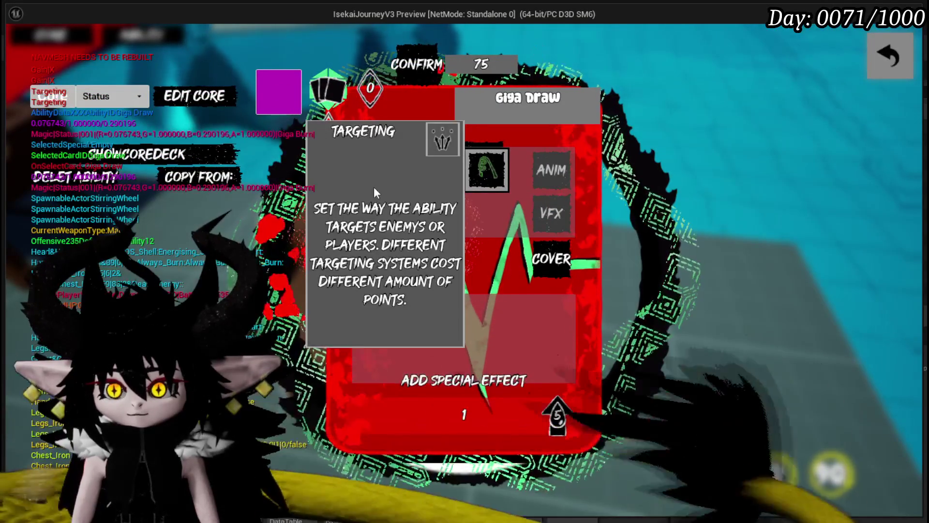
left_click(373, 186)
mouse_move(393, 186)
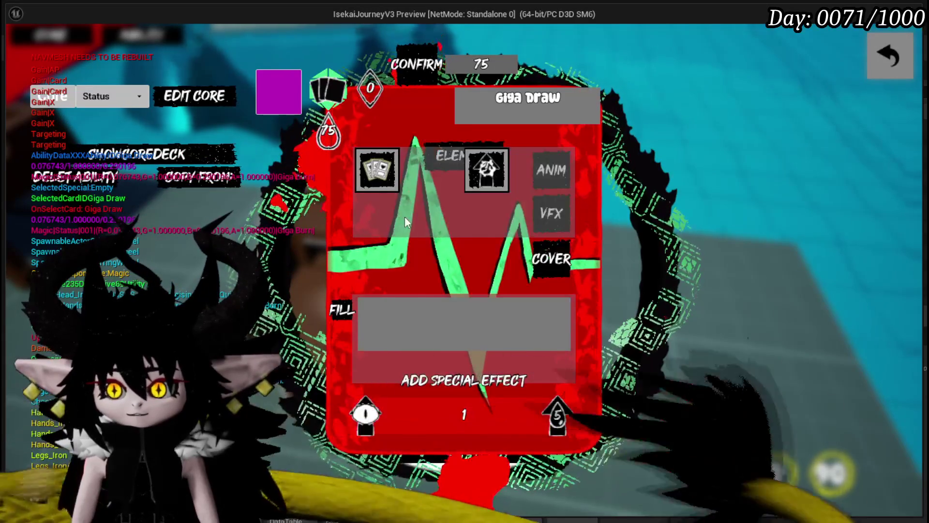
left_click(553, 421)
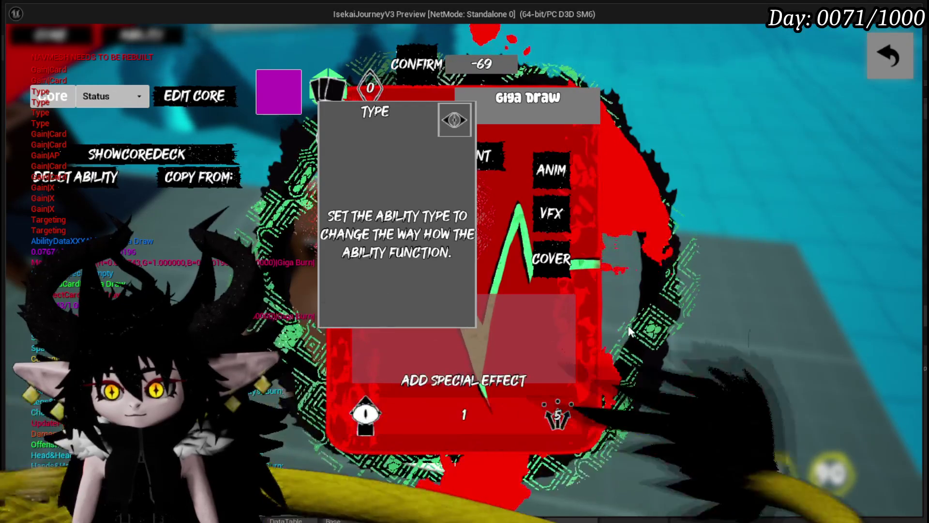
left_click(291, 75)
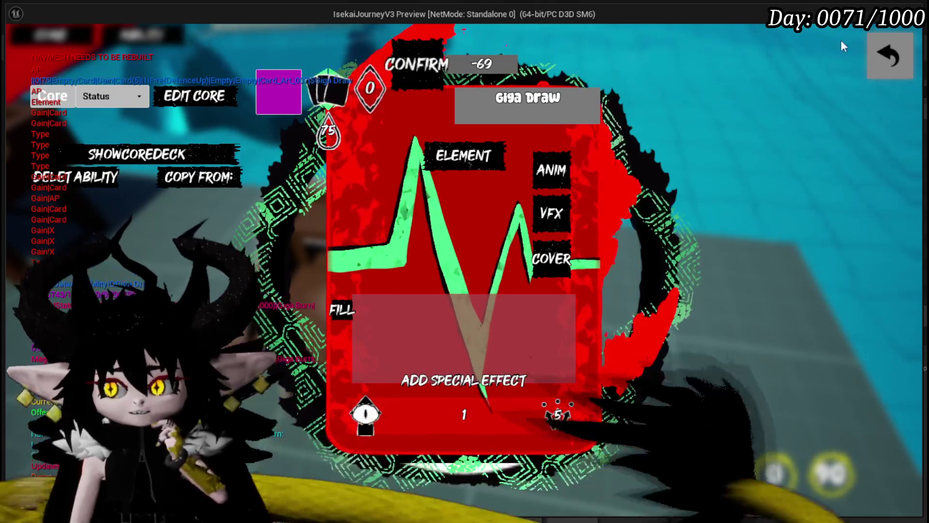
left_click(880, 52)
key("Escape")
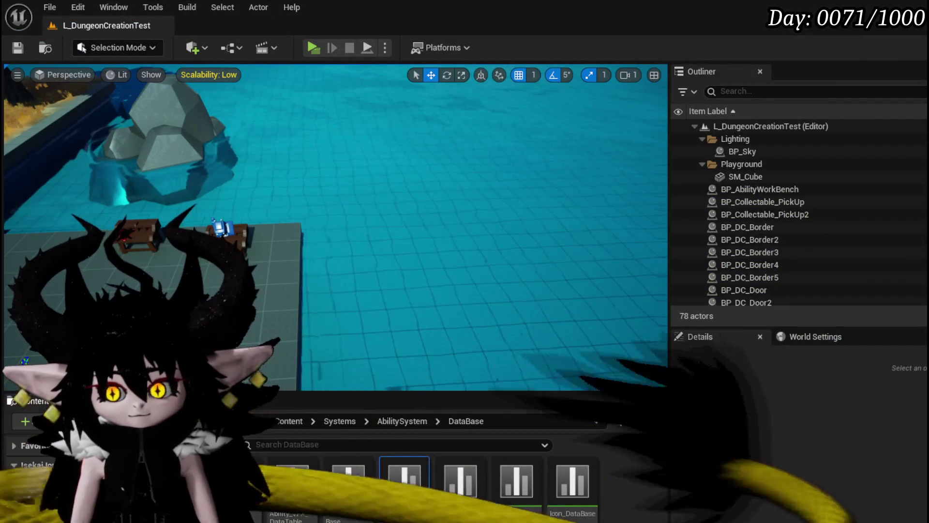
double_click(403, 483)
Append a new empty row 53 to DT_Ability_BasicInformation
left_click(160, 51)
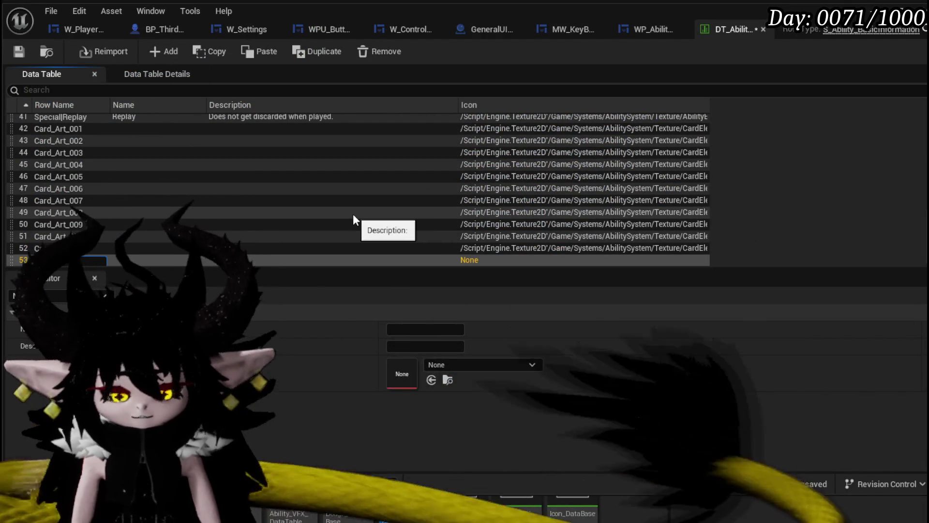
scroll(290, 160, "up", 2)
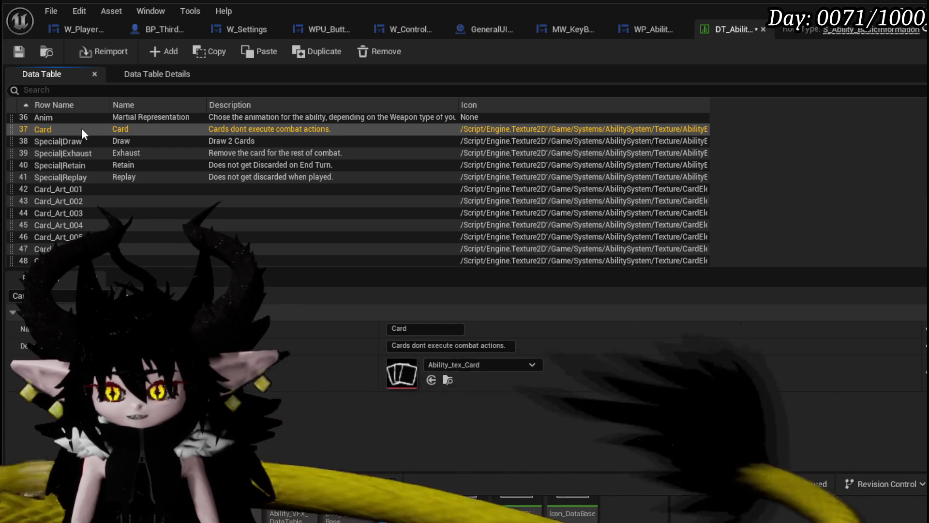
left_click(163, 51)
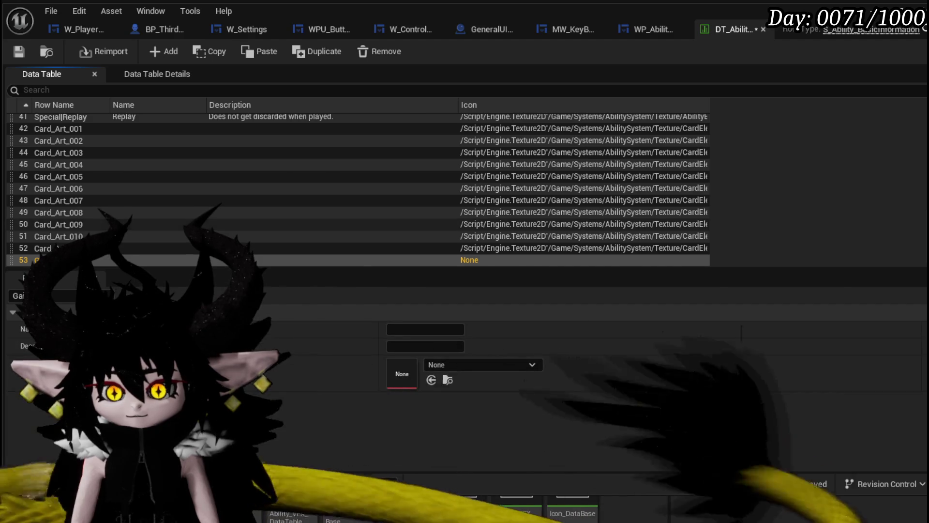
scroll(63, 242, "up", 5)
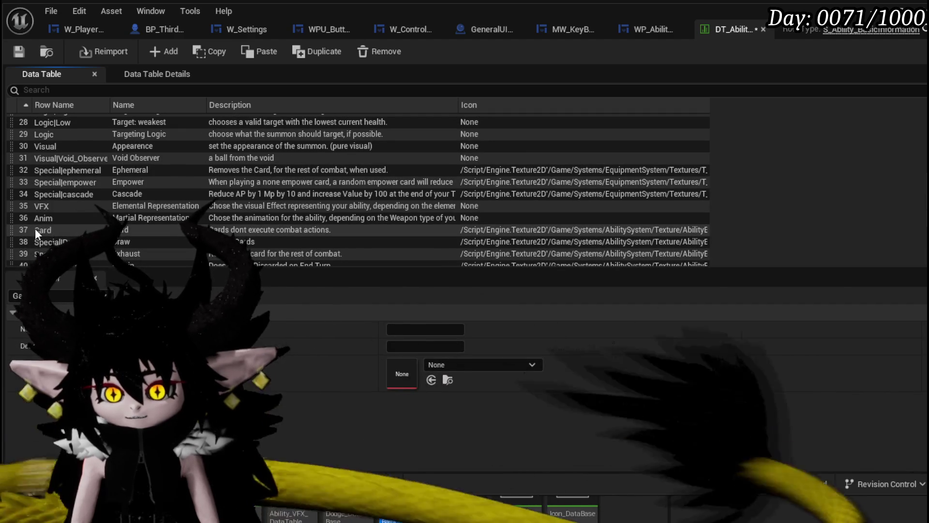
scroll(54, 234, "down", 5)
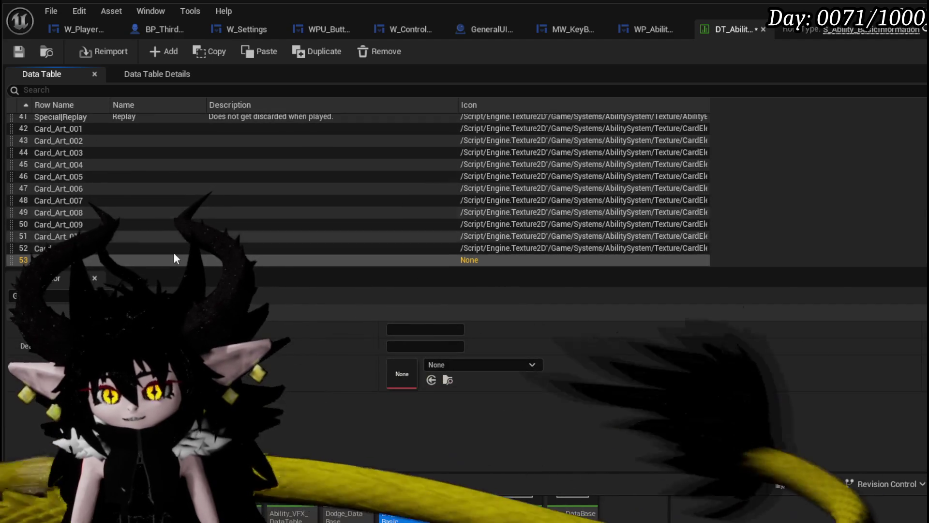
Enter 'Gain the assigned resource' as row 53's description and save the data table
left_click(404, 343)
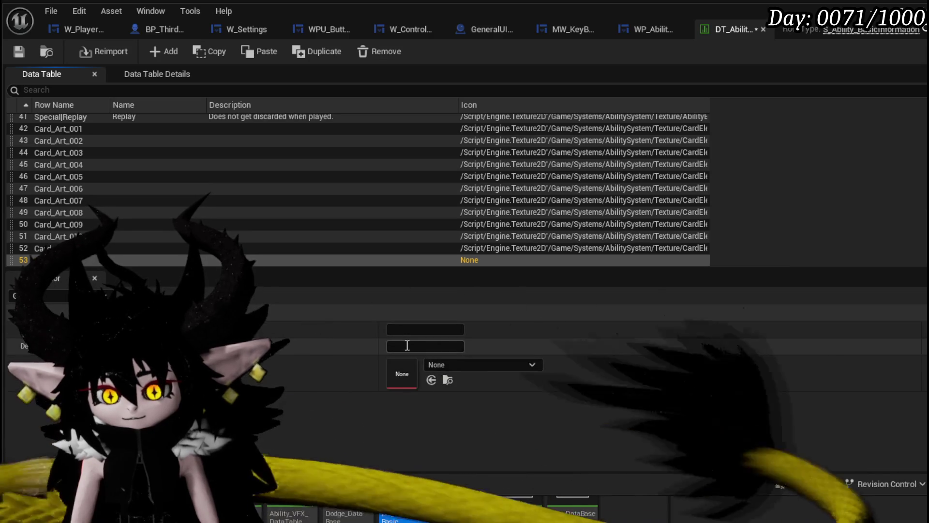
type("Ga")
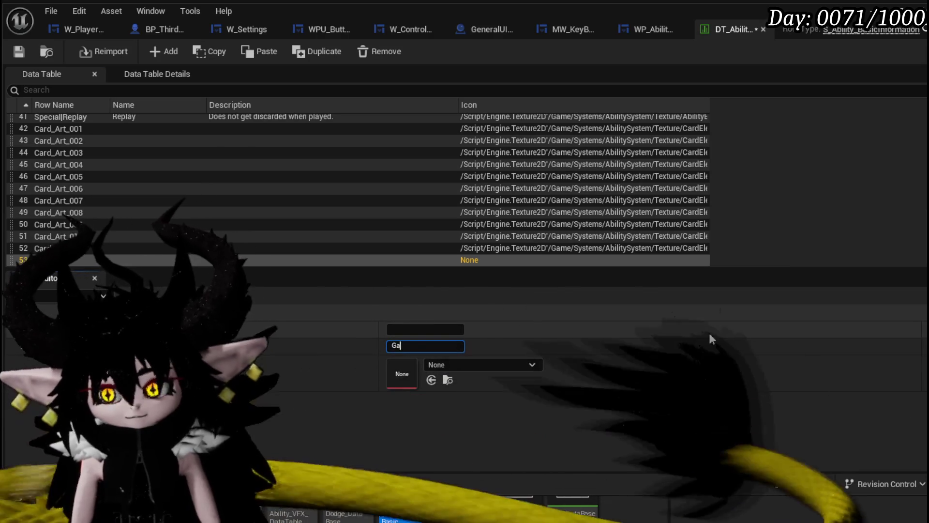
type("in the assigne")
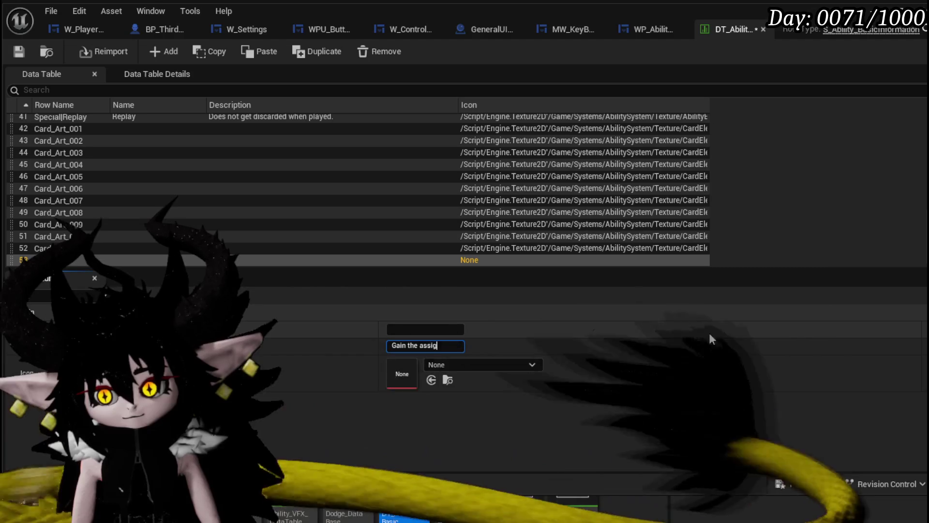
type("d resource")
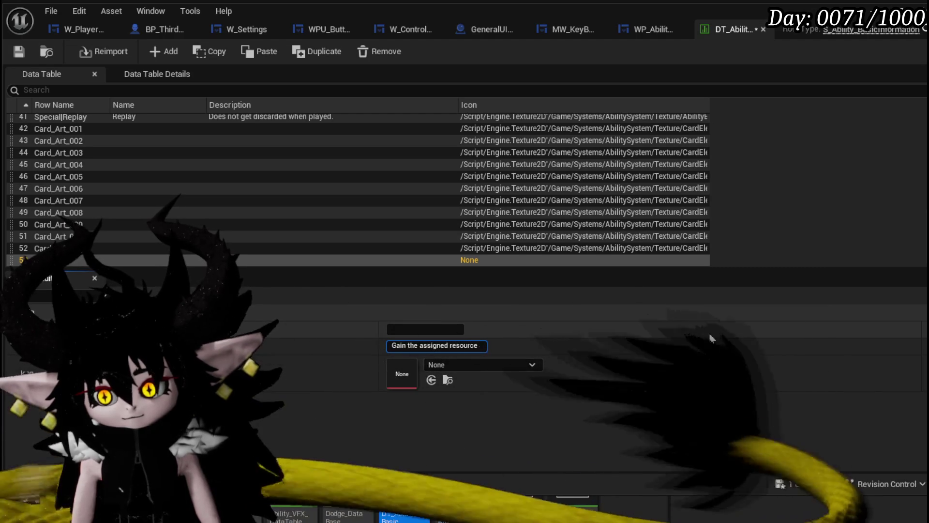
key("Return")
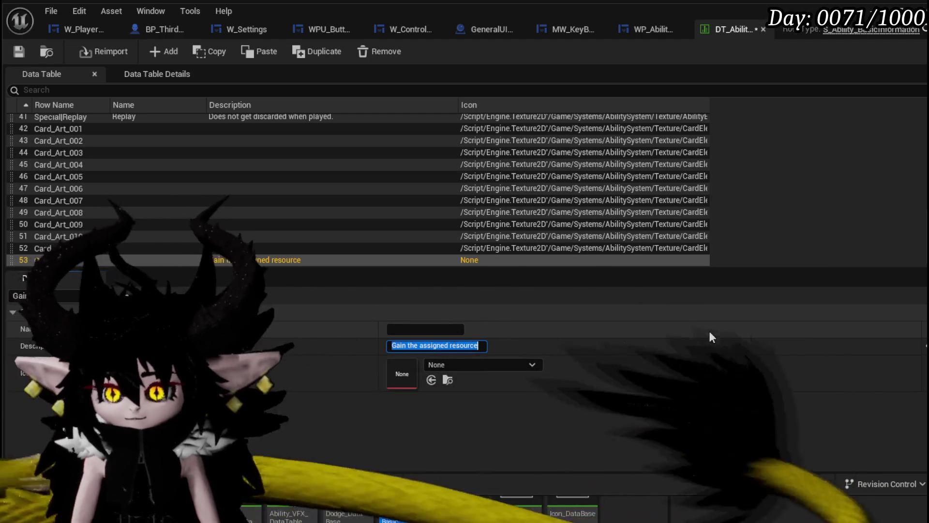
left_click(26, 50)
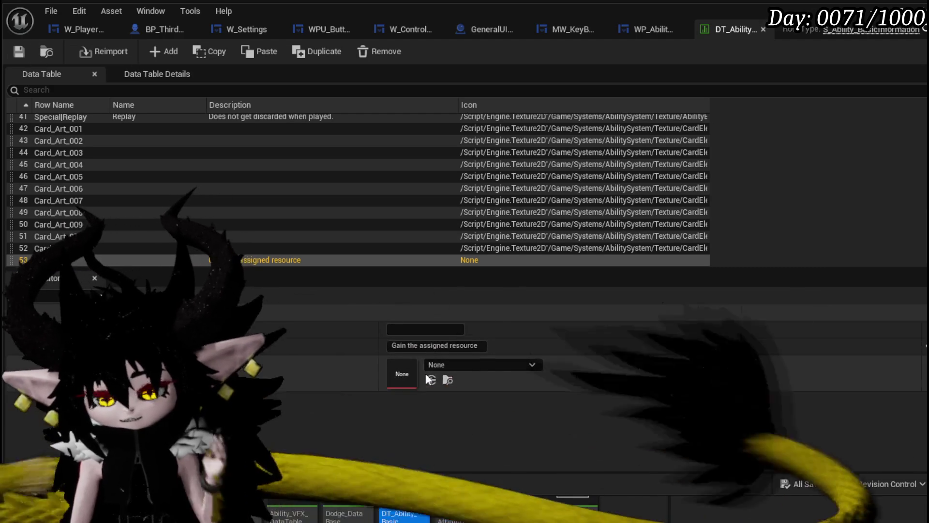
left_click(448, 368)
left_click(448, 368)
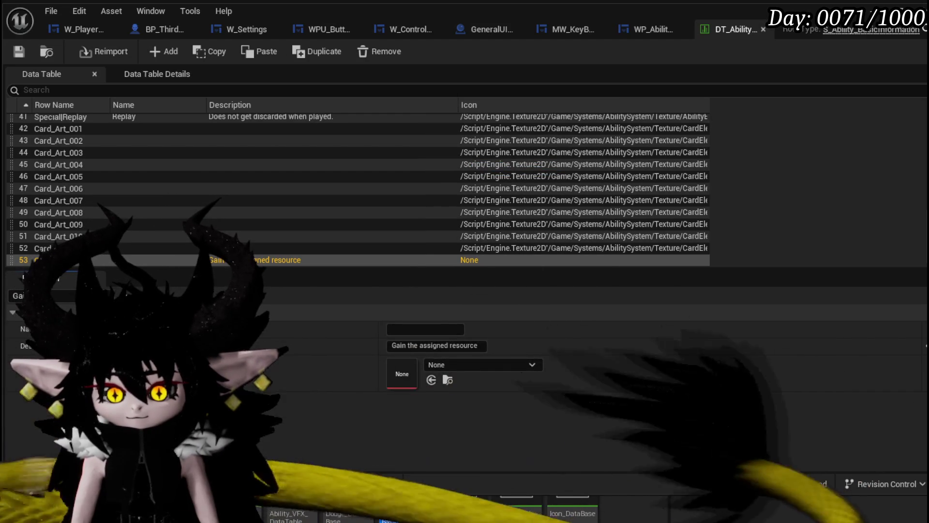
scroll(508, 508, "down", 3)
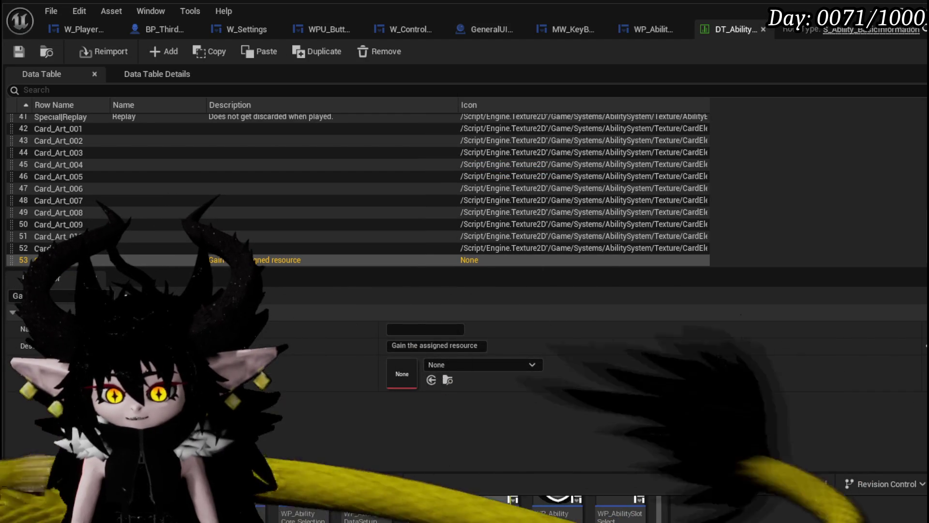
Browse the AbilityElements textures, drop Status_DamageOverTime onto row 53's Icon, and launch play-in-editor
left_click_drag(473, 493, 474, 405)
scroll(508, 484, "down", 3)
scroll(508, 484, "down", 3)
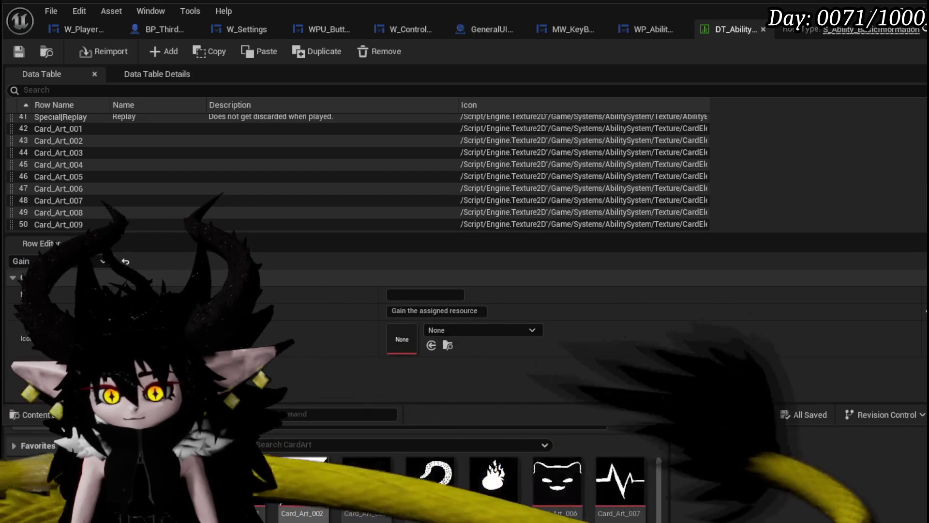
scroll(551, 484, "up", 5)
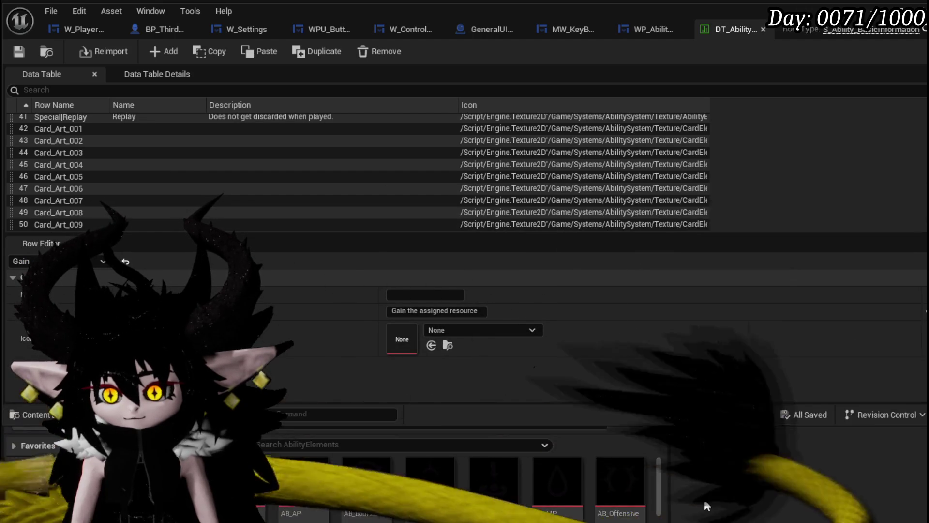
scroll(623, 497, "down", 2)
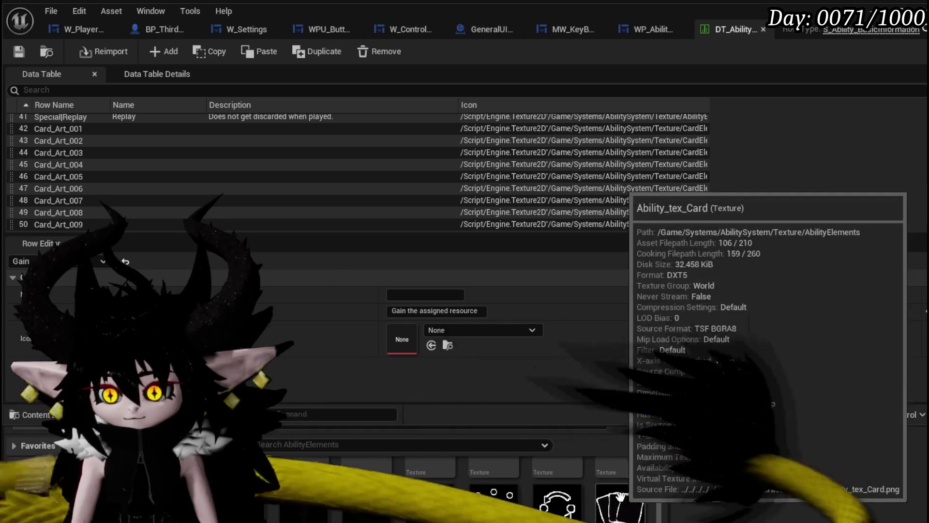
scroll(624, 497, "down", 4)
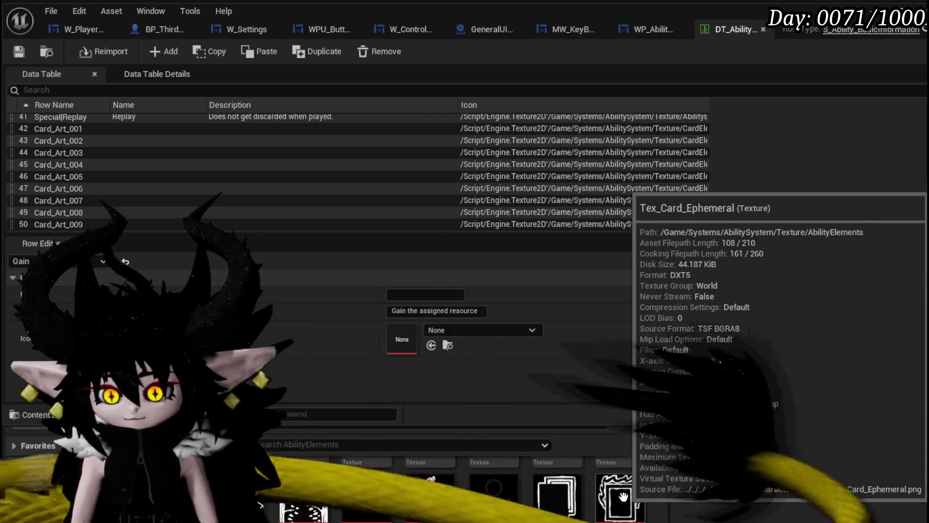
scroll(623, 497, "up", 6)
scroll(623, 497, "up", 1)
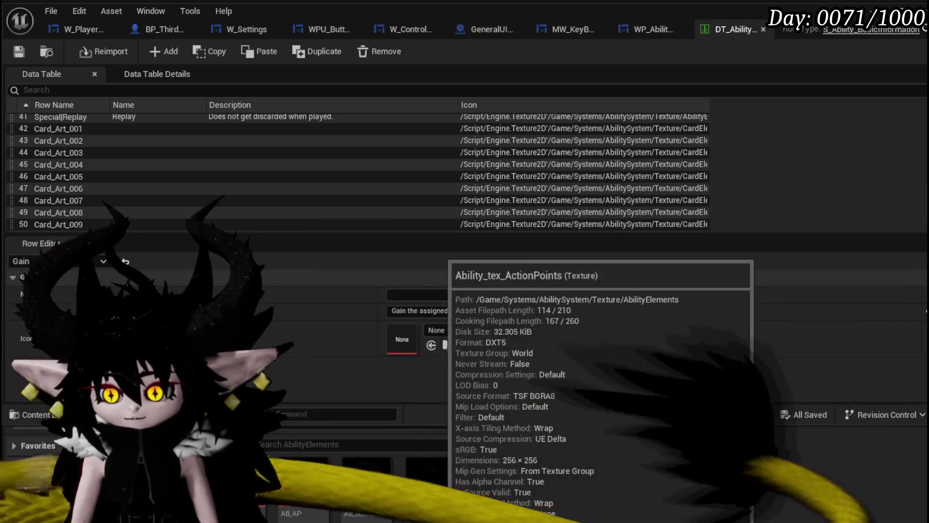
scroll(621, 498, "down", 2)
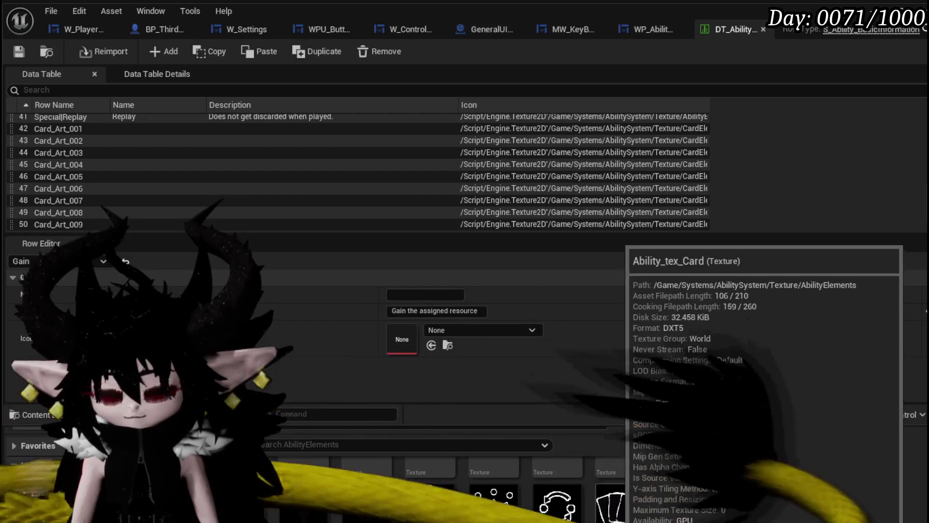
scroll(599, 506, "down", 1)
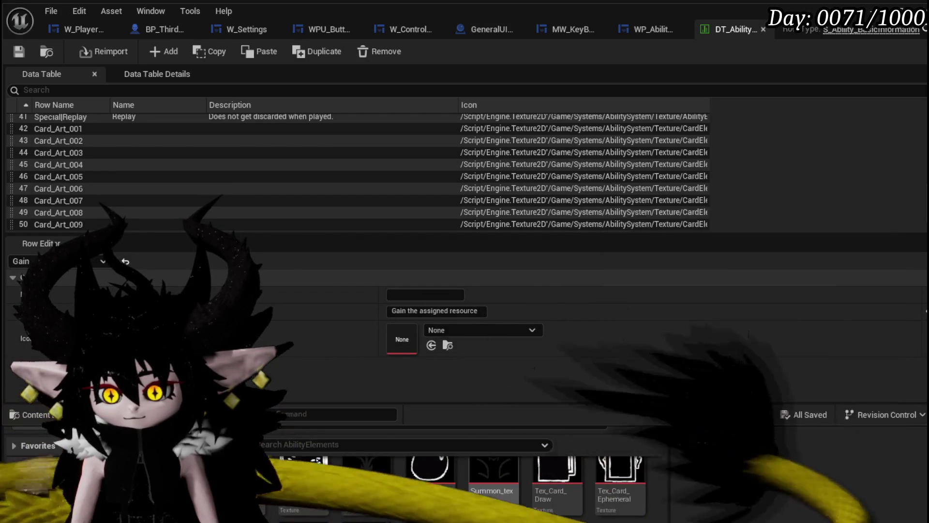
mouse_move(430, 484)
left_mouse_down()
mouse_move(426, 366)
mouse_move(402, 339)
left_mouse_up()
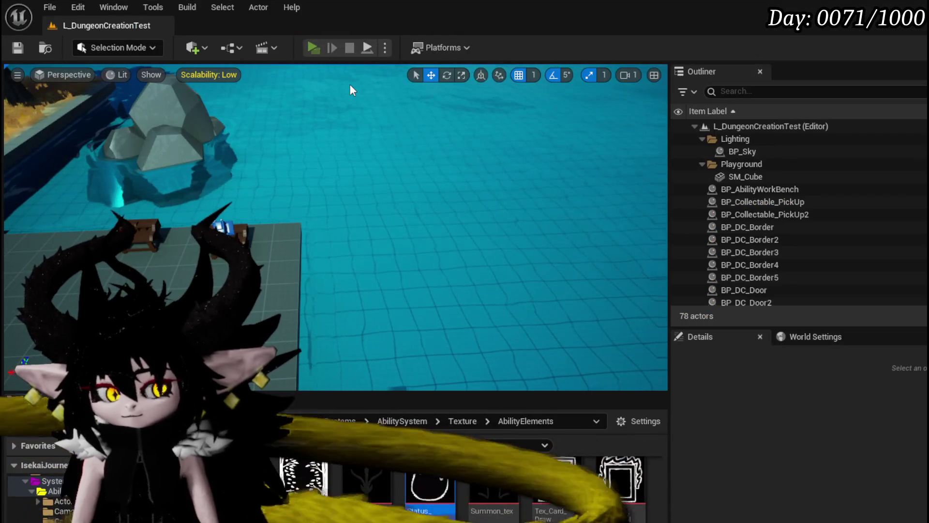
key("alt+p")
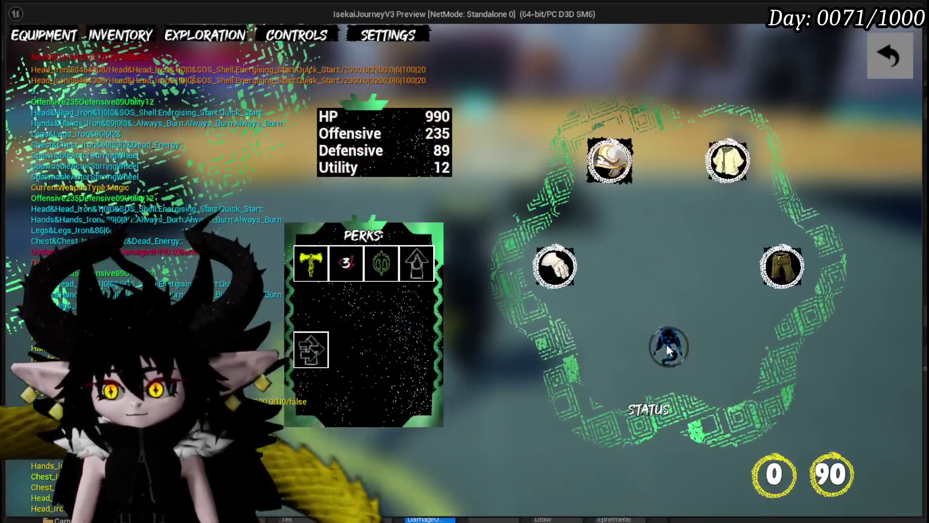
Inspect the equipped core's card deck and check its ability icon tooltips, such as Direct Hit
left_click(668, 346)
left_click(681, 357)
scroll(734, 221, "down", 5)
mouse_move(602, 283)
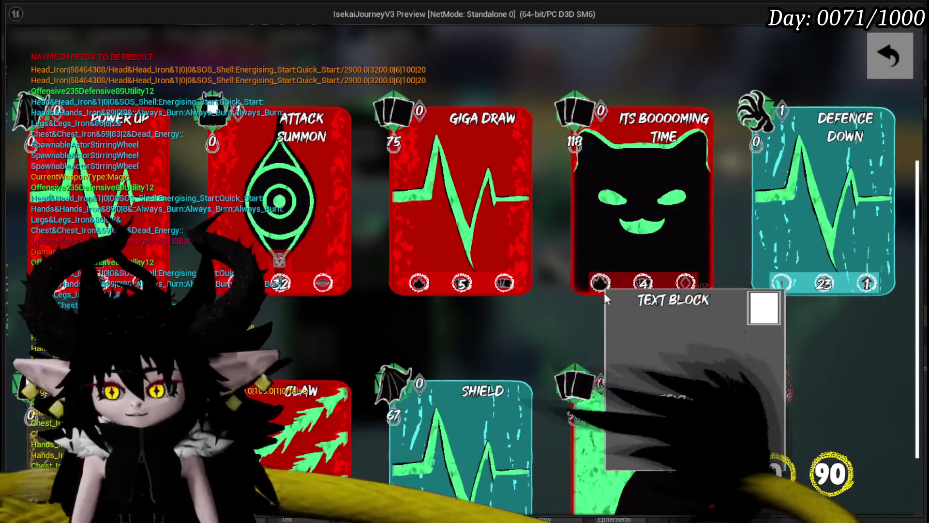
mouse_move(681, 284)
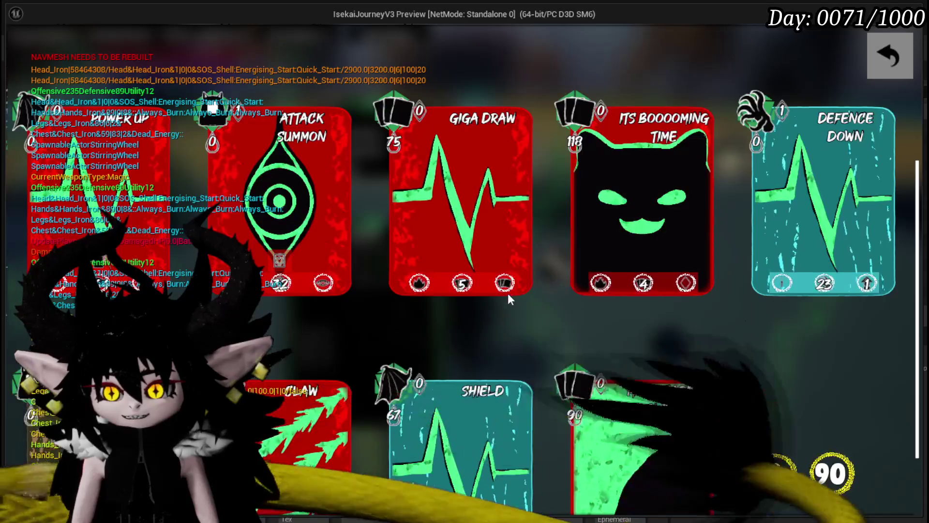
mouse_move(405, 289)
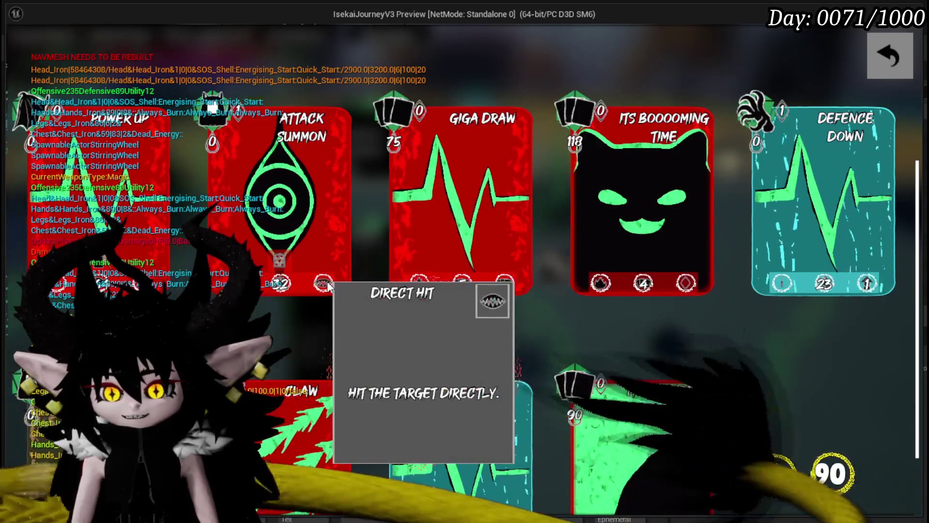
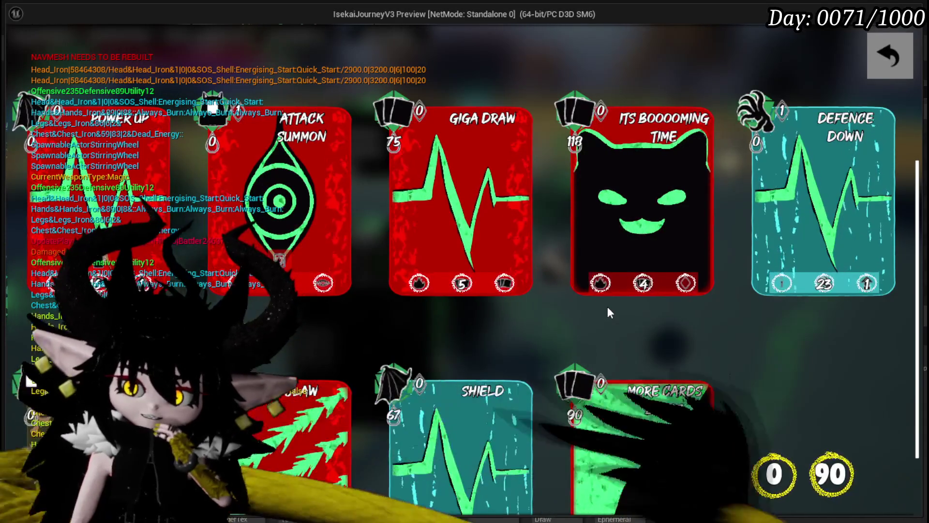
Exit the card collection and equipment screens back to the Slime_Water battle
scroll(811, 321, "down", 2)
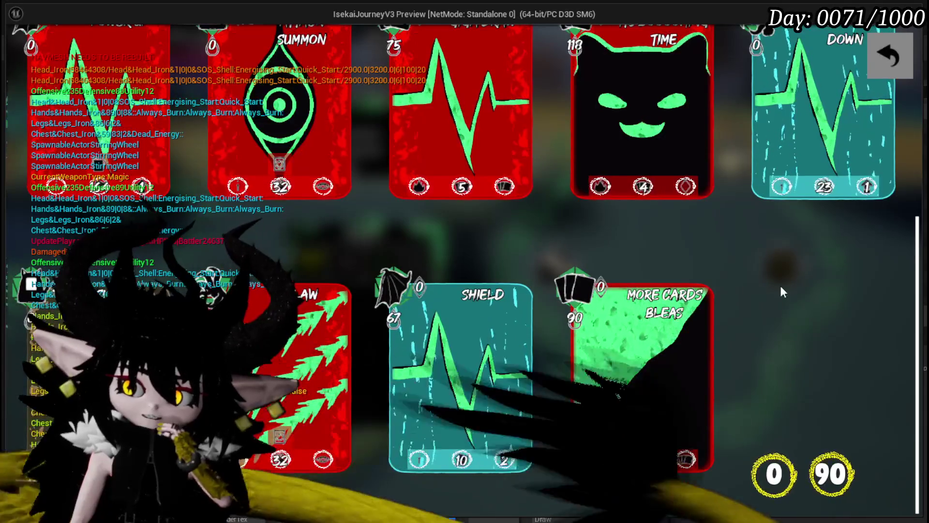
left_click(892, 55)
left_click(892, 53)
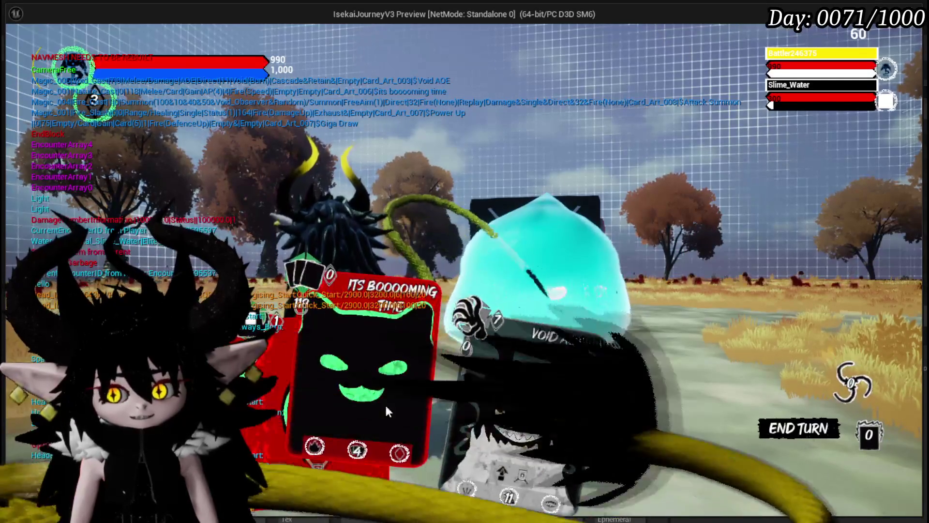
Play the black cat, Claw and Void Movement cards on the slimes, then stop and save the level
left_click(371, 312)
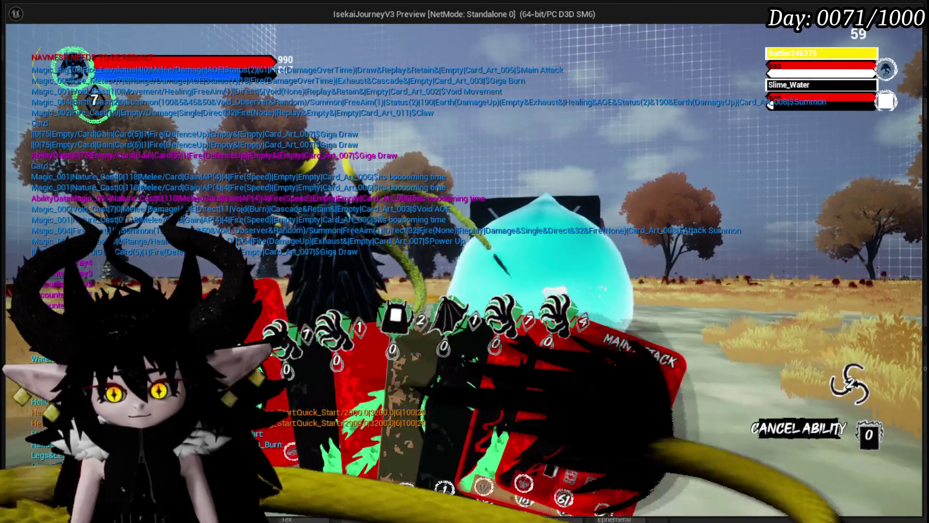
left_click(327, 363)
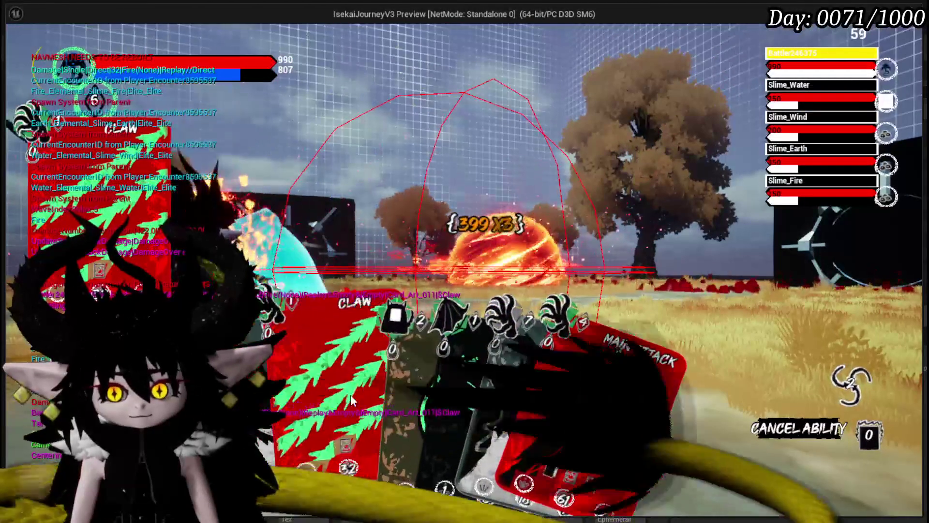
mouse_move(308, 365)
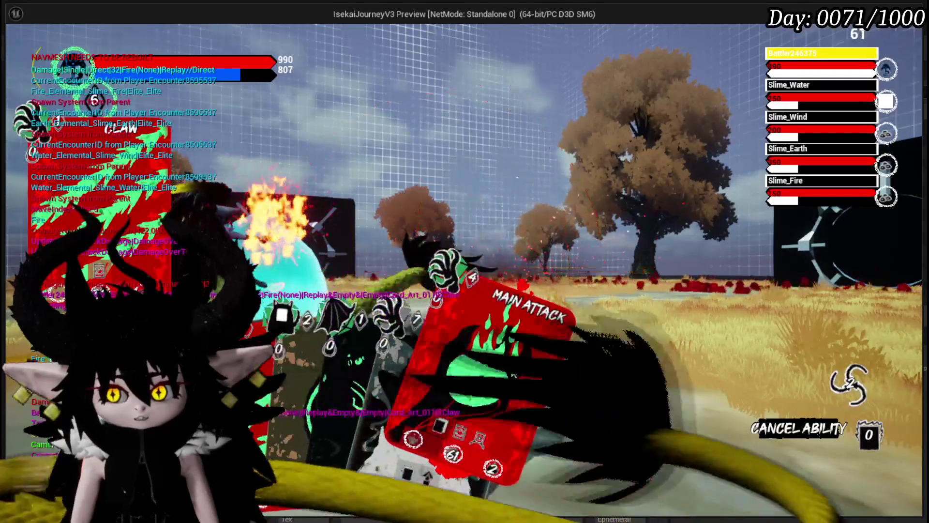
left_click(326, 356)
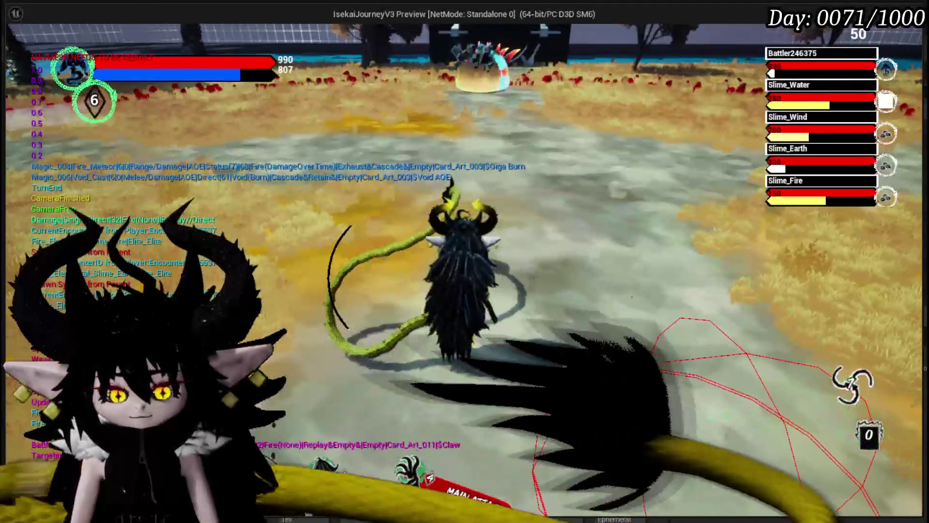
key("Escape")
left_click(18, 47)
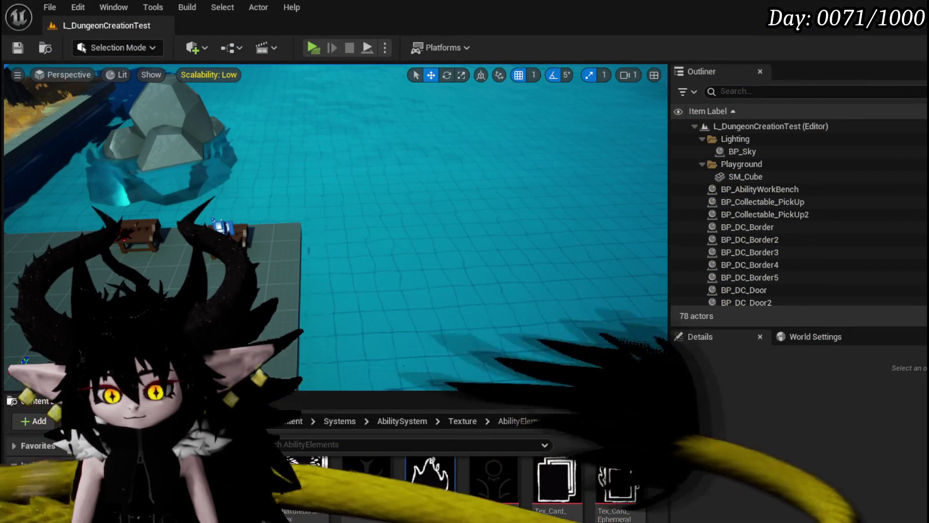
Review the Gain row in the DT_Ability data table, then start a new Play session
key("alt+Tab")
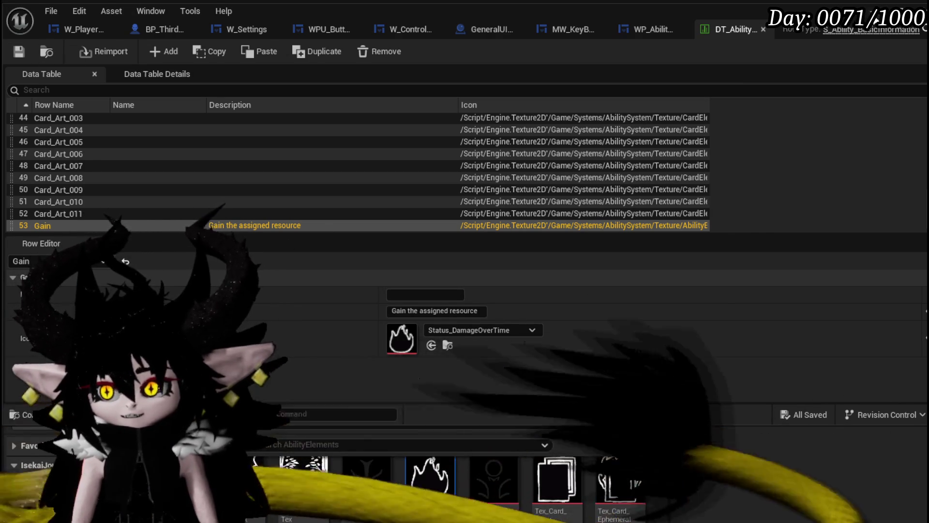
key("alt+Tab")
key("alt+p")
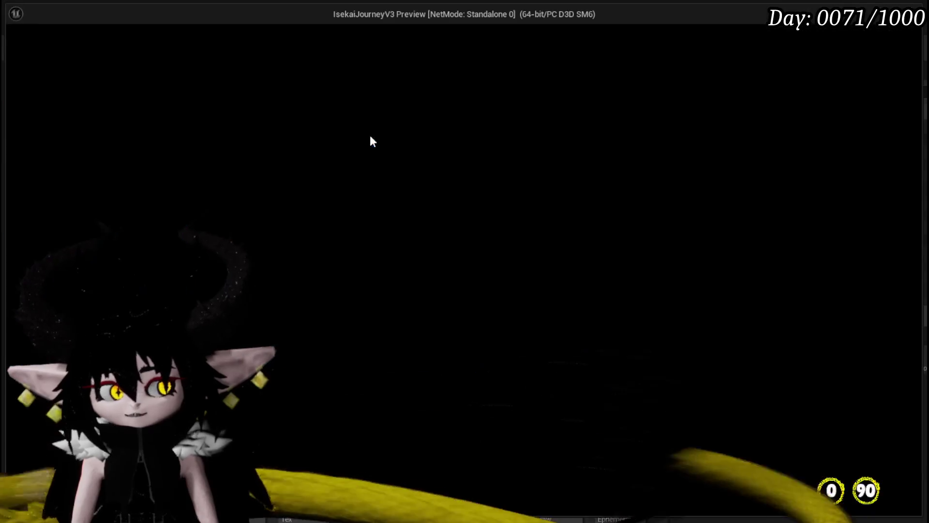
Open the chest's card deck and bring up the black cat card in the card editor
key("e")
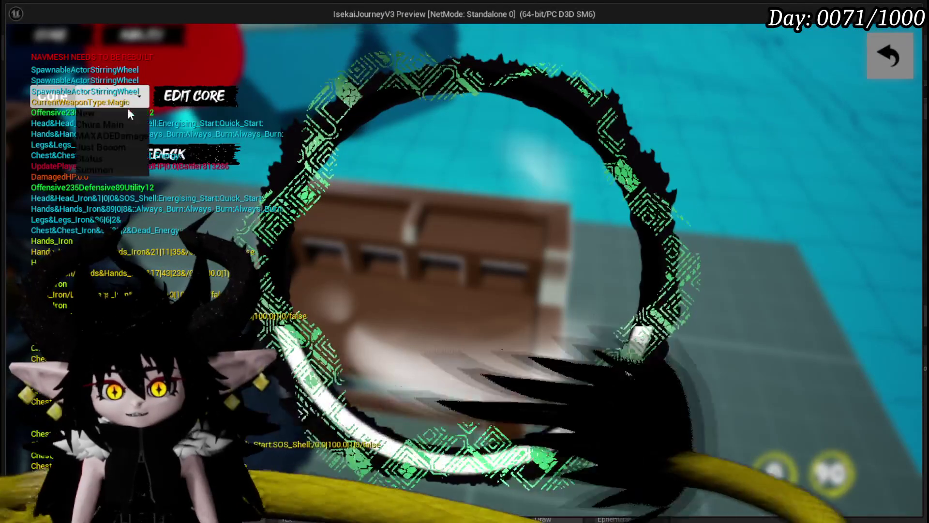
left_click(110, 159)
scroll(616, 315, "down", 3)
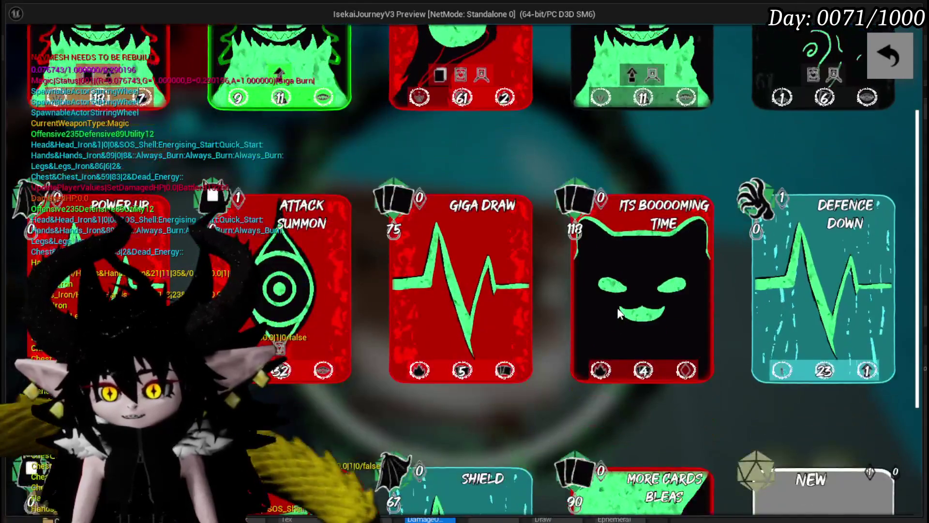
left_click(616, 312)
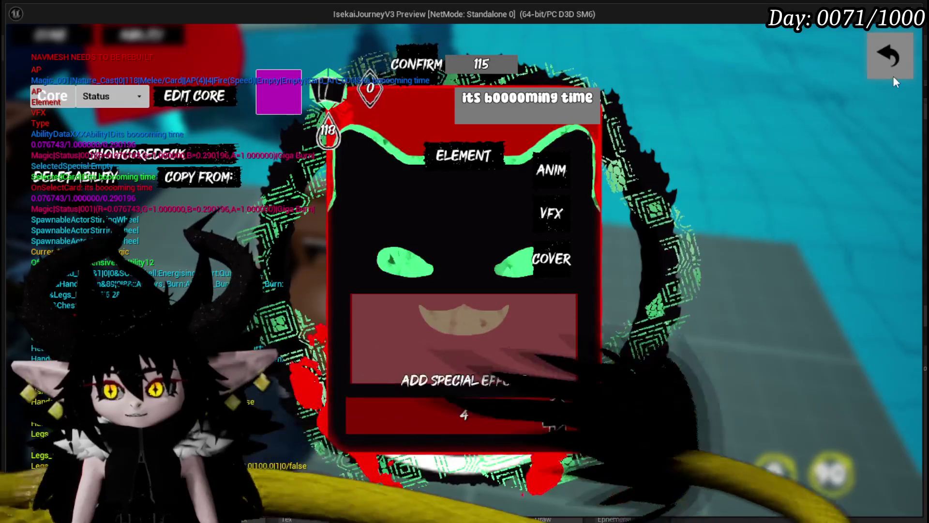
Close the card editor, stop the preview and save the project with Ctrl+S
left_click(890, 65)
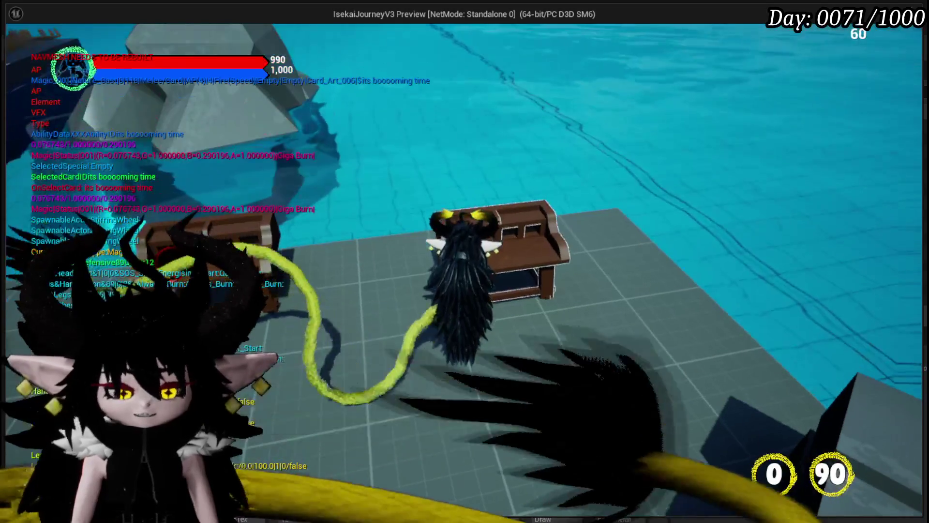
key("Escape")
key("ctrl+s")
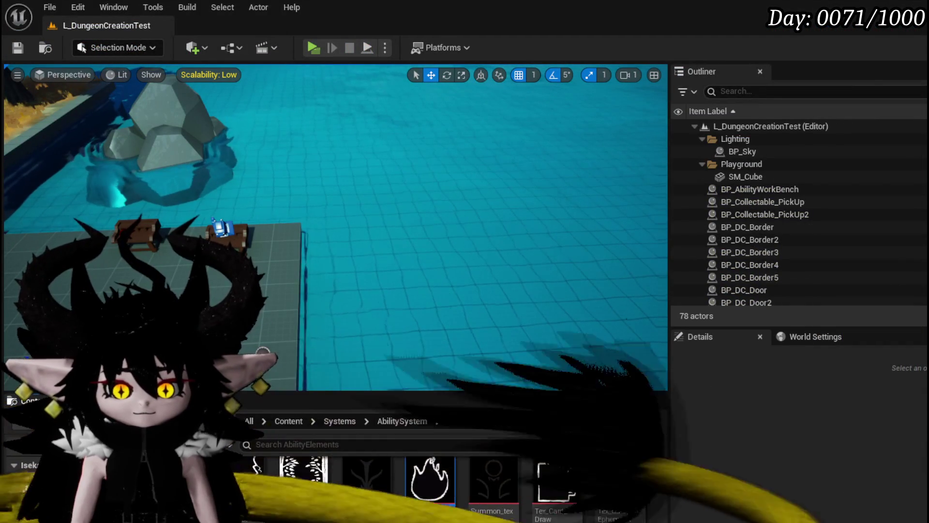
Browse back to the UI widgets folder and open the AbilityWorkBenchUI widget blueprint
key("alt+Tab")
key("alt+Tab")
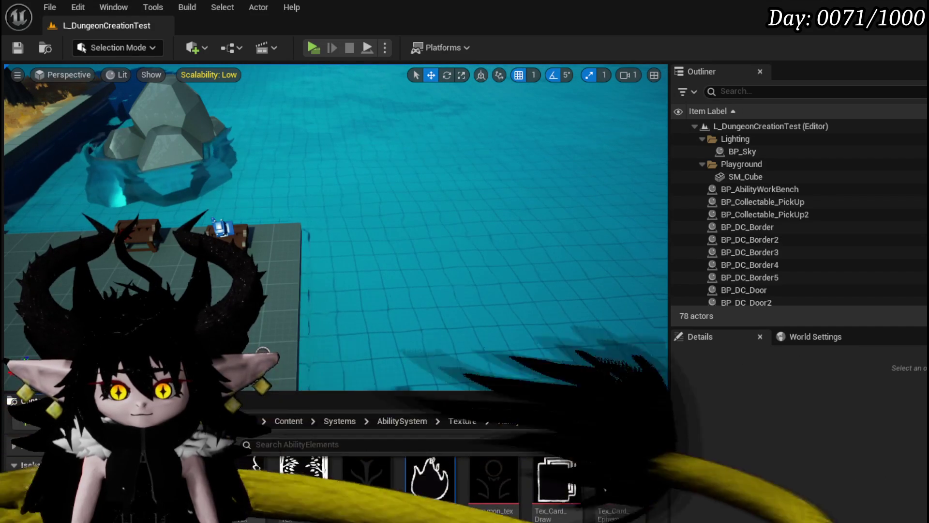
key("alt+Left")
scroll(436, 484, "up", 3)
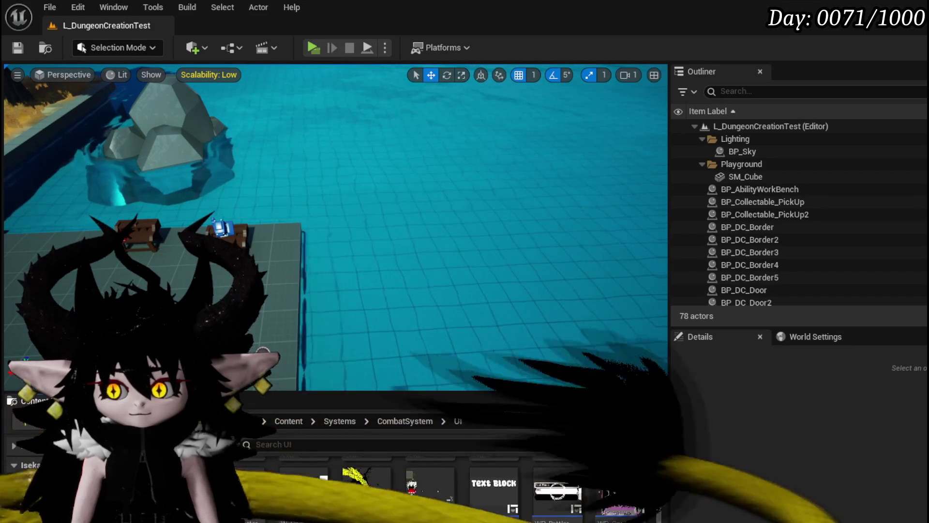
scroll(436, 484, "up", 1)
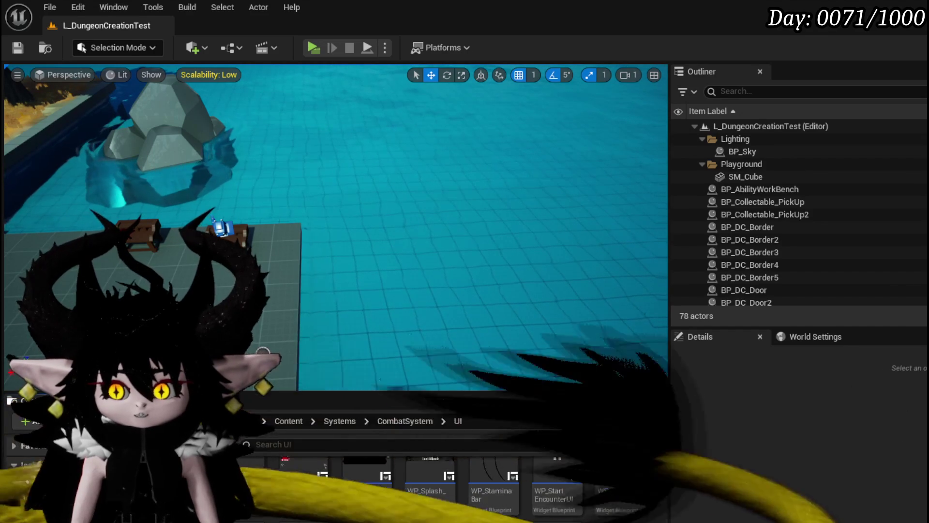
scroll(450, 488, "up", 1)
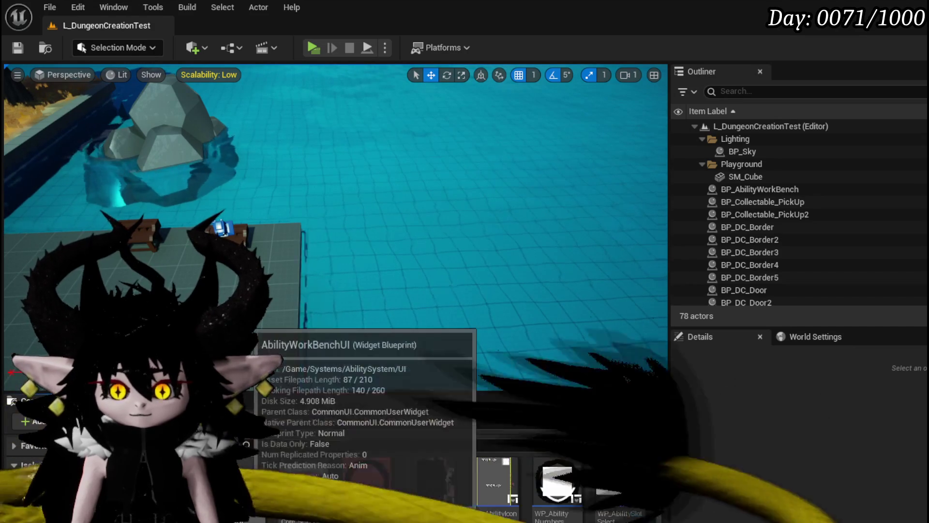
double_click(254, 484)
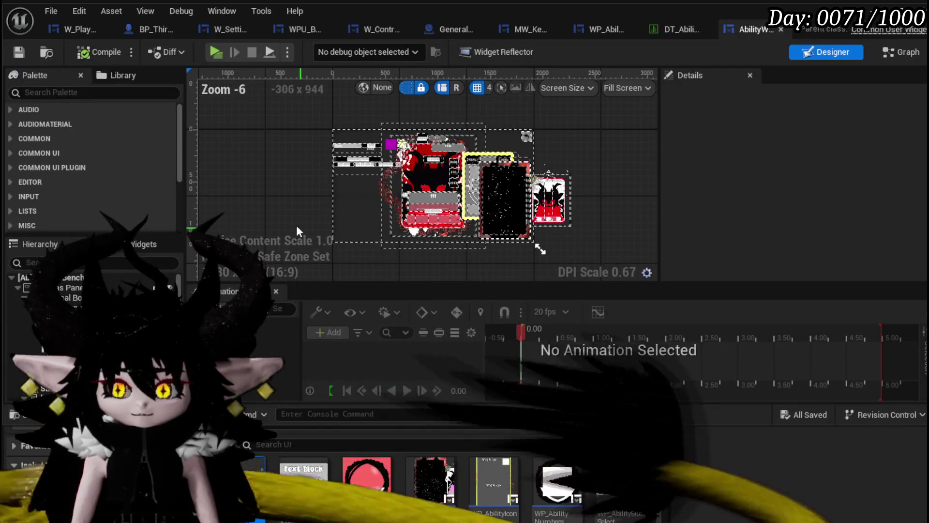
Switch the AbilityWorkBenchUI editor from the Designer to its EventGraph
scroll(296, 170, "up", 4)
scroll(190, 141, "up", 2)
scroll(440, 240, "down", 5)
left_click_drag(440, 239, 353, 194)
left_click(900, 52)
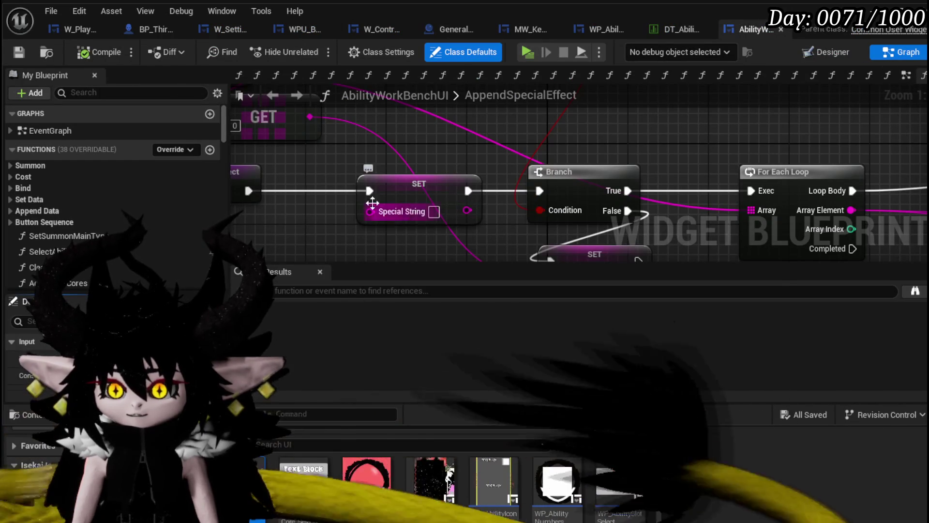
scroll(377, 153, "down", 3)
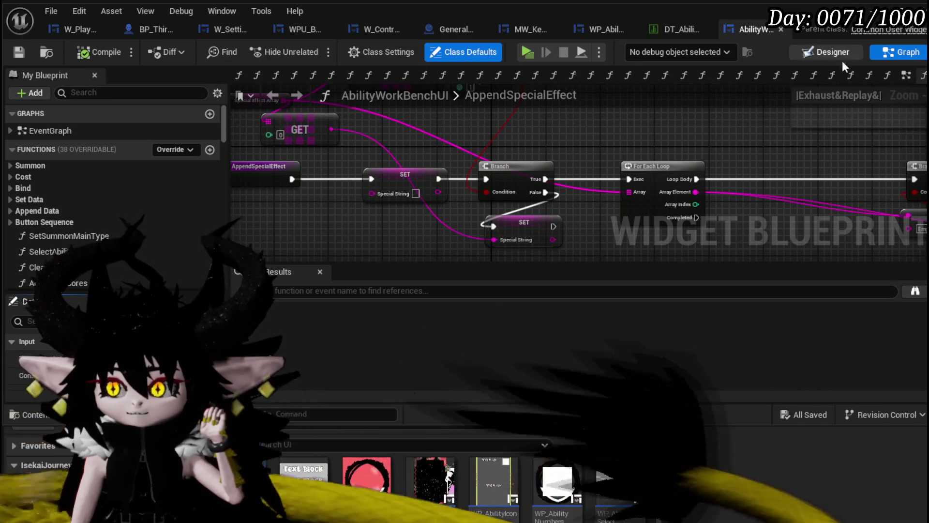
left_click(906, 76)
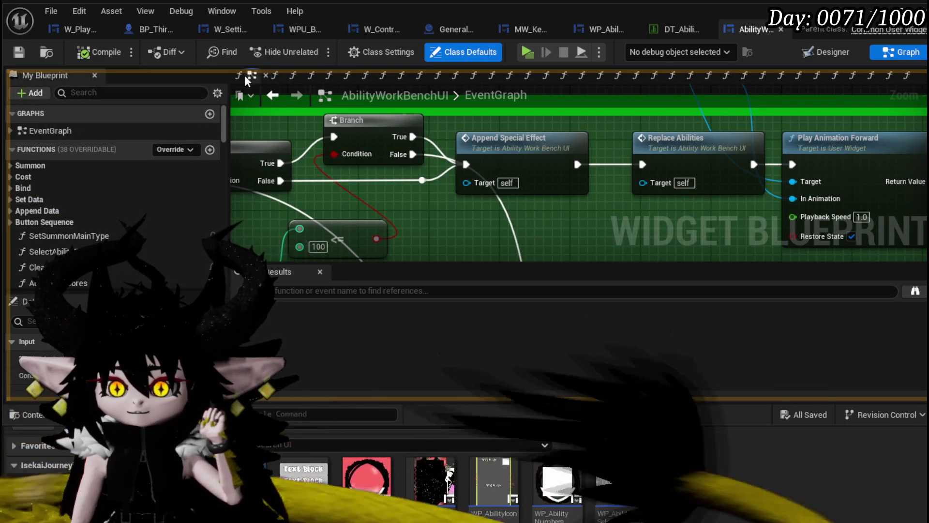
right_click(239, 76)
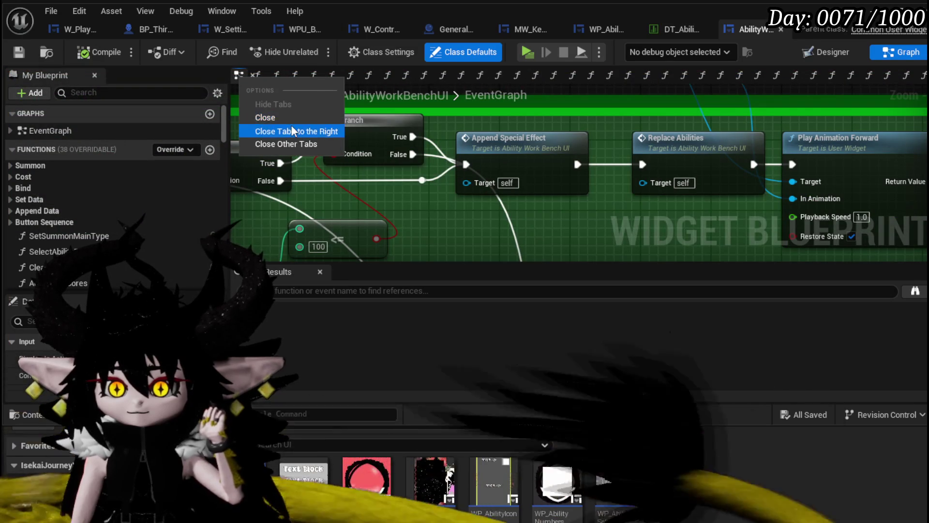
key("Escape")
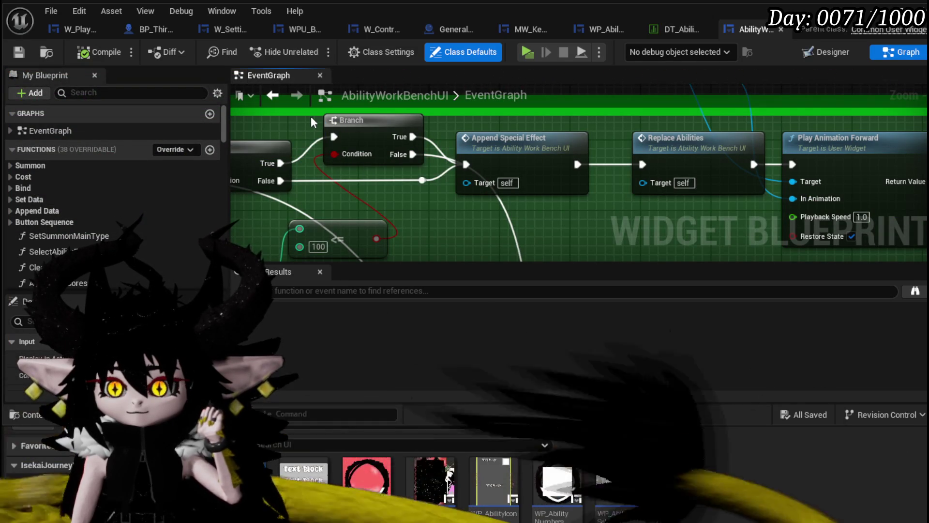
Save all changes and open the SelectCard(NEW) function graph from My Blueprint
left_click(22, 54)
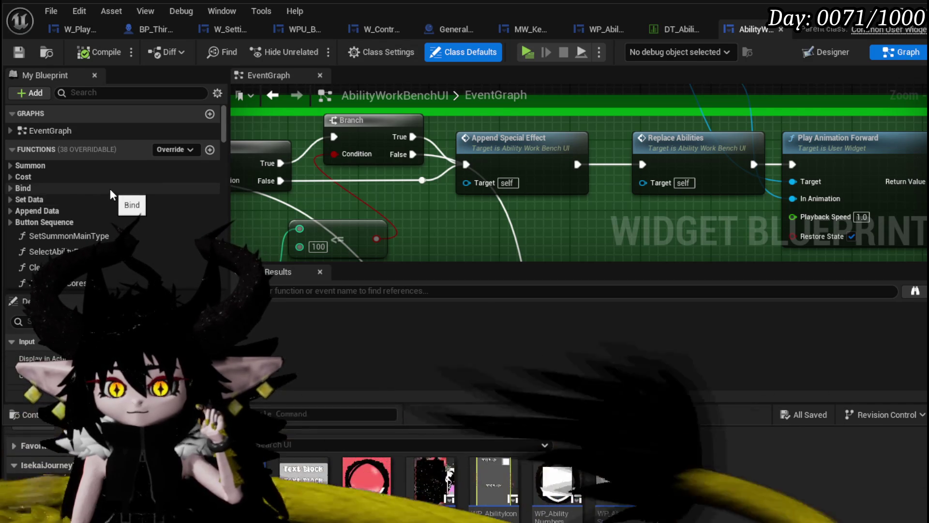
scroll(109, 188, "down", 3)
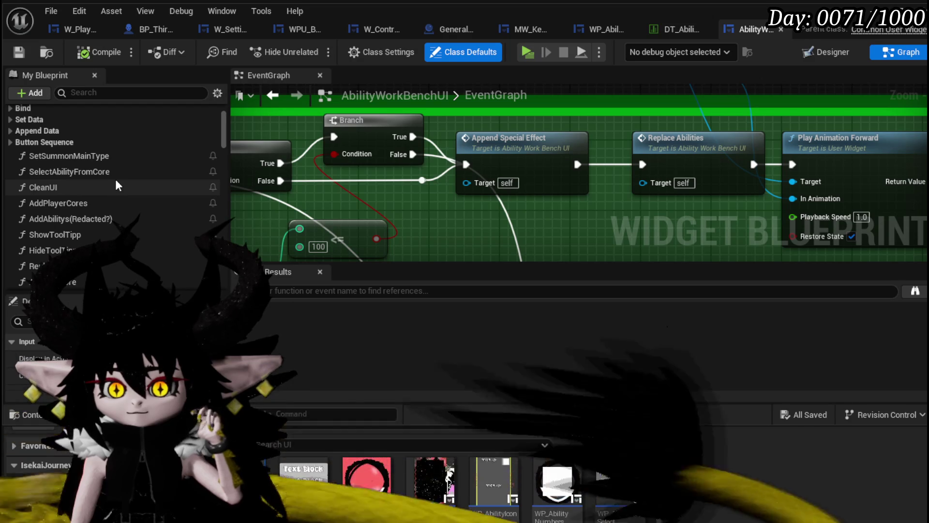
scroll(115, 180, "down", 5)
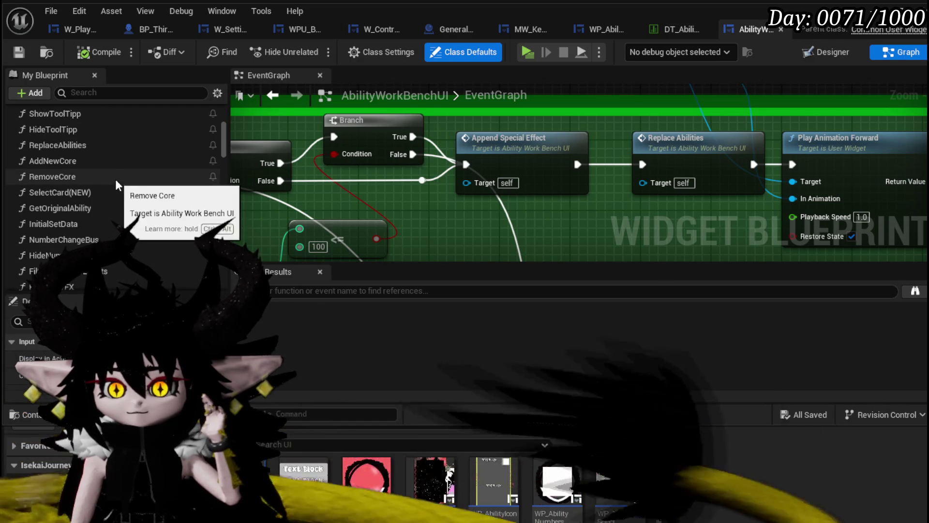
scroll(115, 180, "up", 2)
double_click(74, 172)
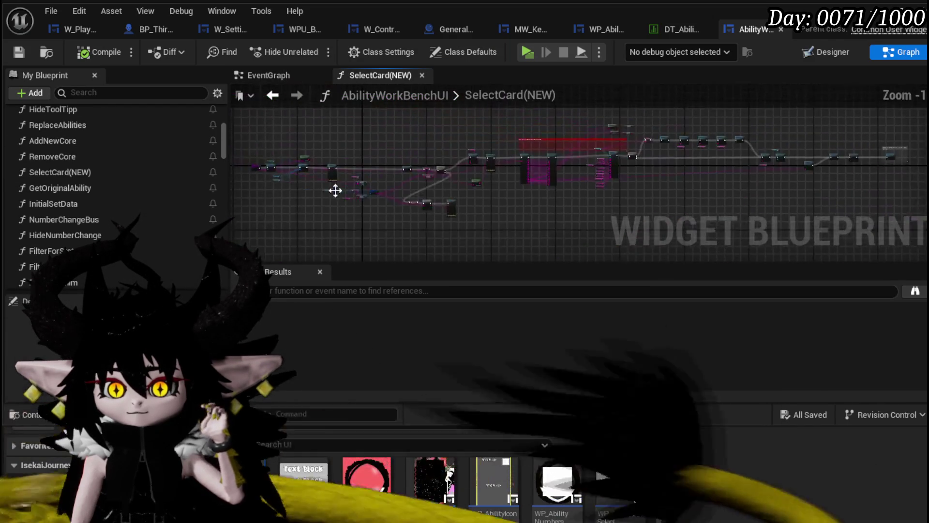
Move the Branch node right and shift the Set Data input getters left
scroll(583, 193, "up", 5)
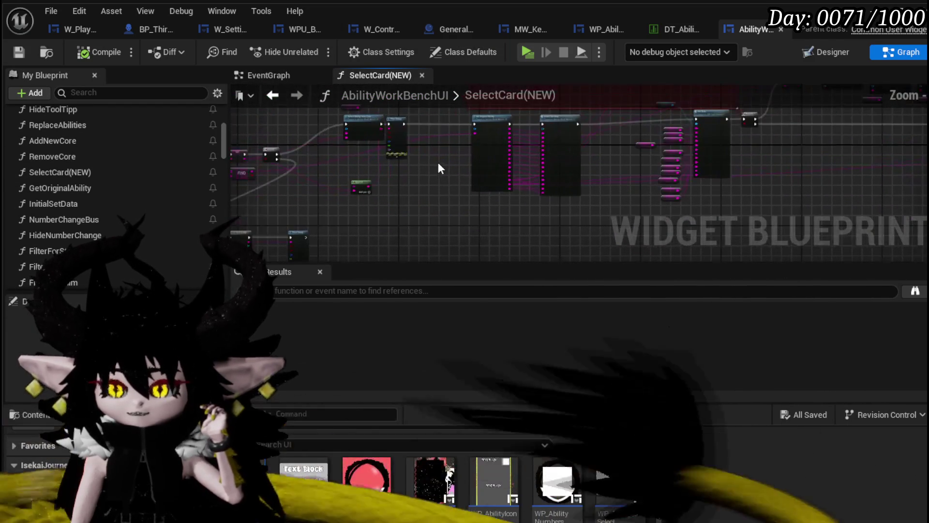
scroll(363, 197, "down", 4)
scroll(359, 179, "up", 6)
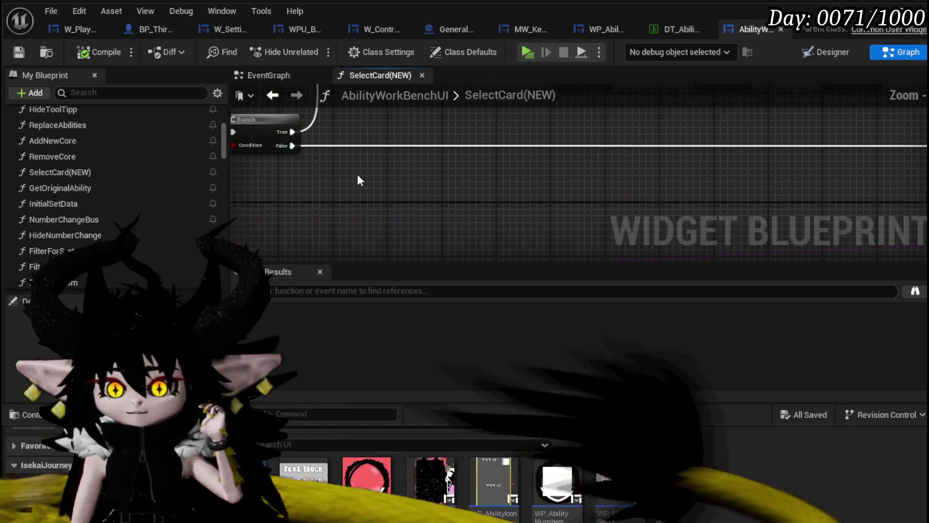
scroll(340, 144, "down", 3)
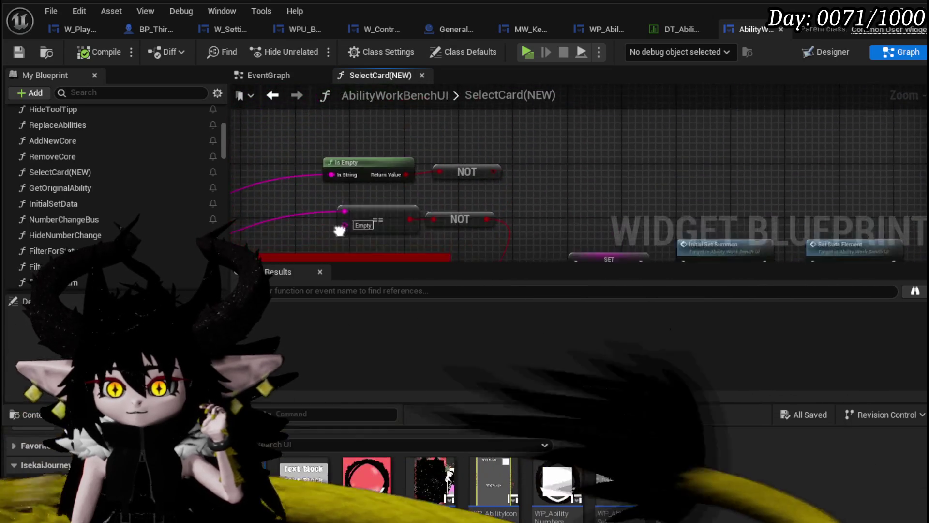
scroll(433, 190, "up", 3)
mouse_move(419, 244)
left_mouse_down()
mouse_move(479, 244)
mouse_move(529, 150)
mouse_move(421, 176)
mouse_move(435, 145)
mouse_move(408, 160)
mouse_move(451, 154)
left_mouse_up()
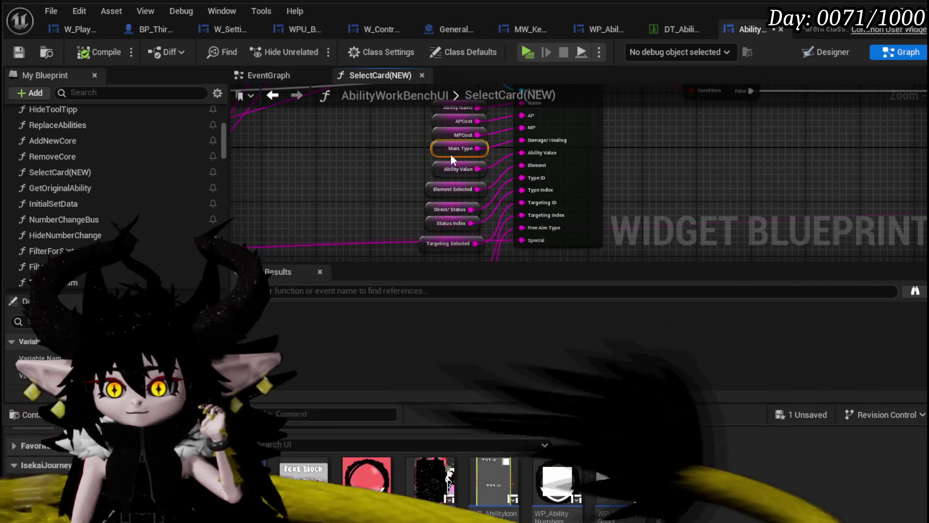
scroll(409, 163, "down", 3)
mouse_move(405, 249)
left_mouse_down()
mouse_move(506, 119)
mouse_move(422, 120)
left_mouse_up()
scroll(459, 138, "up", 3)
mouse_move(499, 156)
left_mouse_down()
mouse_move(543, 183)
mouse_move(632, 201)
mouse_move(568, 177)
left_mouse_up()
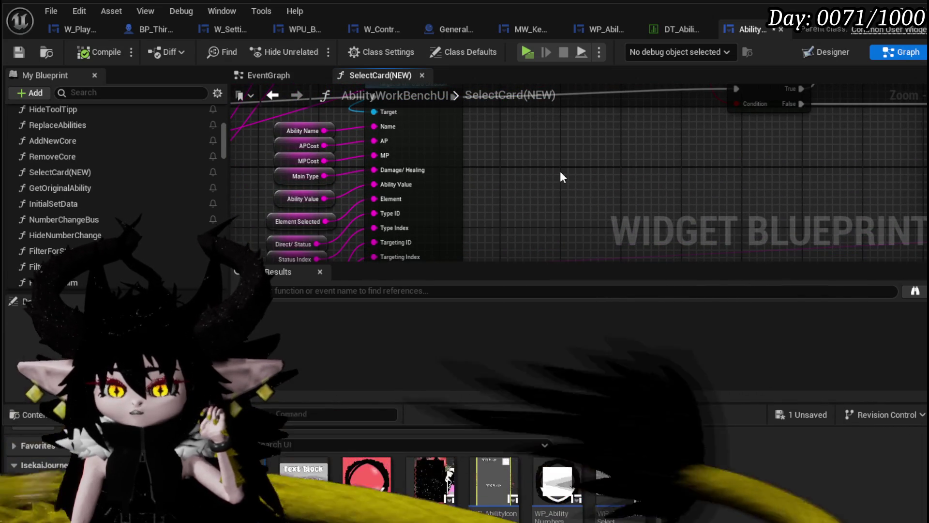
scroll(290, 178, "down", 4)
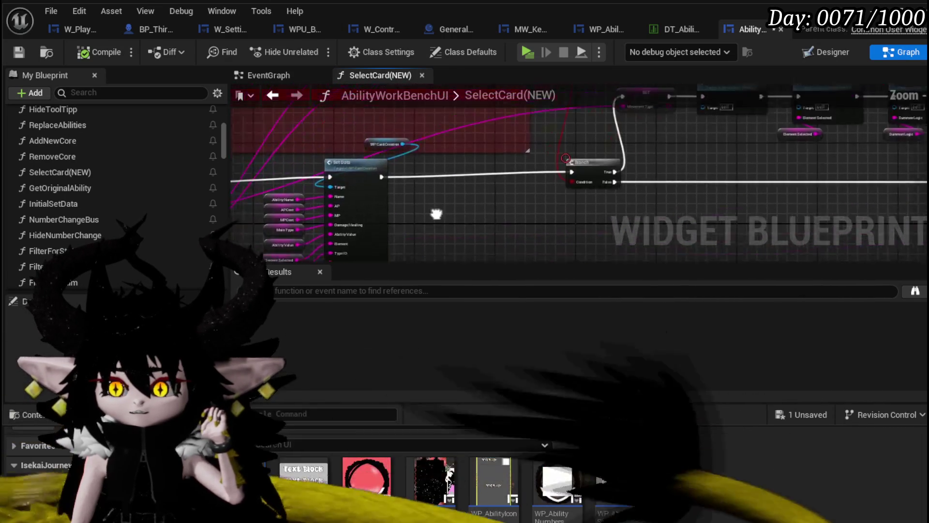
Paste a copy of the Main Type getter between Set Data and the Branch node
left_click(583, 180)
left_click(572, 161)
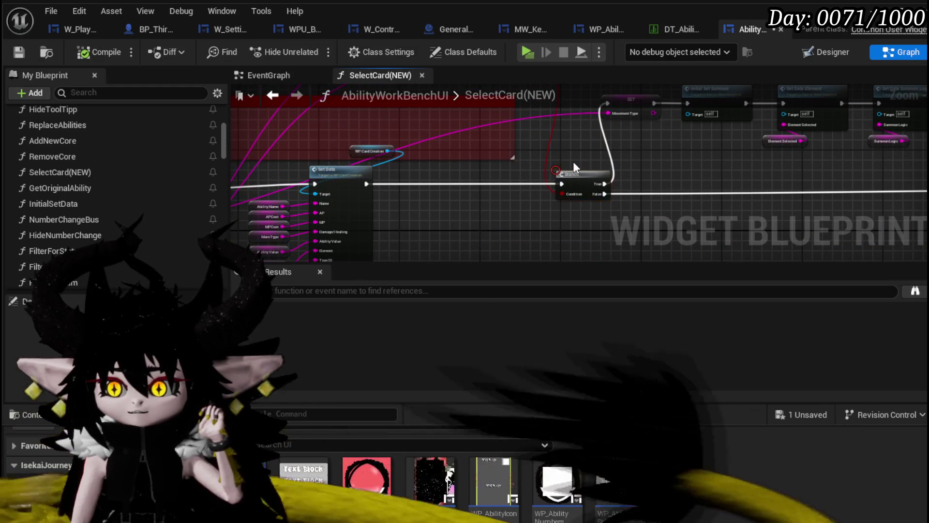
left_click_drag(573, 161, 358, 174)
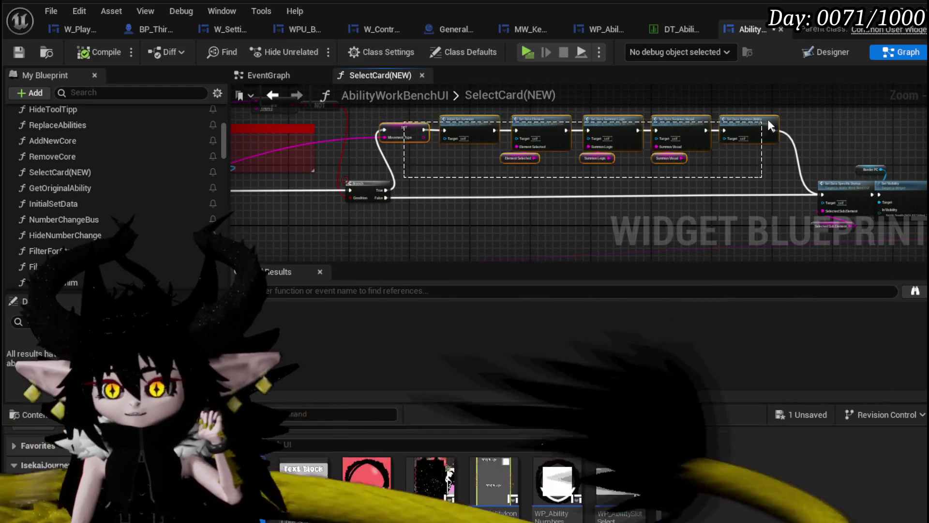
scroll(358, 213, "up", 3)
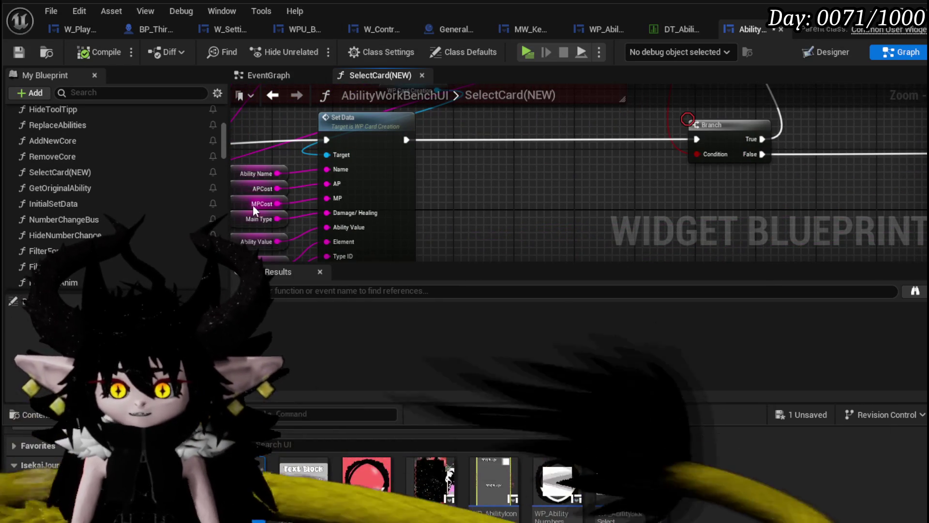
left_click(247, 216)
key("ctrl+v")
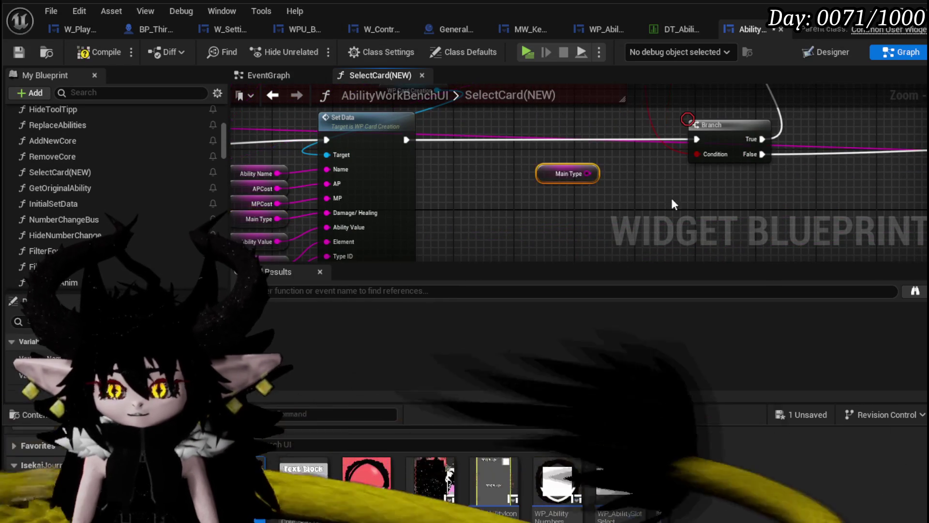
Add a Switch on String node fed by the Main Type getter, then compile
left_click_drag(588, 173, 644, 196)
type("S")
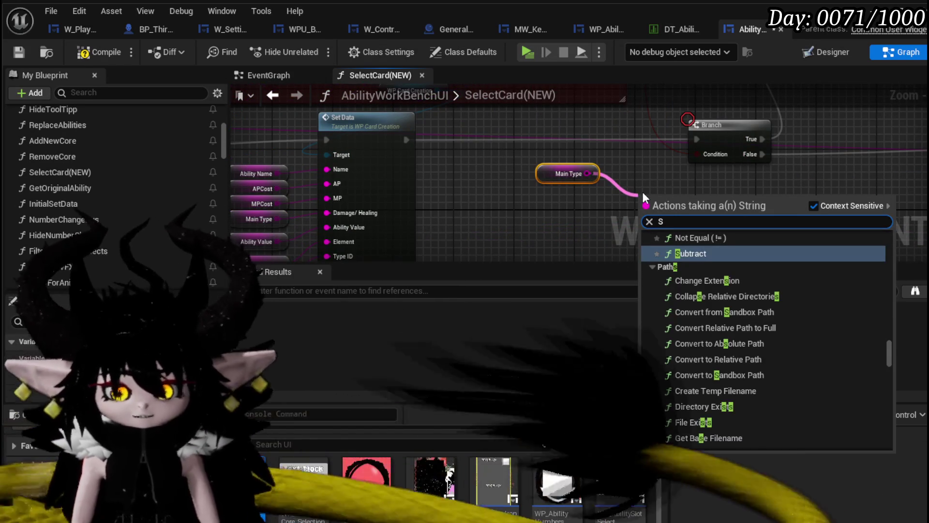
type("witch")
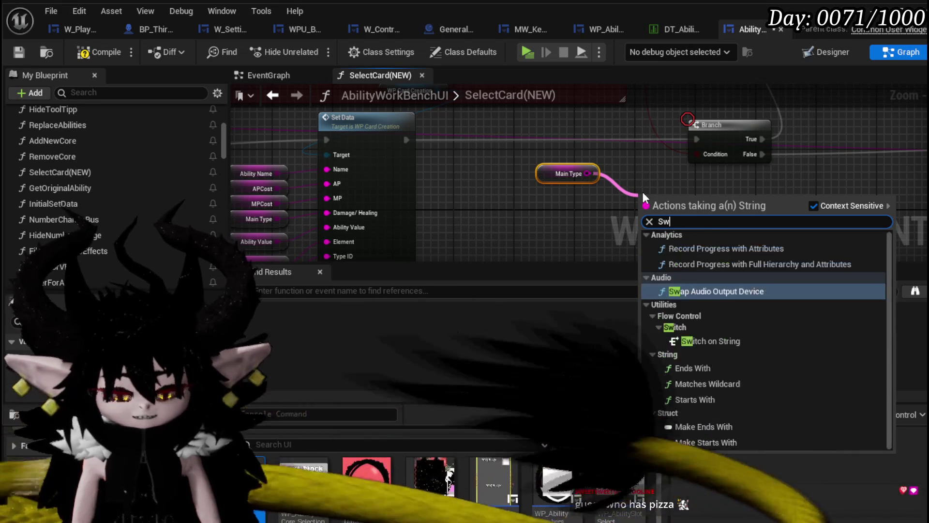
key("Return")
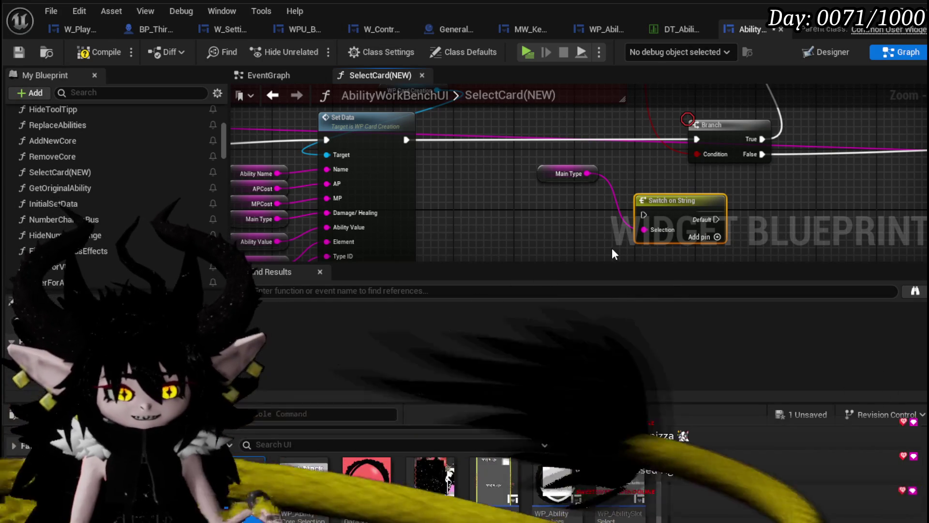
left_click_drag(586, 223, 471, 186)
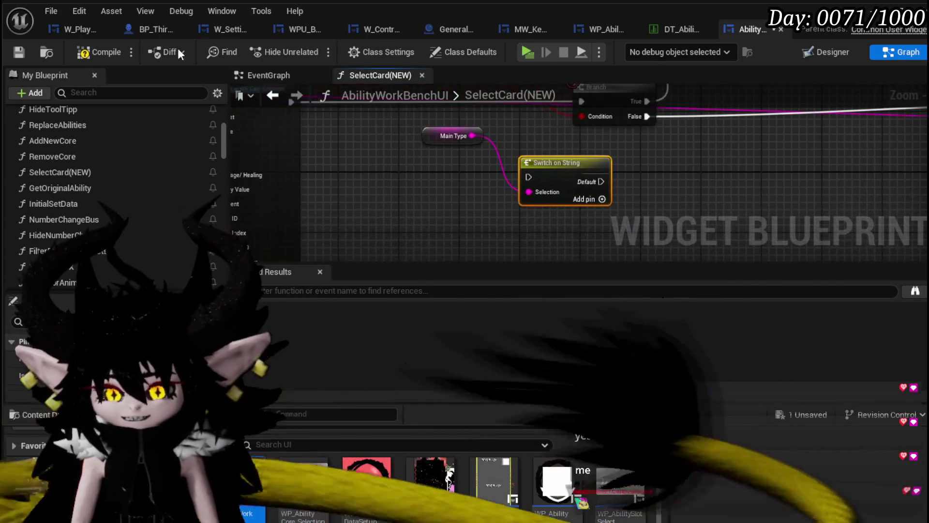
left_click(19, 54)
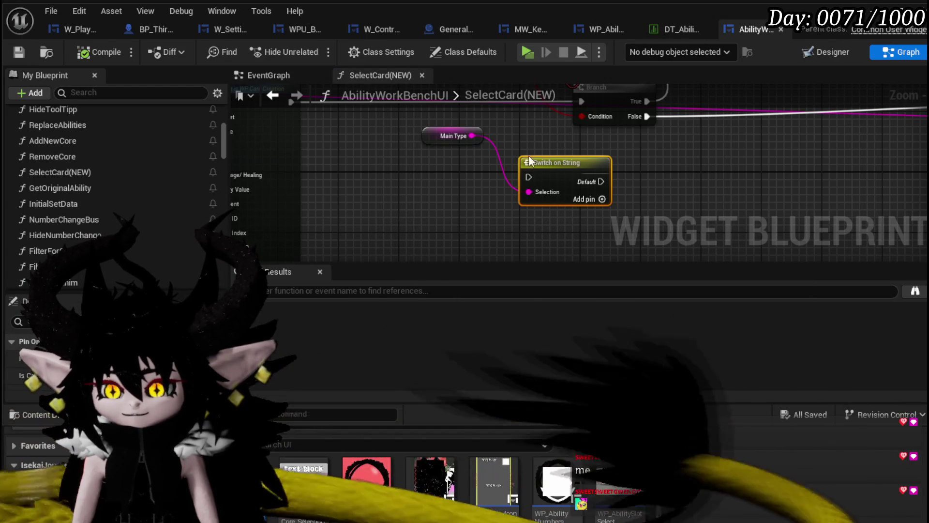
Give the switch three case pins and rename Case_0 to Damage
left_click_drag(546, 174, 469, 152)
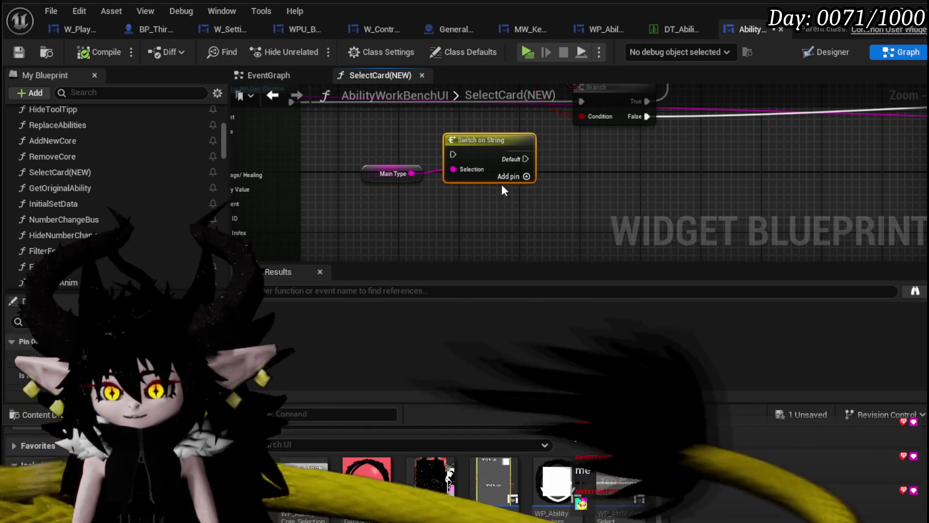
left_click(526, 192)
left_click(526, 192)
left_click(527, 207)
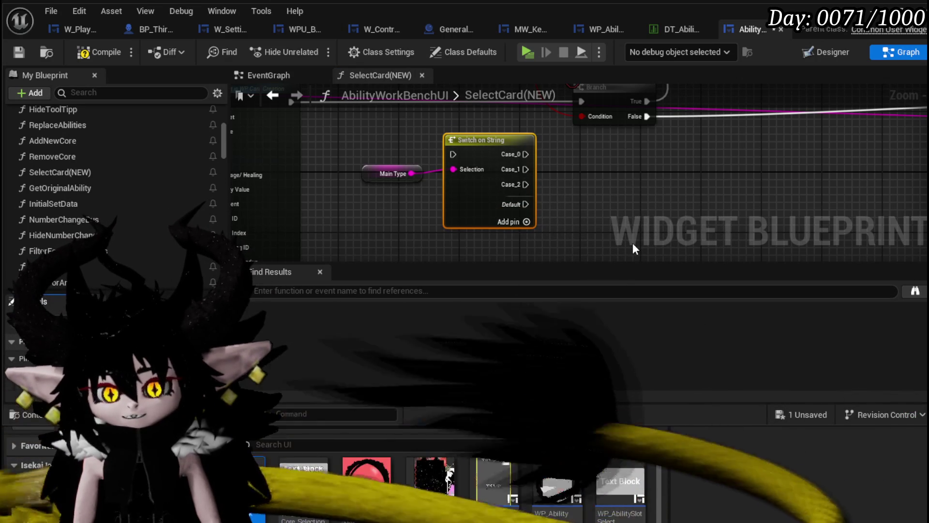
key("Return")
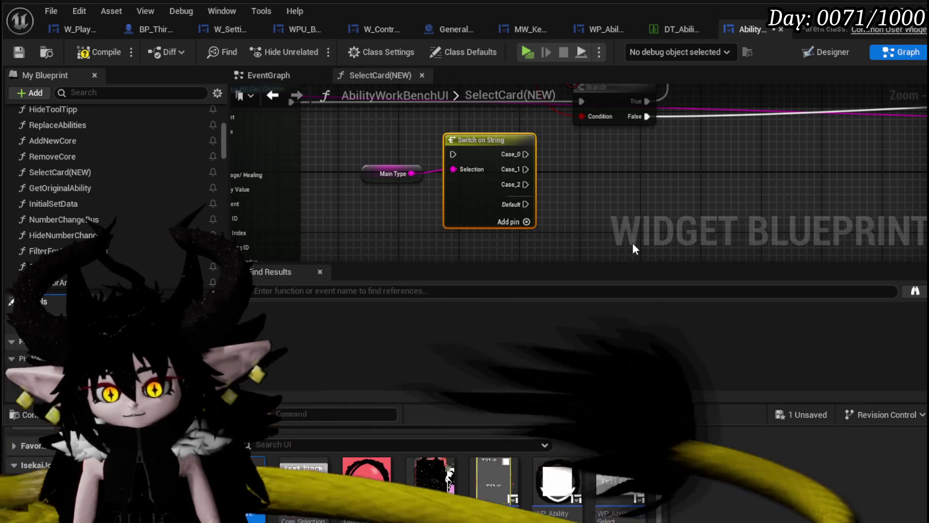